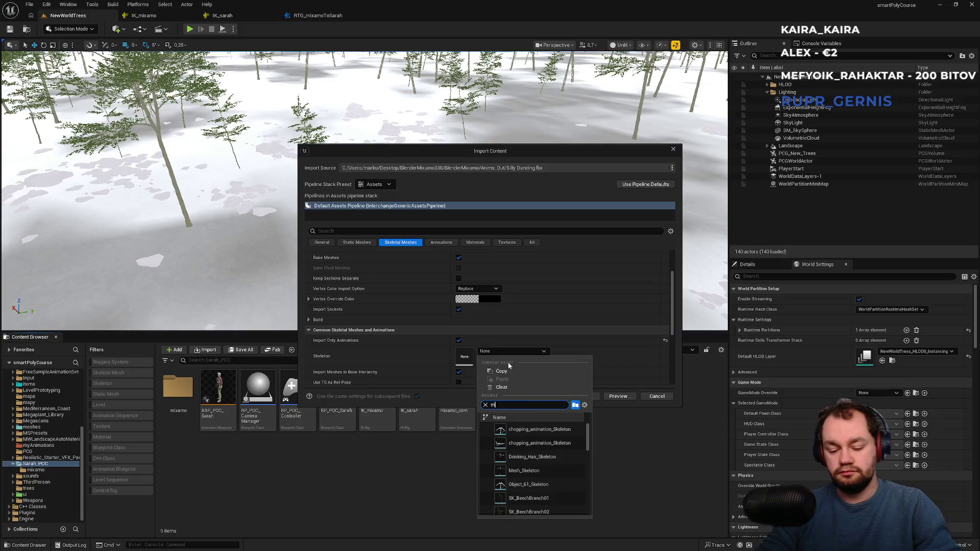
- Choose Mesh_Skeleton as the skeleton and import the Silly Dancing animation into Sarah_POC
left_click(525, 430)
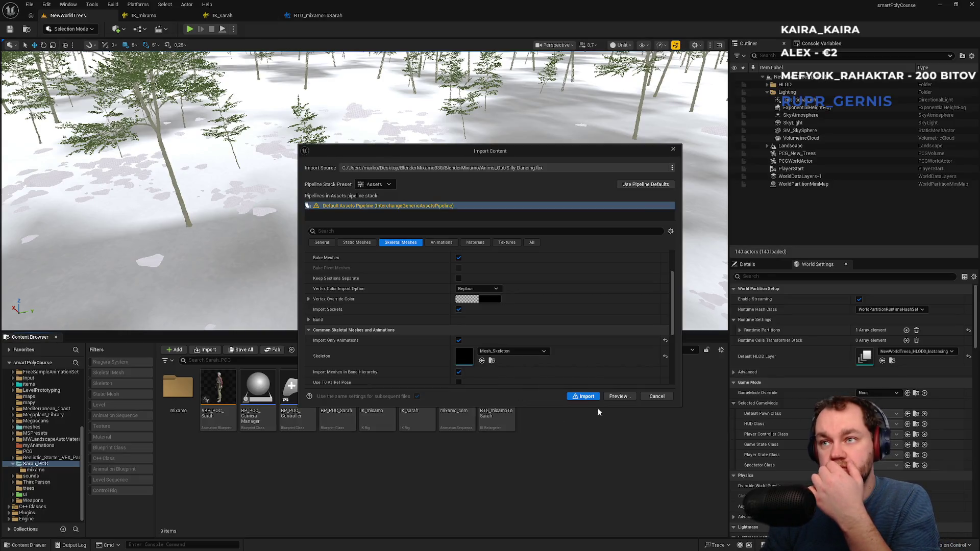
left_click(586, 396)
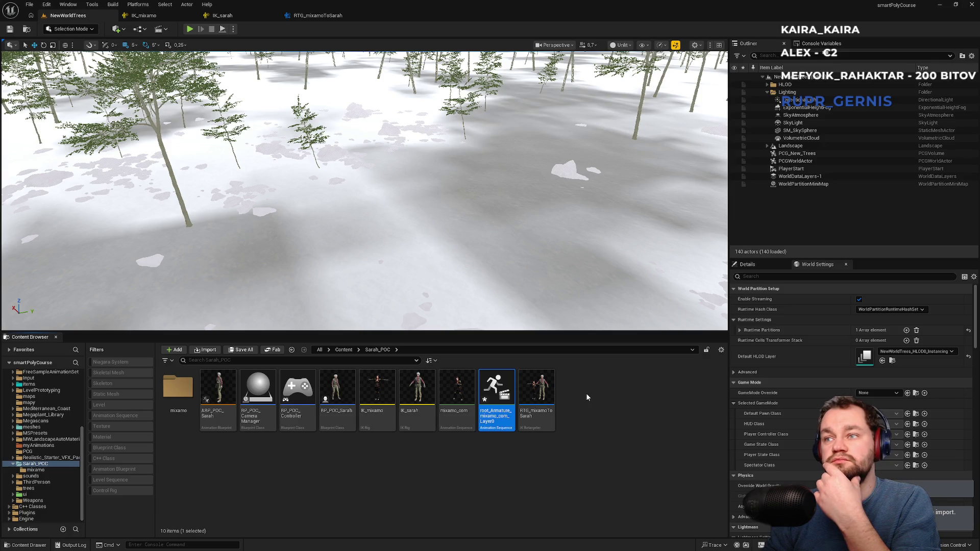
left_click(582, 401)
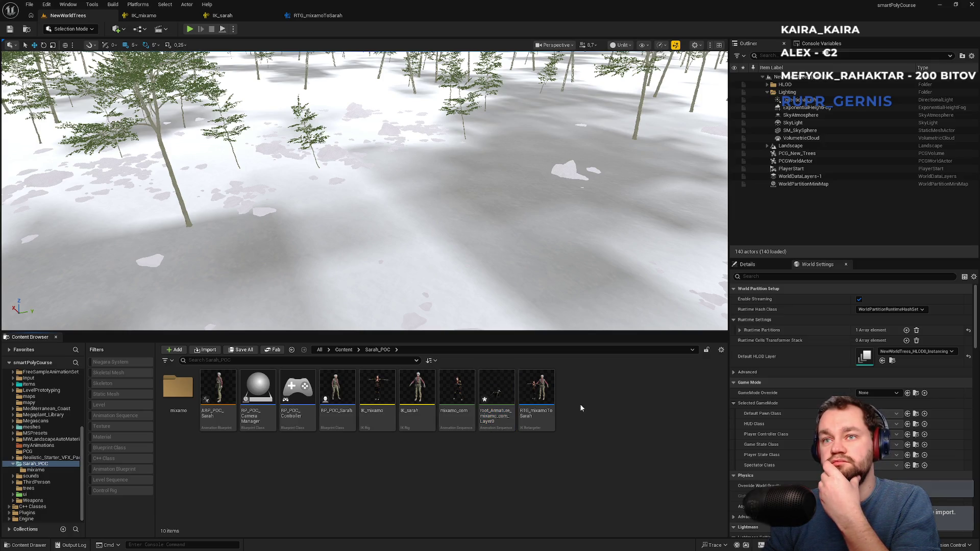
- Open the imported dance animation and bring up its Asset Details properties
double_click(503, 402)
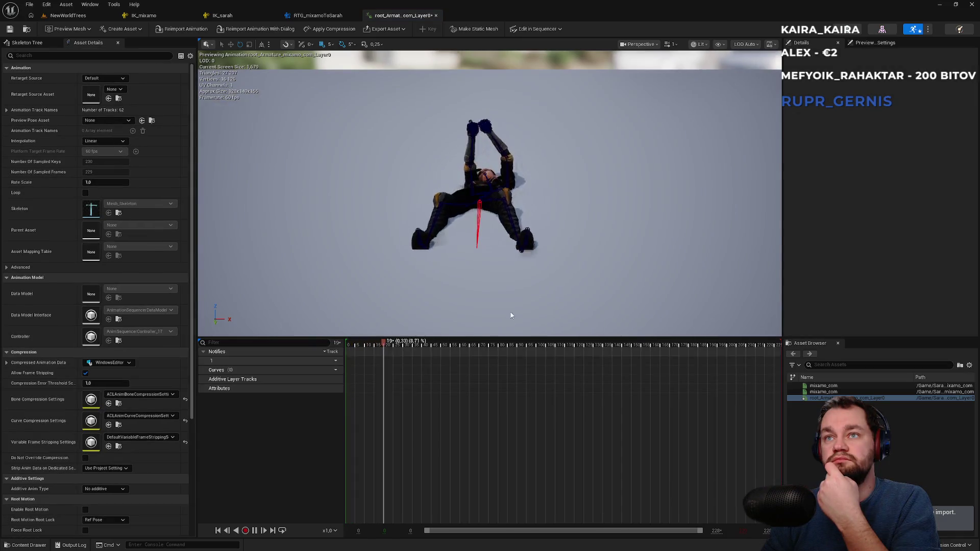
left_click(30, 44)
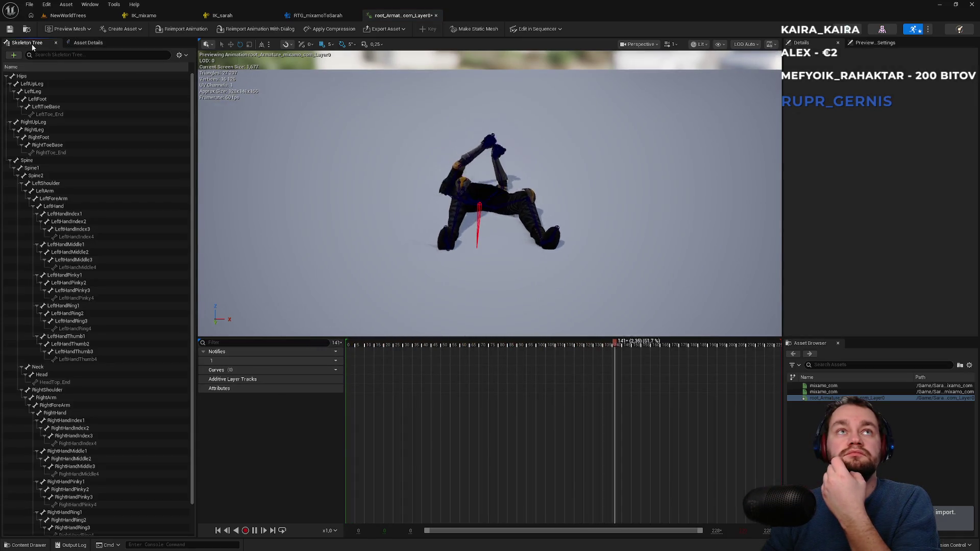
left_click(85, 43)
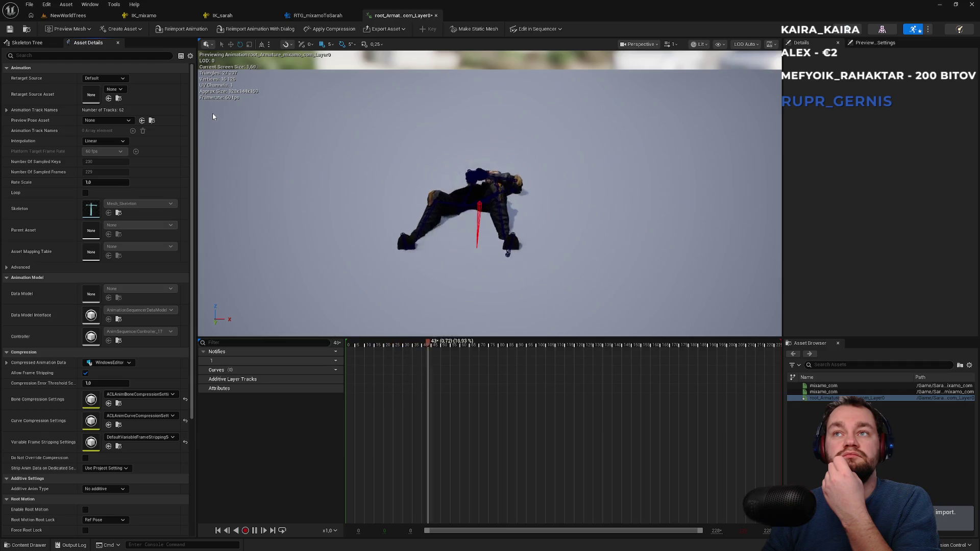
scroll(111, 425, "down", 3)
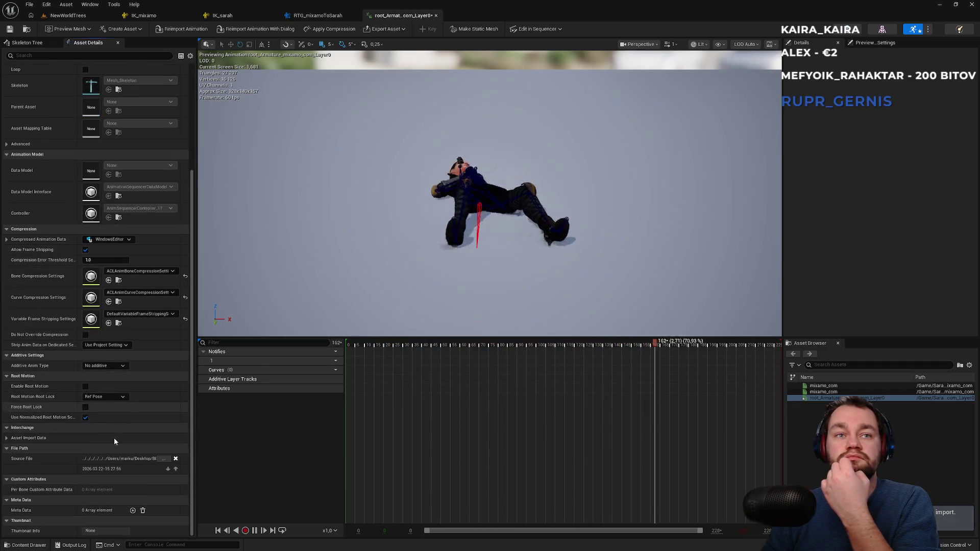
- Toggle Enable Root Motion and Force Root Lock, framing the character in the preview
left_click(85, 387)
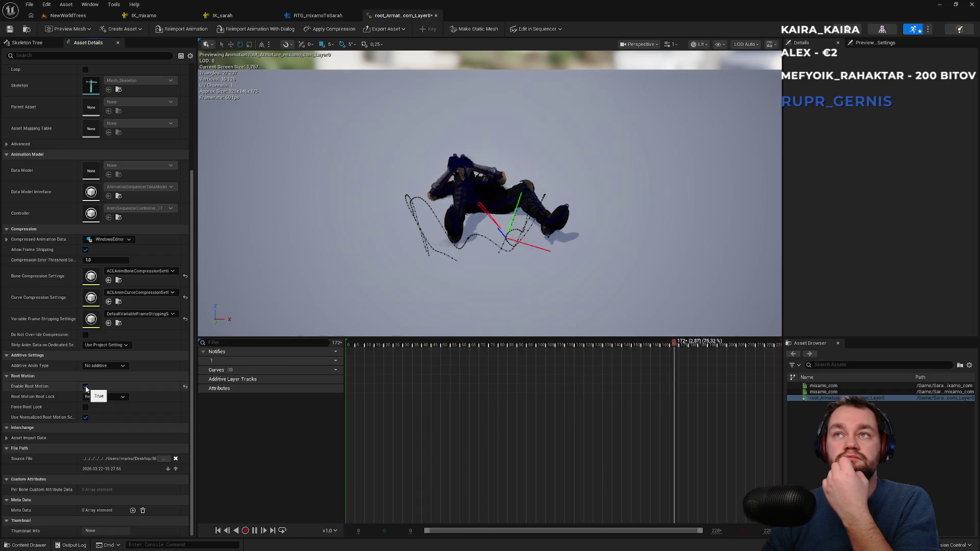
left_click(86, 387)
left_click(85, 407)
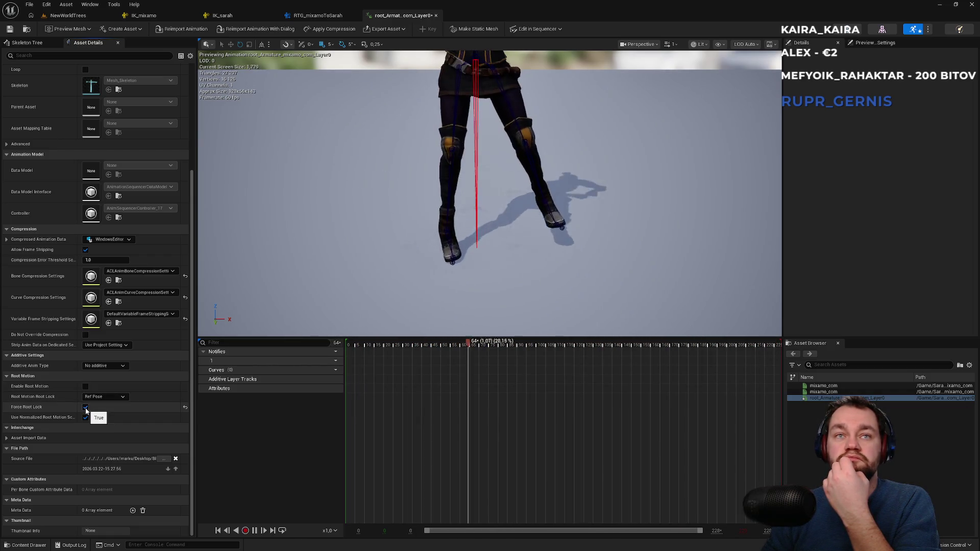
key("f")
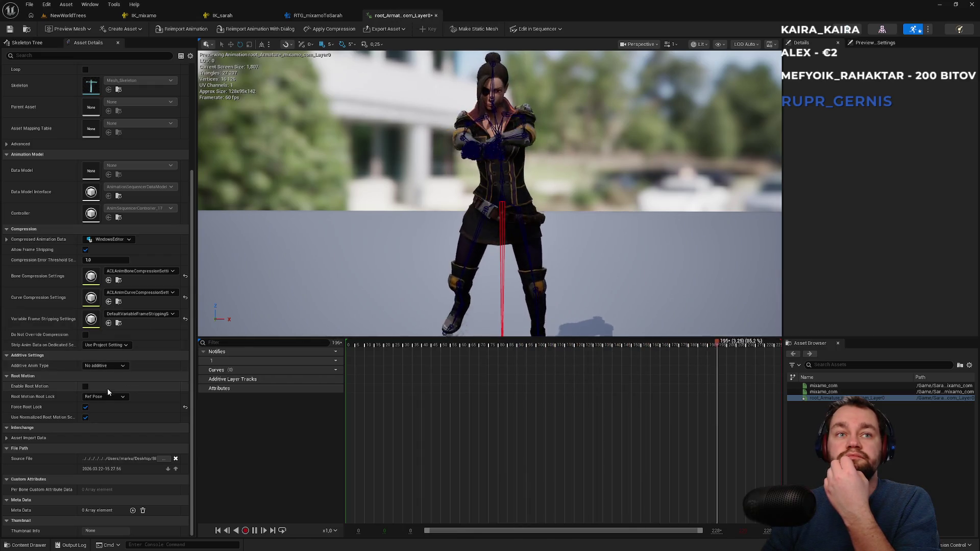
left_click(85, 408)
- Try Local Space and Mesh Space additive types and browse the Base Pose Type options
left_click(105, 366)
left_click(102, 381)
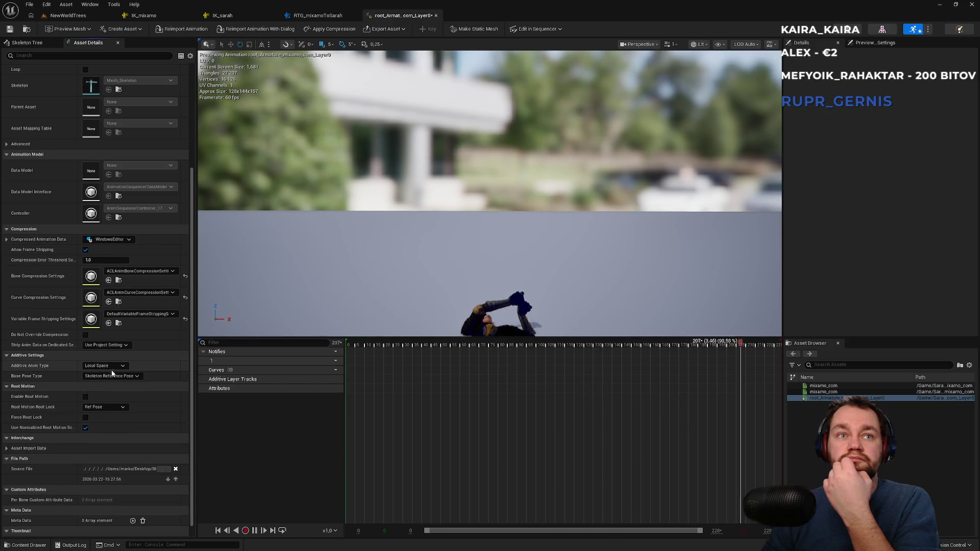
left_click(102, 388)
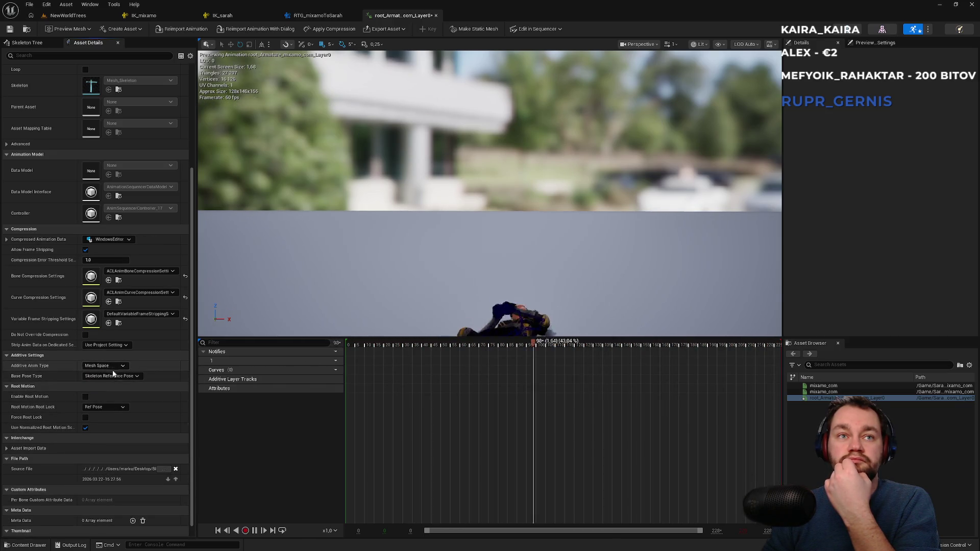
left_click(109, 376)
left_click(103, 398)
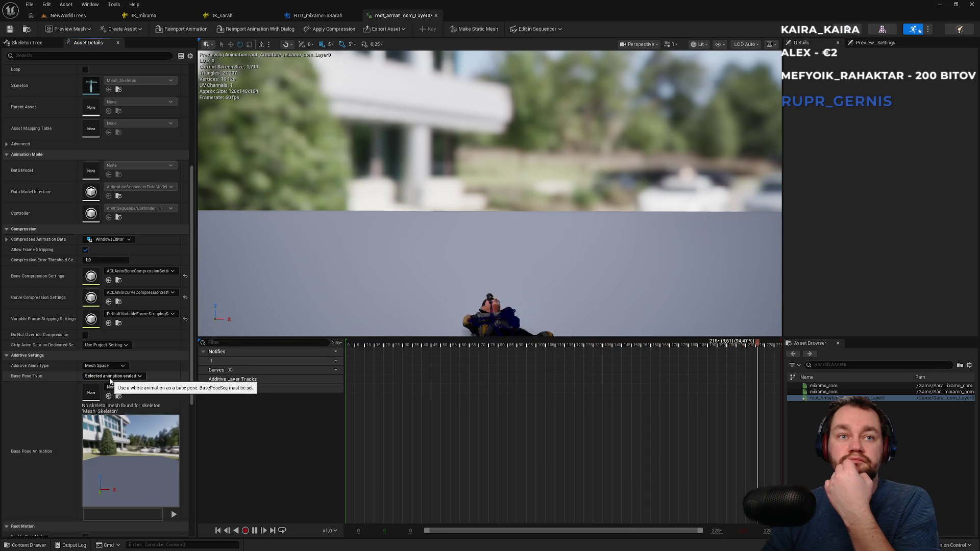
left_click(109, 376)
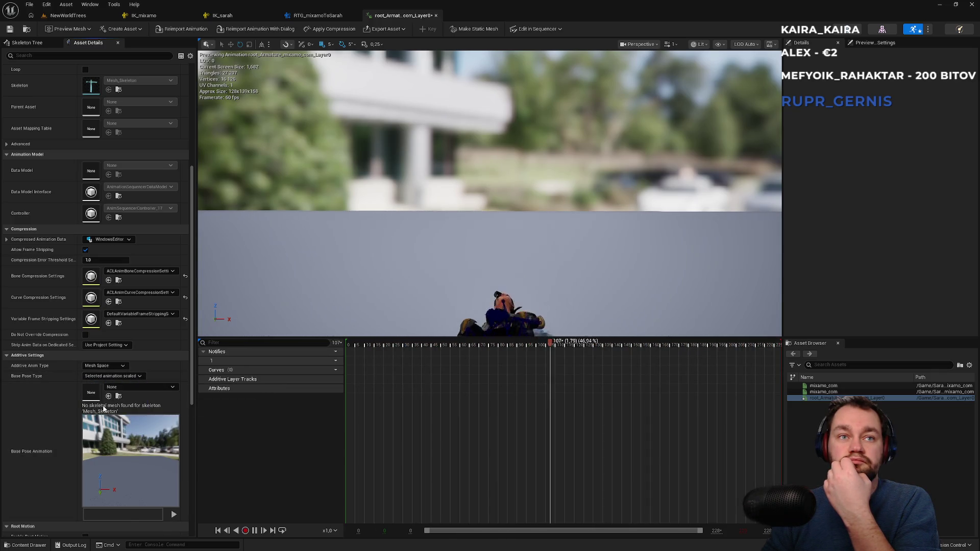
left_click(130, 387)
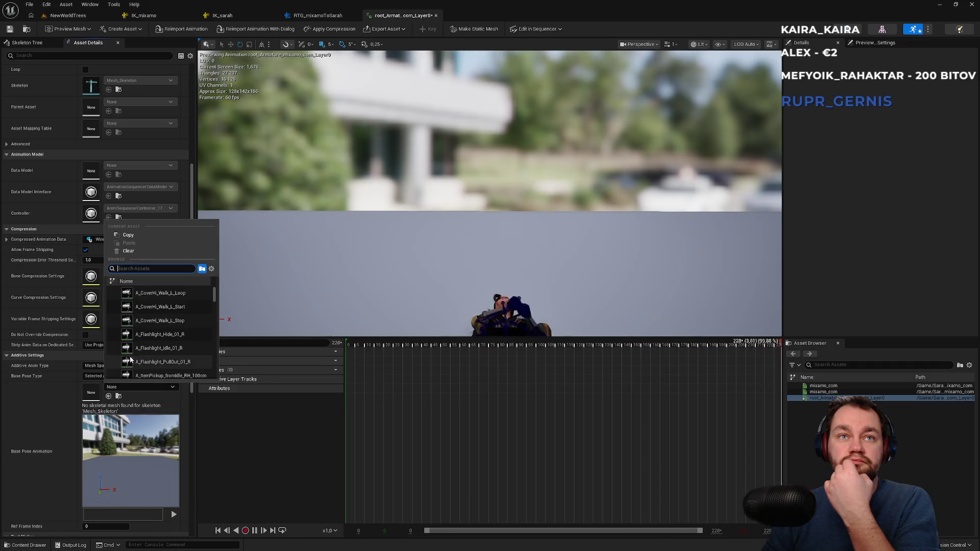
key("Escape")
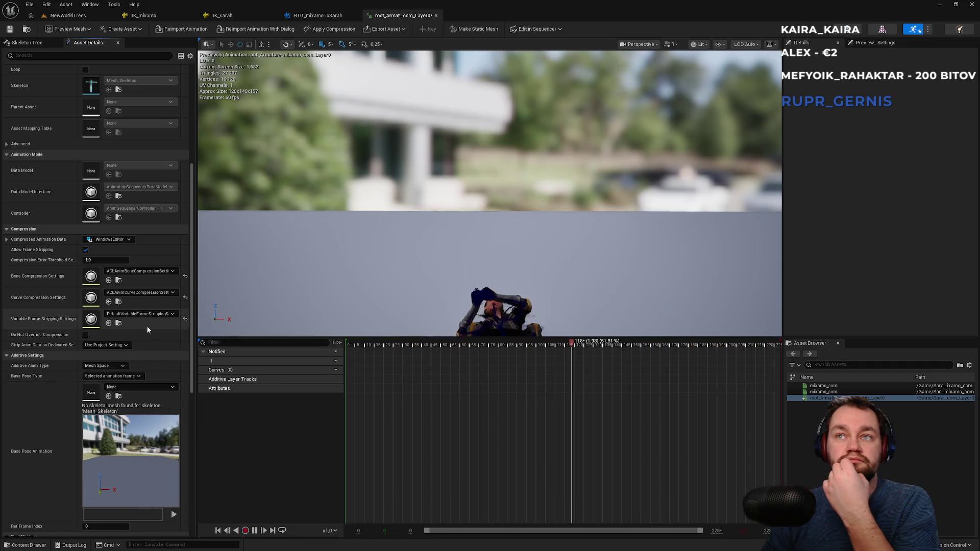
- Set Additive Anim Type back to No additive and re-check Force Root Lock
left_click(114, 366)
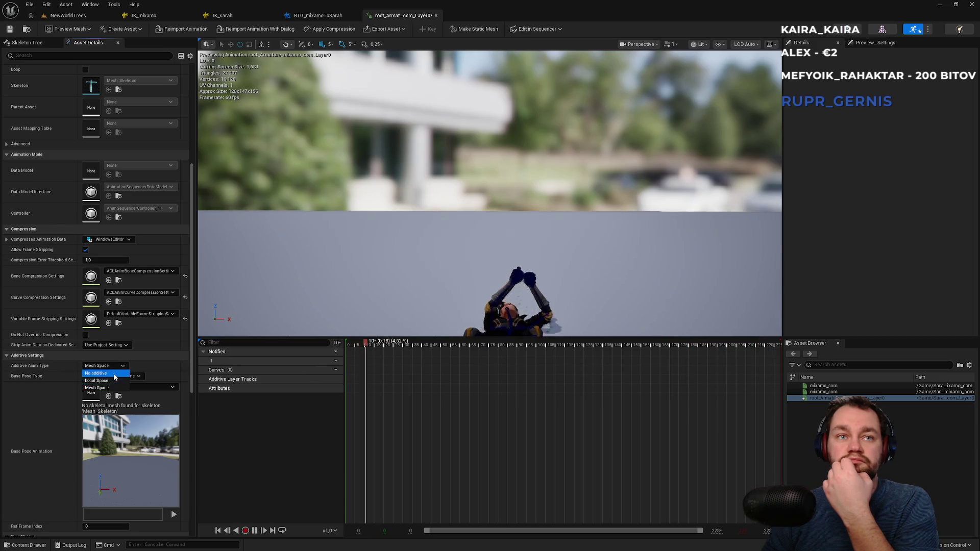
left_click(114, 374)
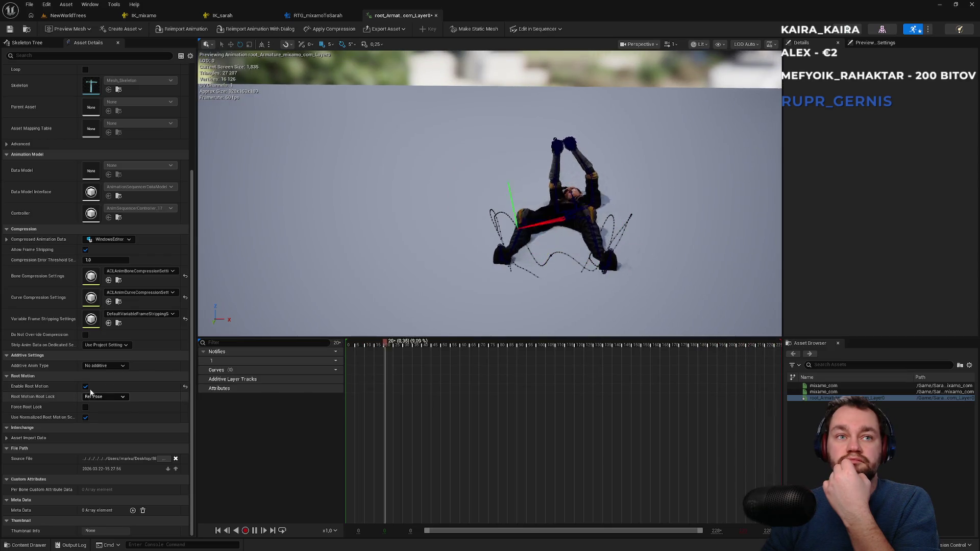
left_click(85, 387)
left_click(85, 408)
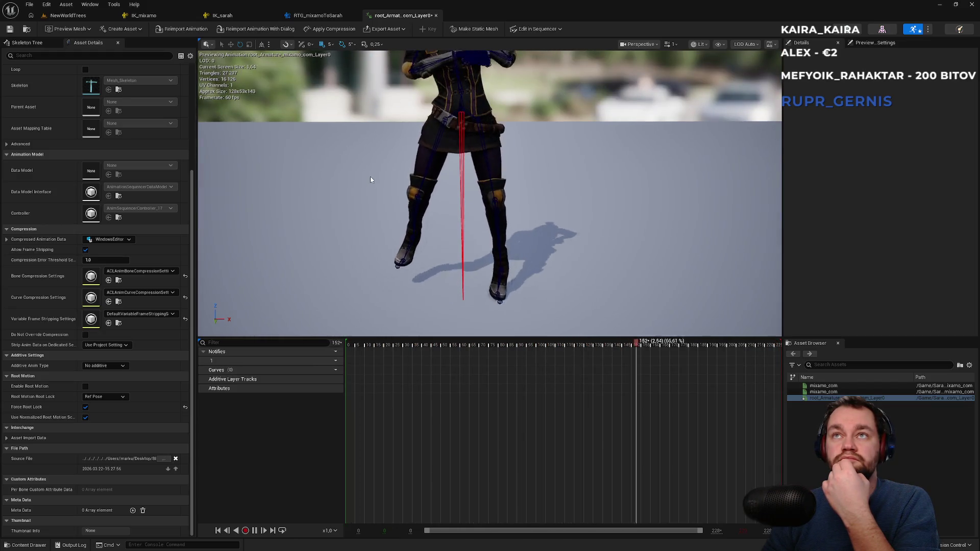
- Return to the NewWorldTrees level and bring the Mixamo browser window to the front
left_click(318, 15)
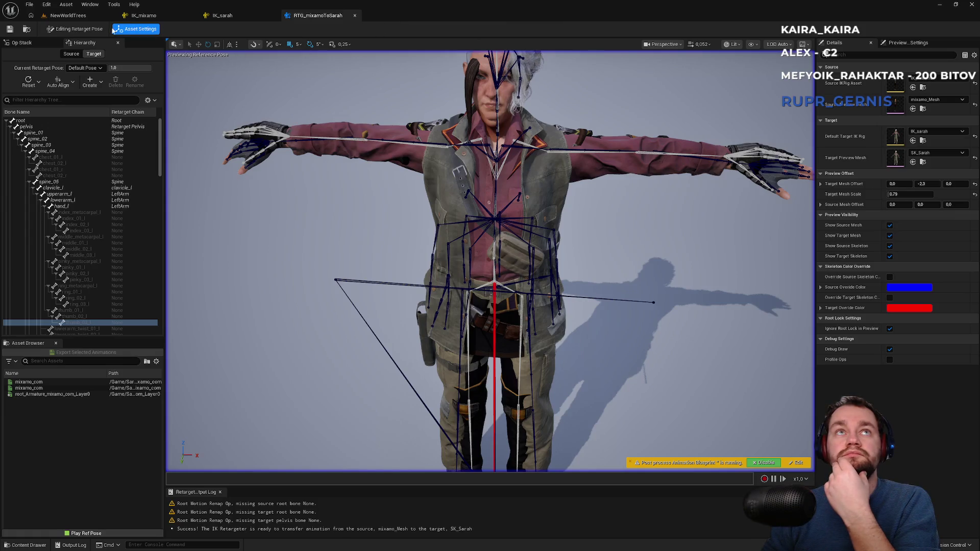
left_click(68, 16)
left_click(519, 475)
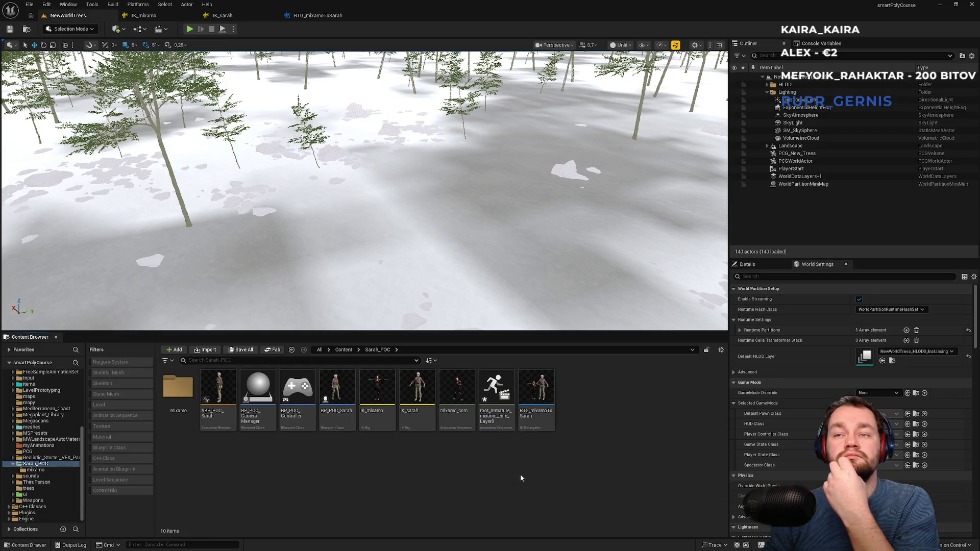
key("super")
left_click(424, 544)
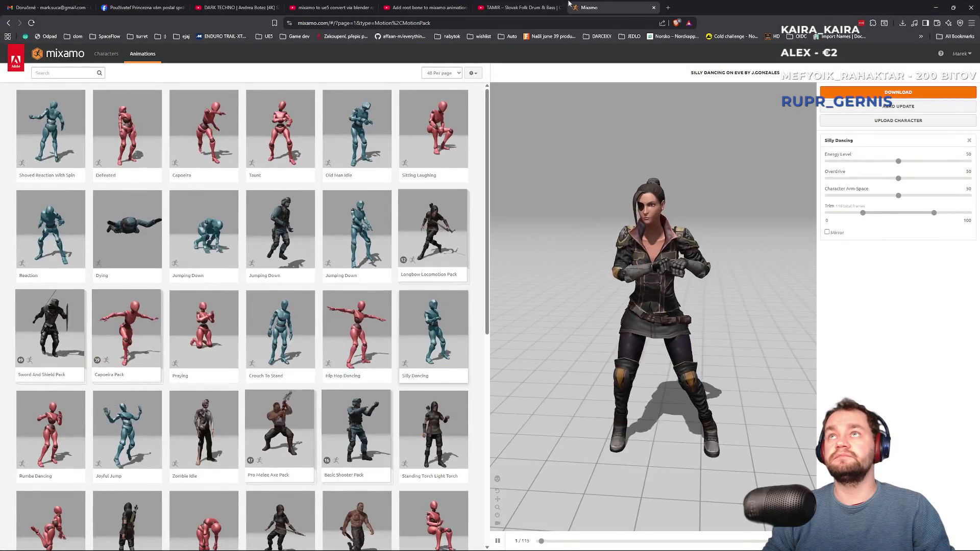
- Switch to the 'Add root bone to mixamo animations' tutorial and skim its description
left_click(479, 7)
left_click(423, 7)
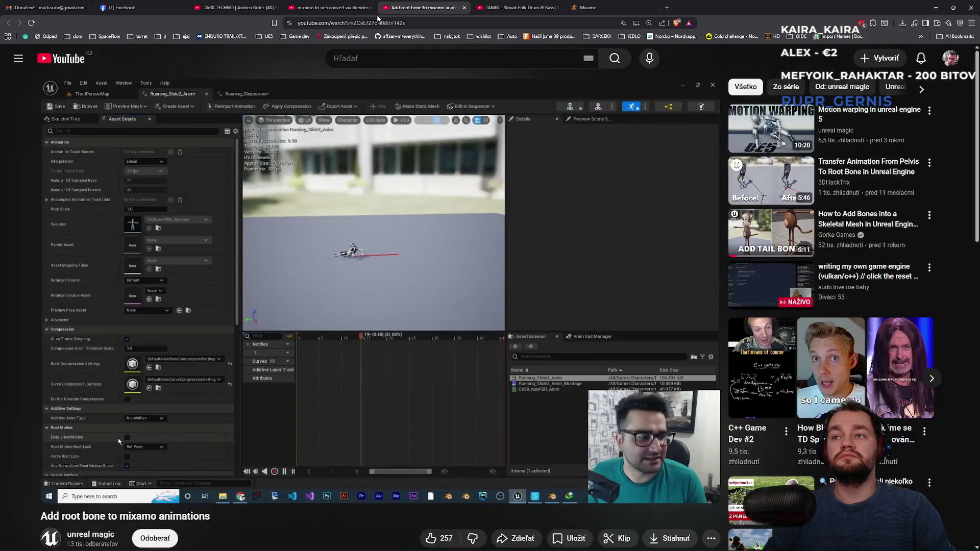
scroll(121, 371, "down", 5)
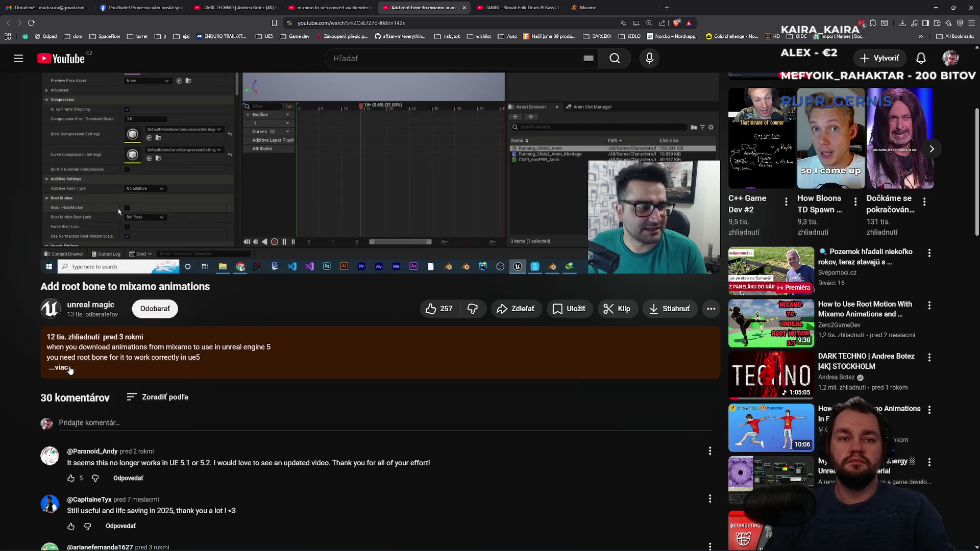
scroll(71, 370, "up", 5)
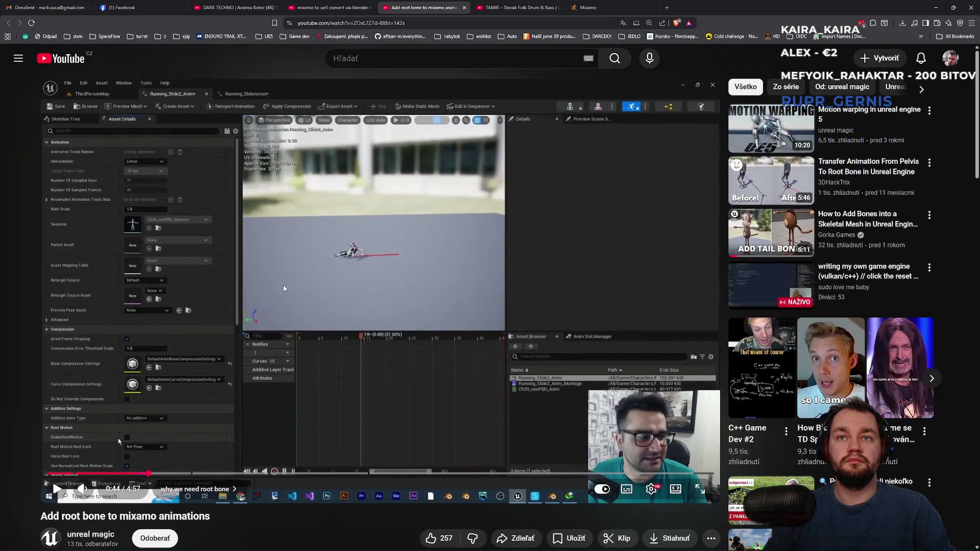
- Resume the tutorial and skip forward to 1:24, the empty Blender scene
left_click(285, 289)
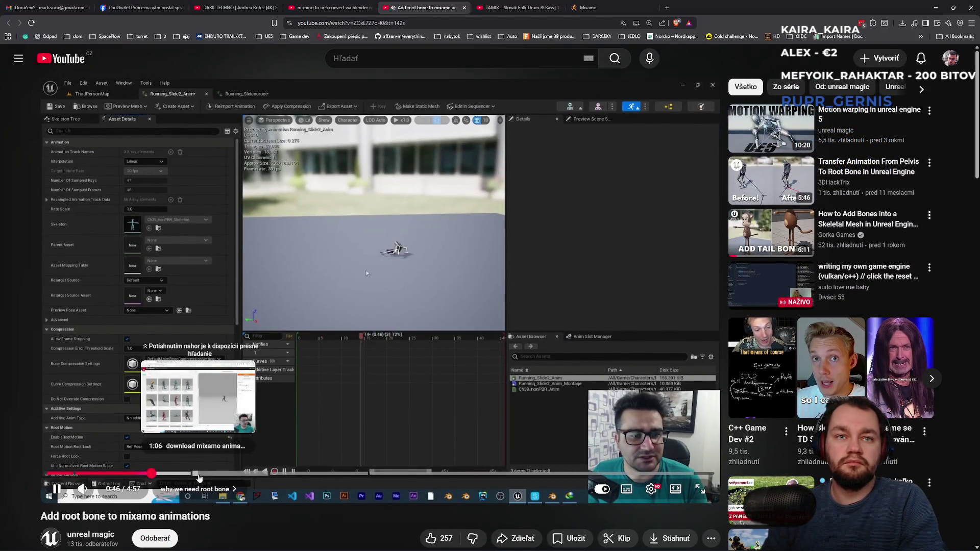
key("Right")
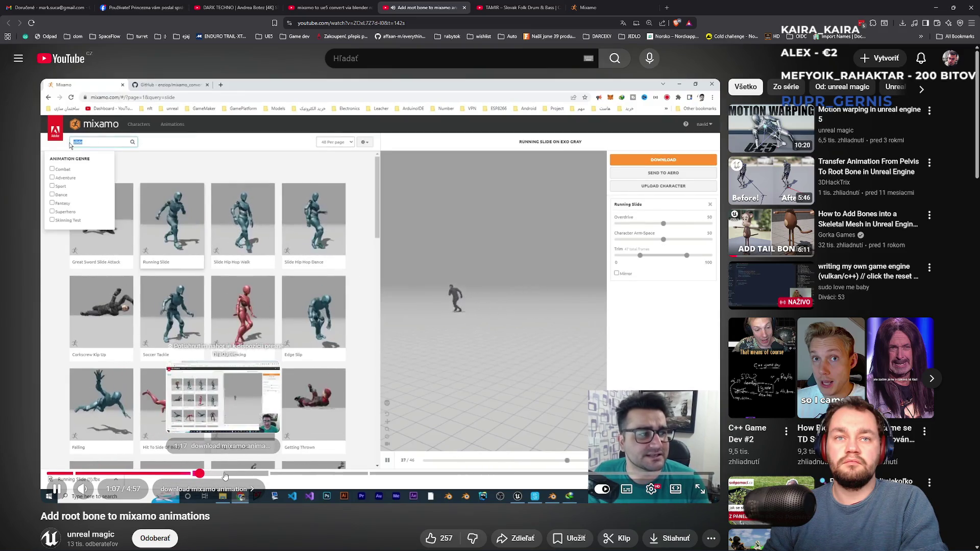
key("Right")
key("Right")
key("Right")
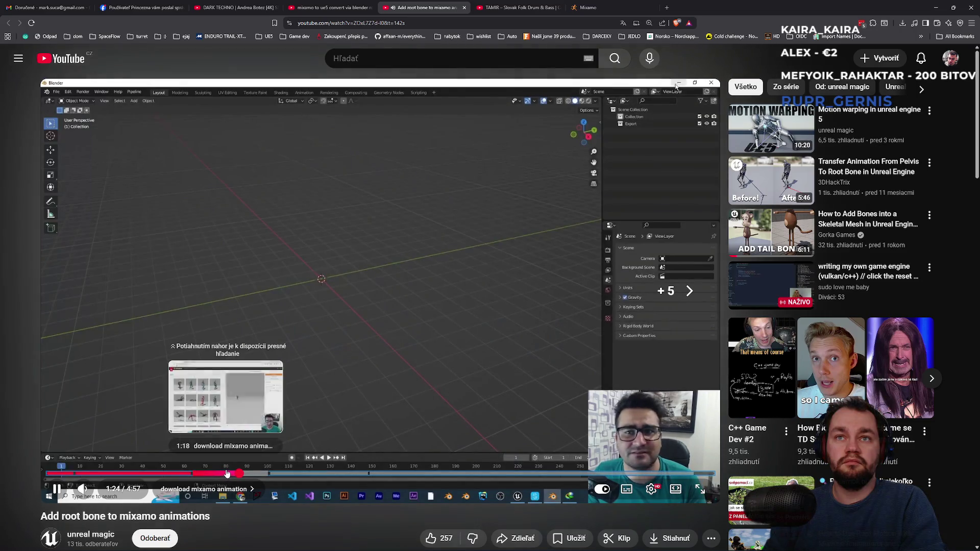
- Skip past the Blender add-on setup to about 3:49, showing Unreal's FBX import options
key("Right")
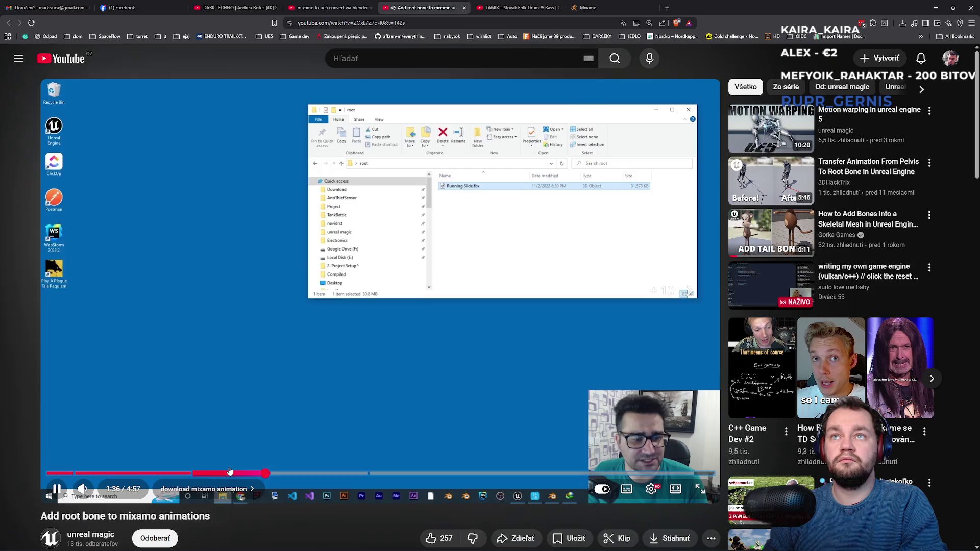
key("Right")
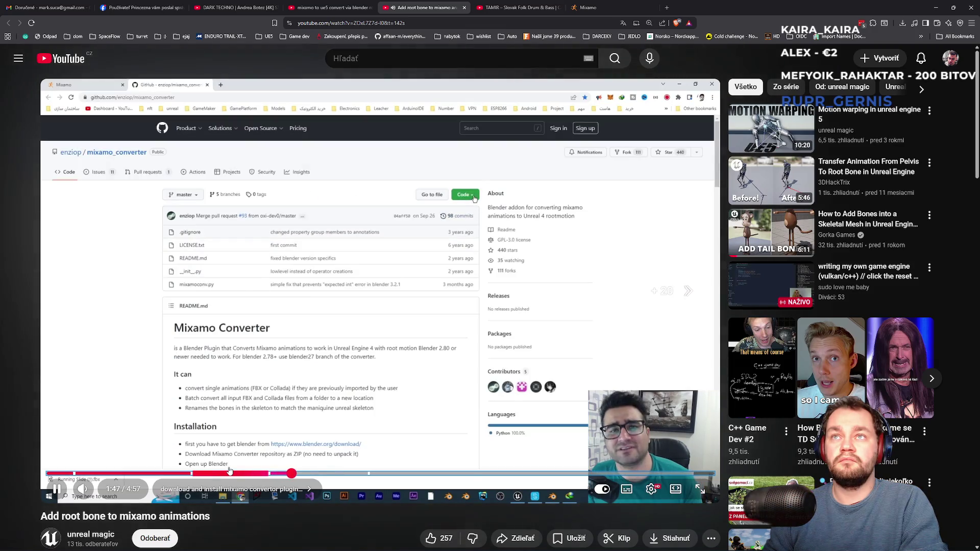
key("Right")
key("Right")
key("Right")
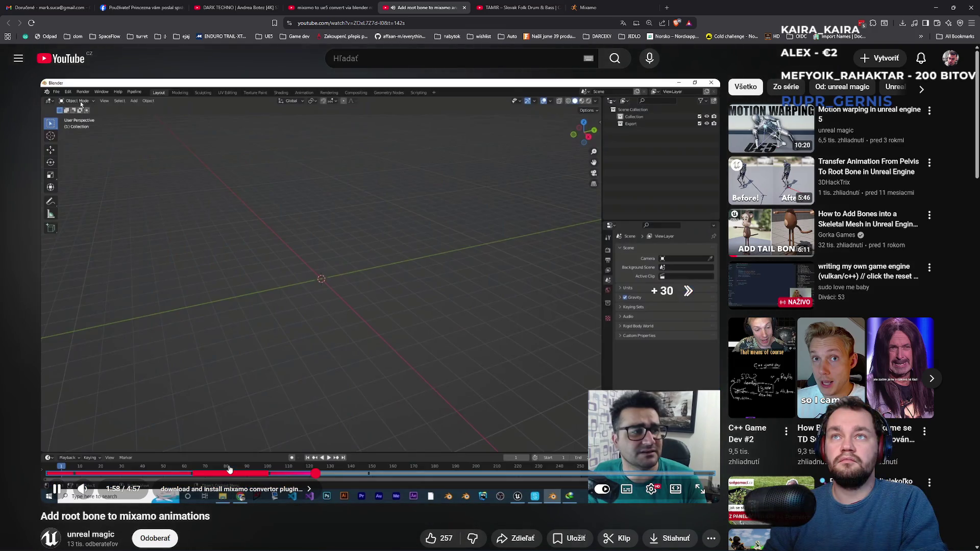
key("Right")
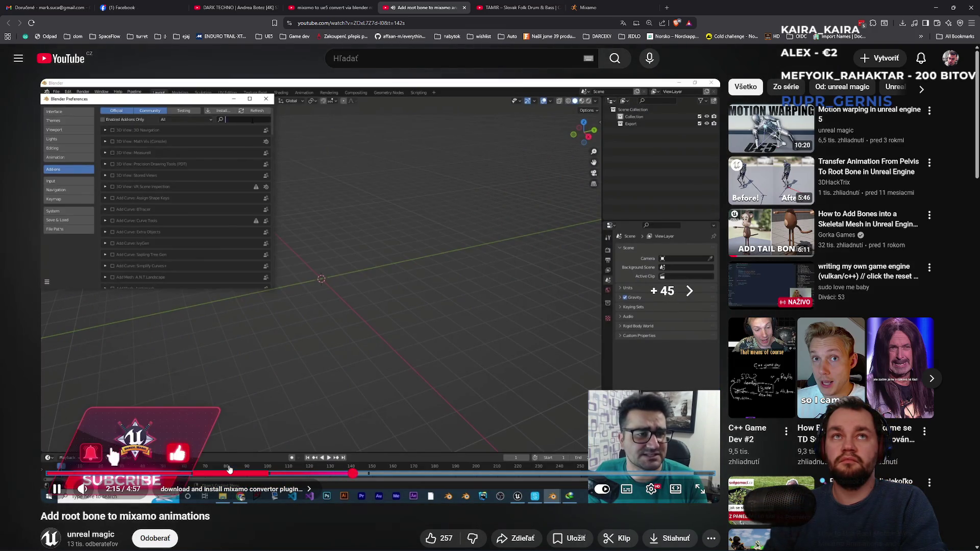
key("Right")
key("Right")
key("Right")
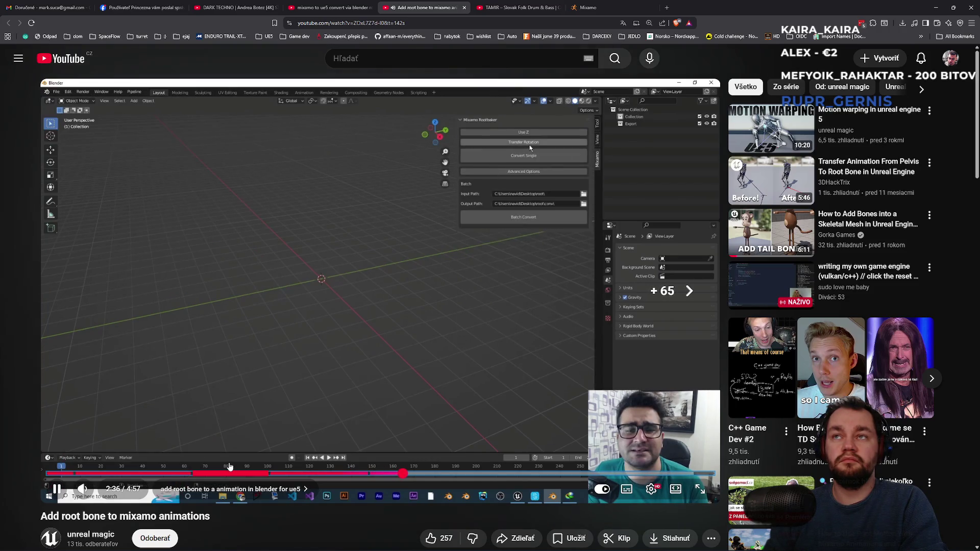
key("Right")
key("Right")
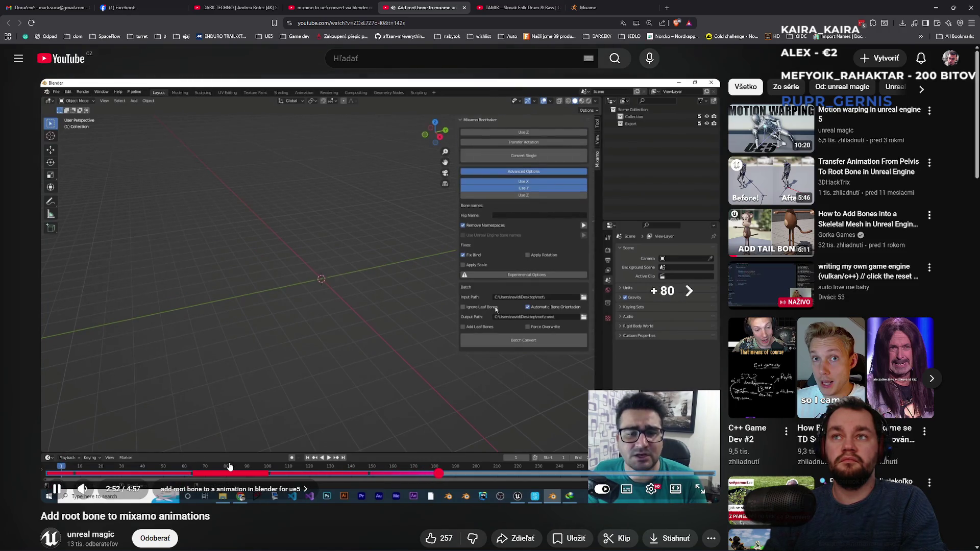
key("Right")
key("Right")
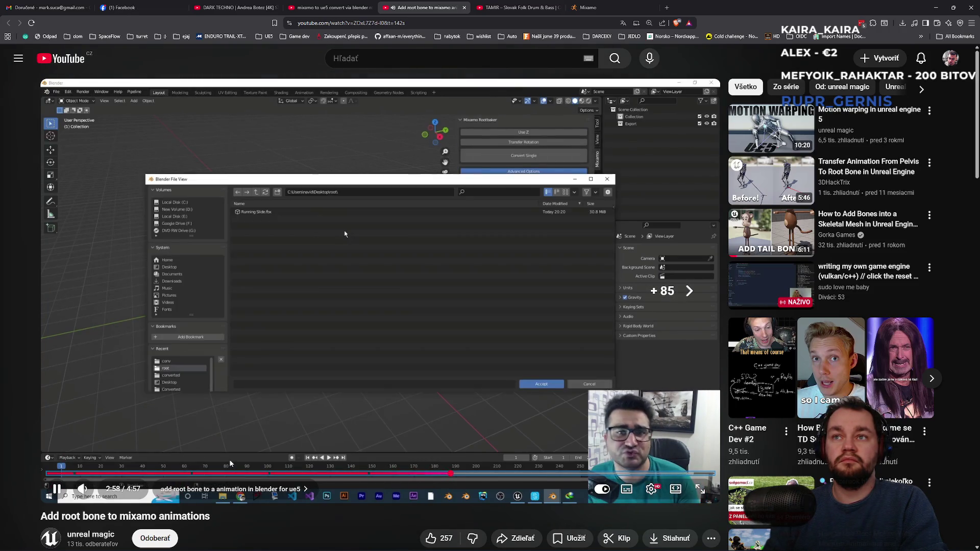
key("Right")
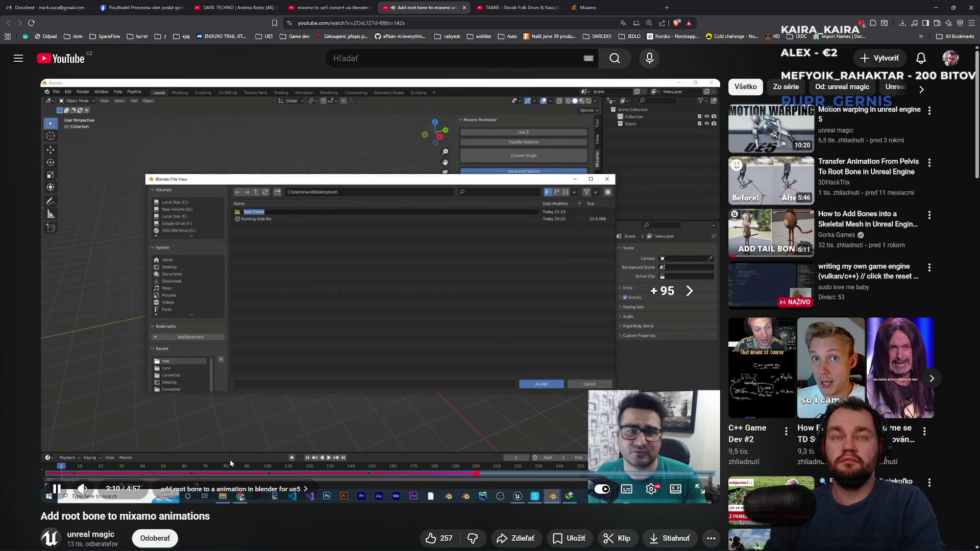
key("Right")
key("Right")
key("Right")
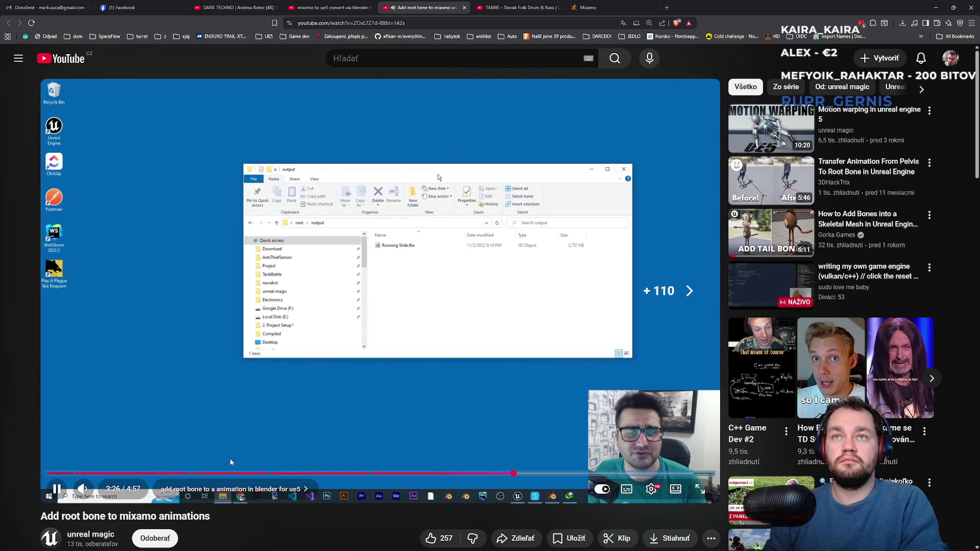
key("Right")
key("Right")
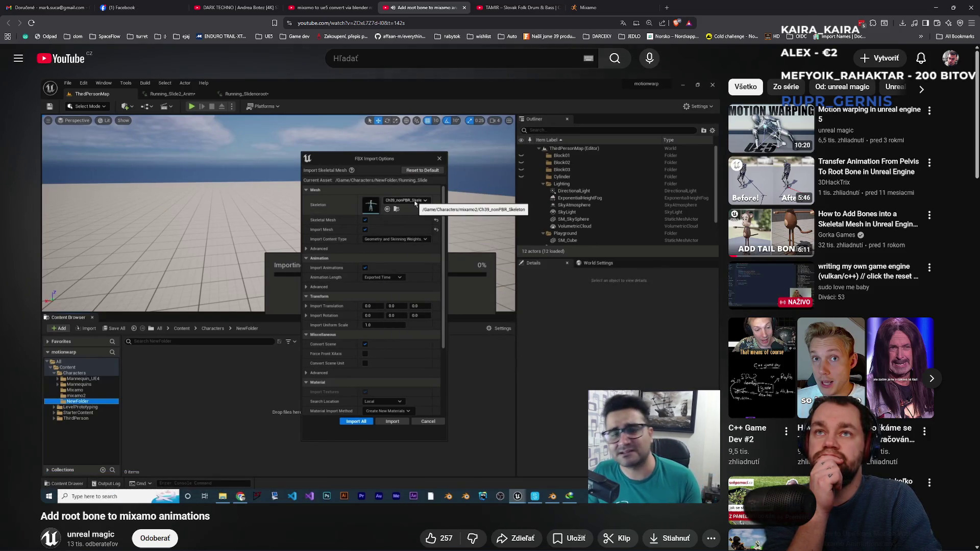
- Rewind the tutorial a few seconds and pause at 3:56 on the skeleton tree with root bone
key("Right")
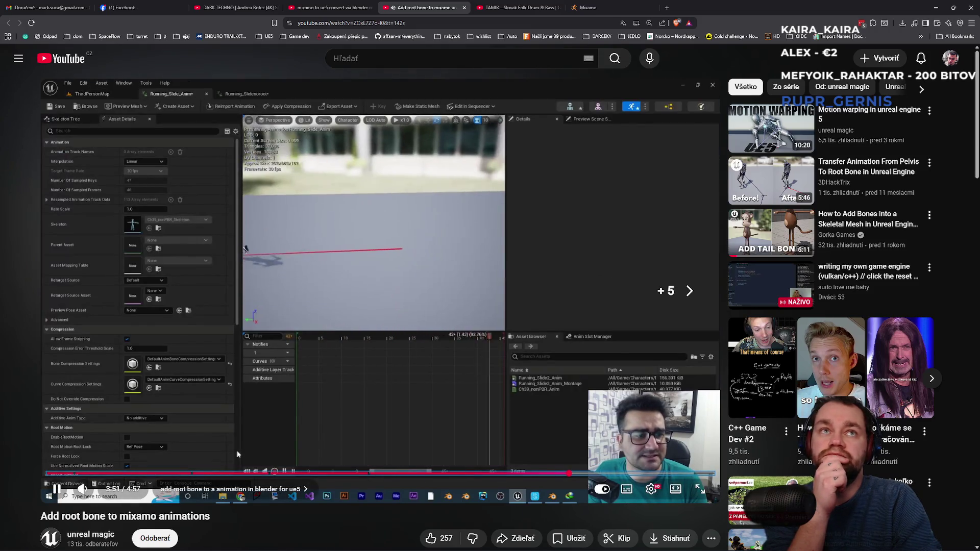
key("Left")
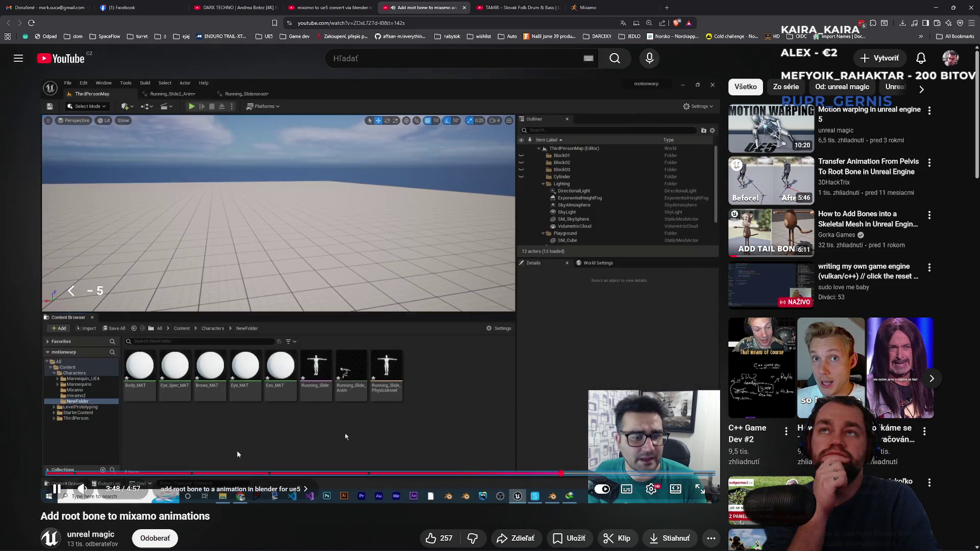
key("Left")
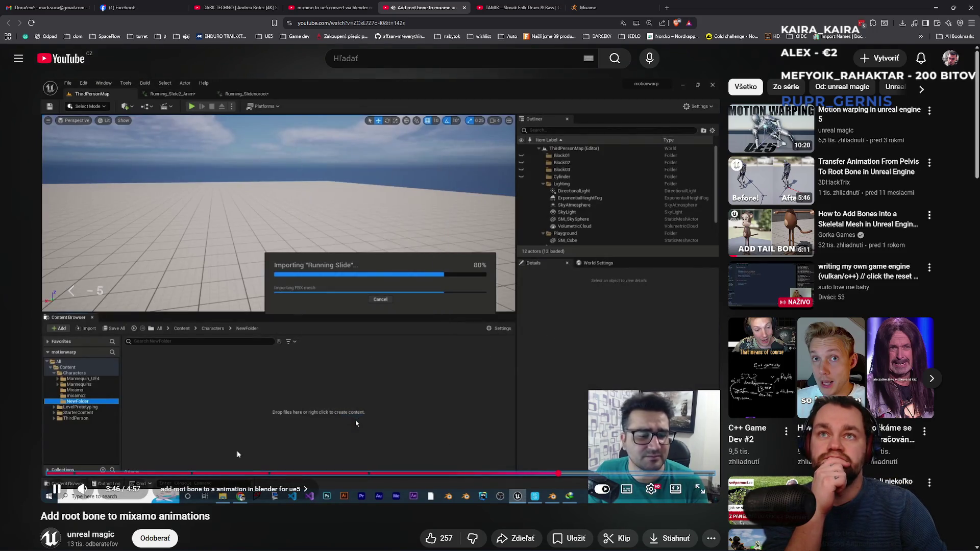
key("space")
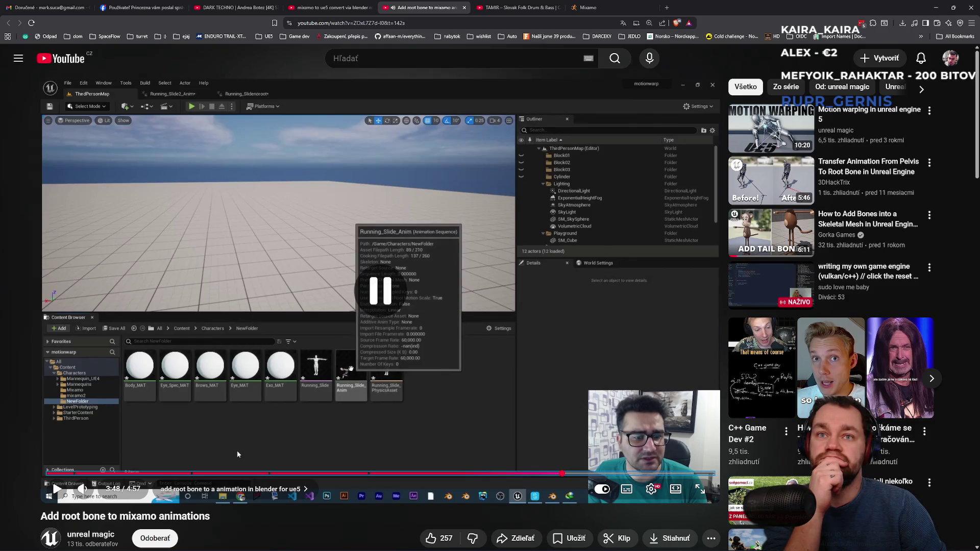
key("space")
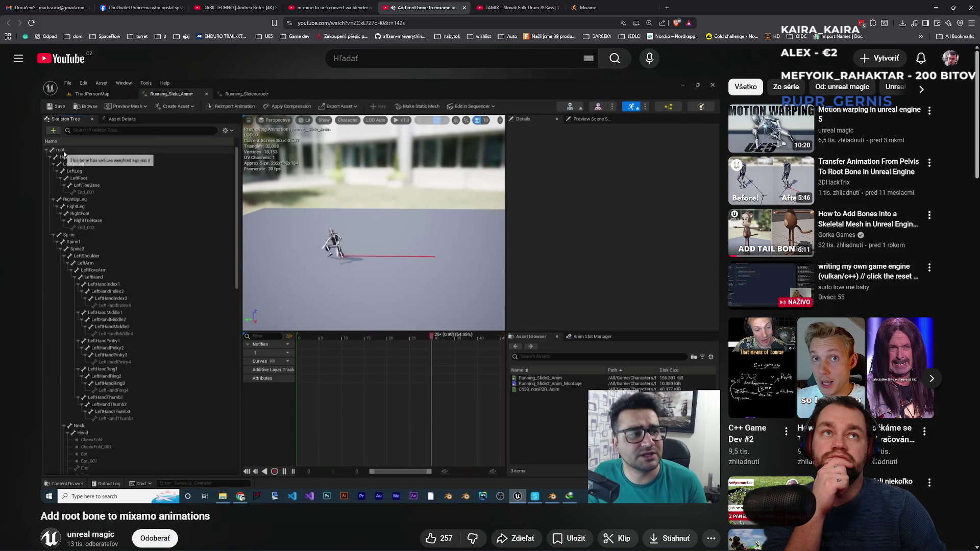
left_click(237, 451)
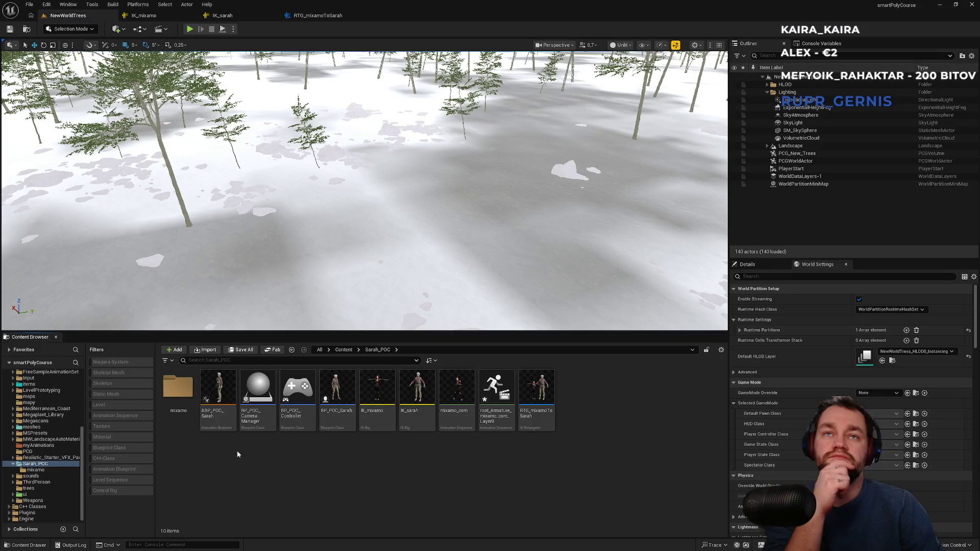
- Back in Unreal, inspect the root_Armature animation's bone hierarchy
key("alt+Tab")
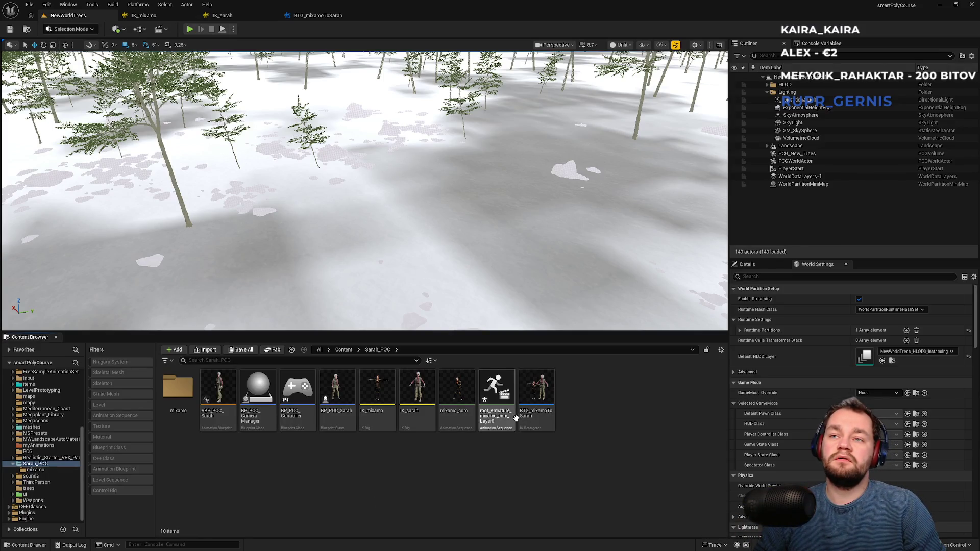
double_click(517, 417)
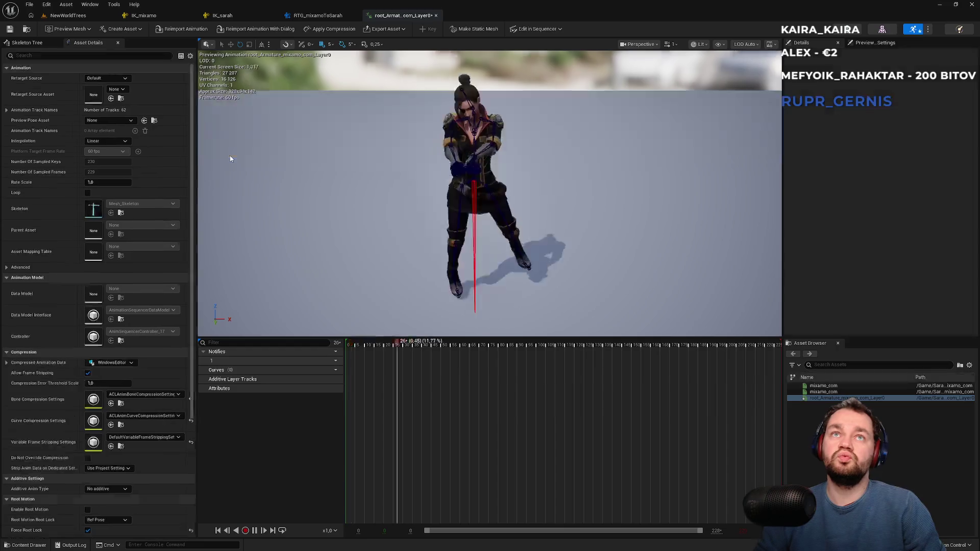
left_click(47, 41)
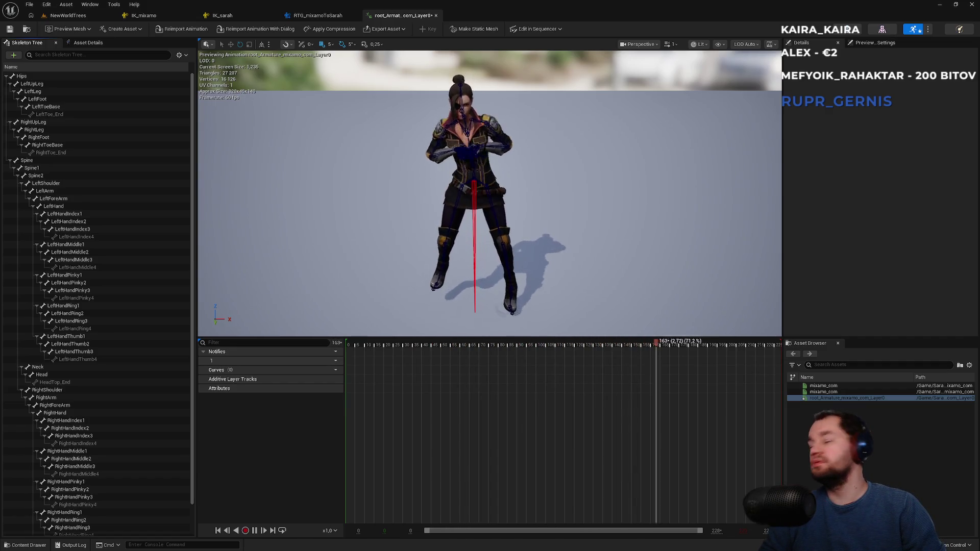
left_click(68, 16)
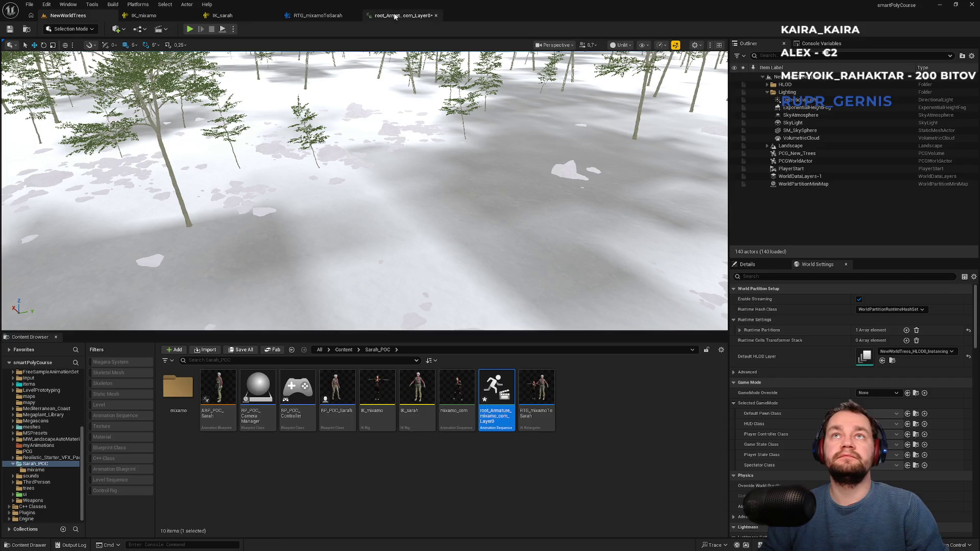
- Force-delete root_Armature and drag Silly Dancing.fbx into Sarah_POC
right_click(503, 408)
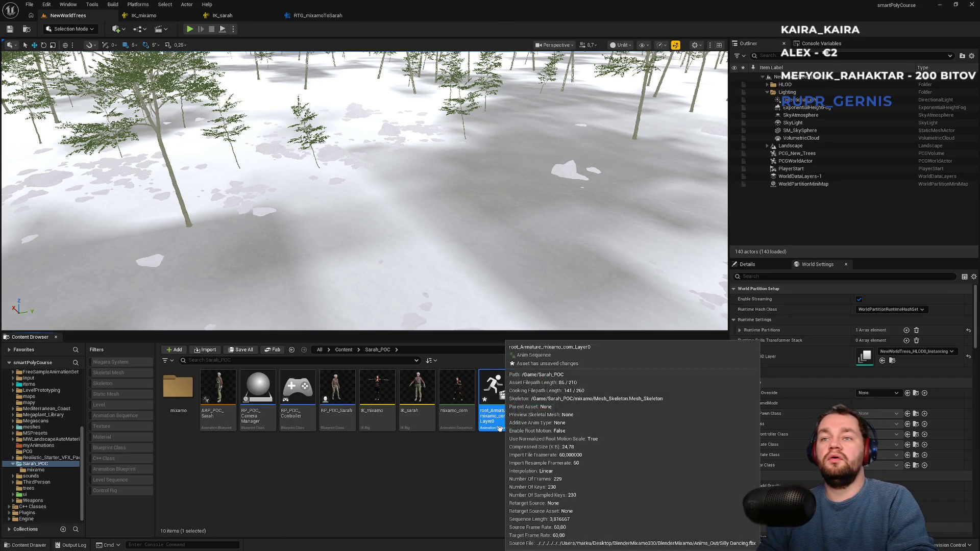
left_click(526, 393)
left_click(446, 404)
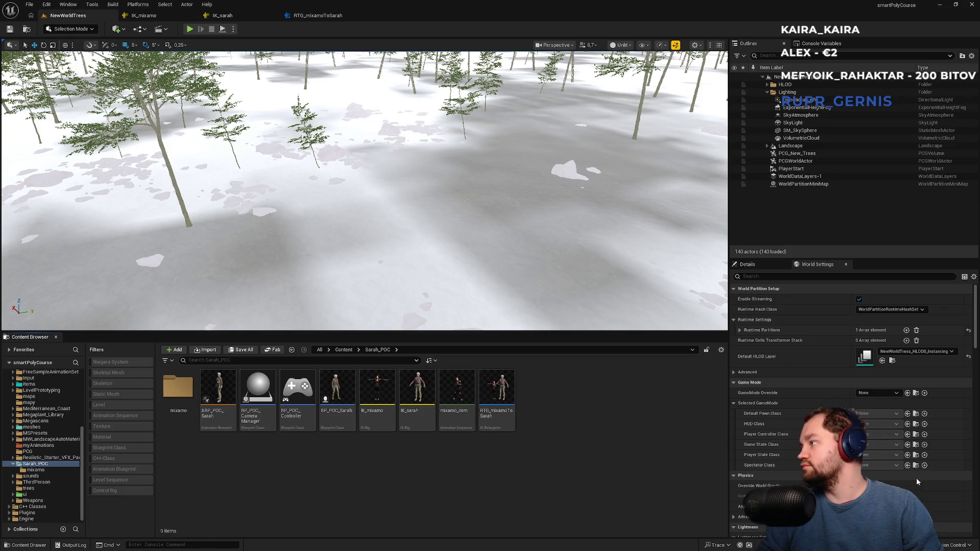
left_click_drag(588, 483, 587, 482)
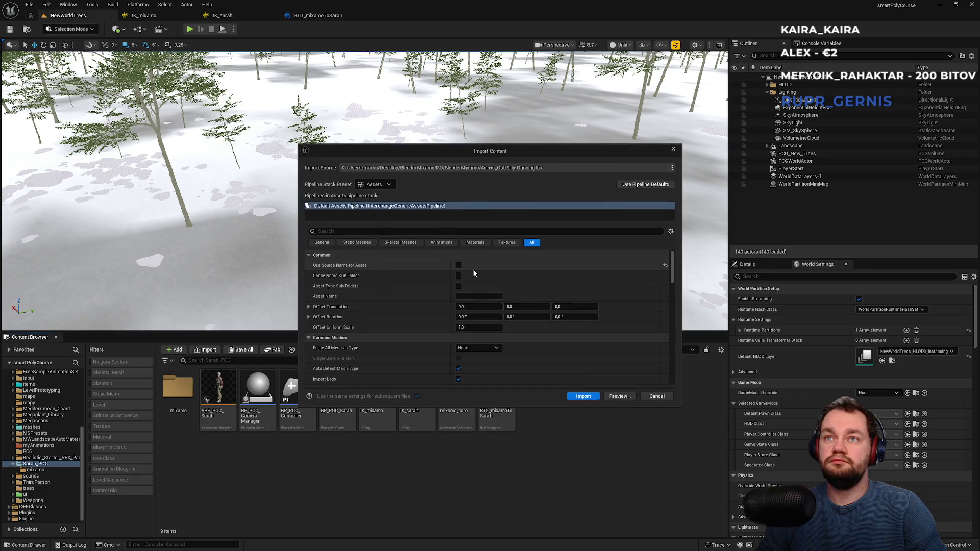
- Pick Mesh_Skeleton under Skeletal Meshes, check the Animations settings, and import Silly Dancing
left_click(405, 244)
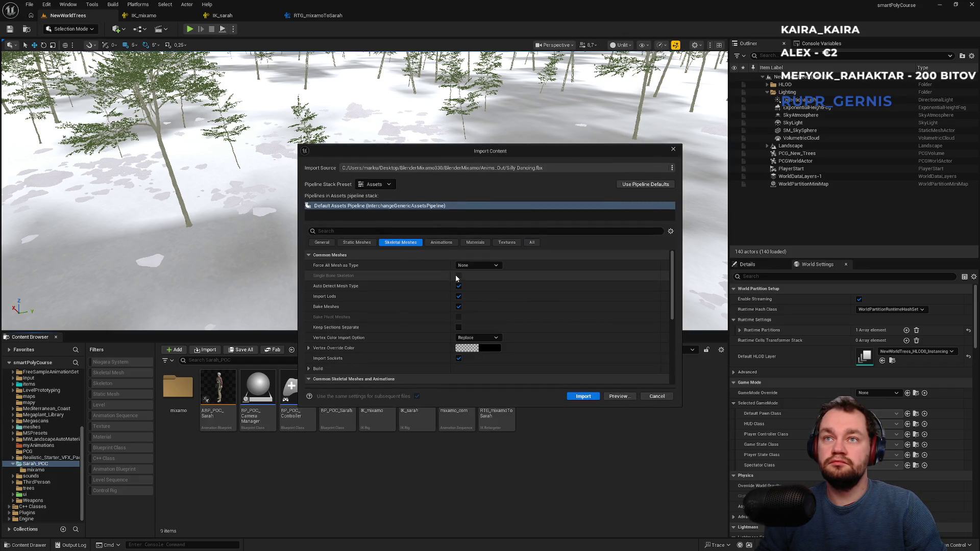
scroll(470, 307, "down", 5)
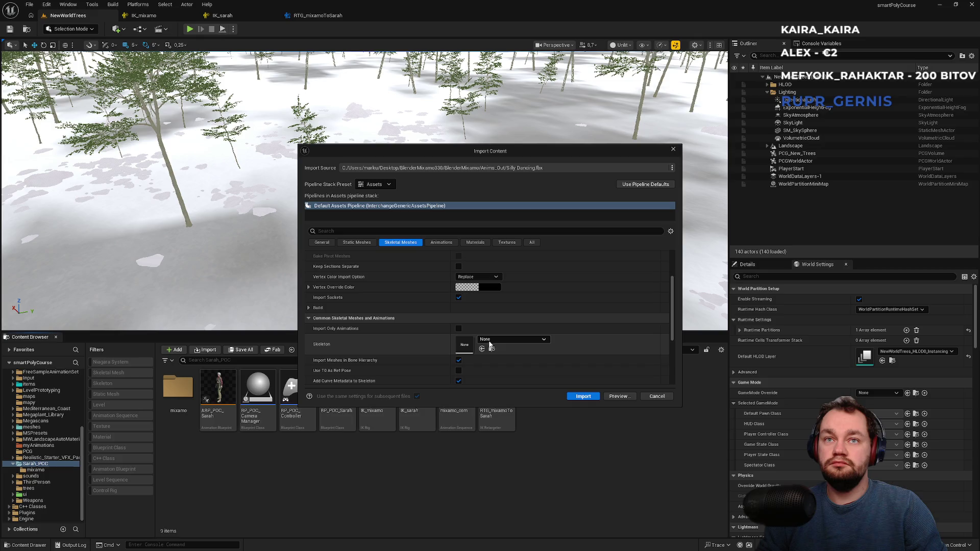
left_click(485, 341)
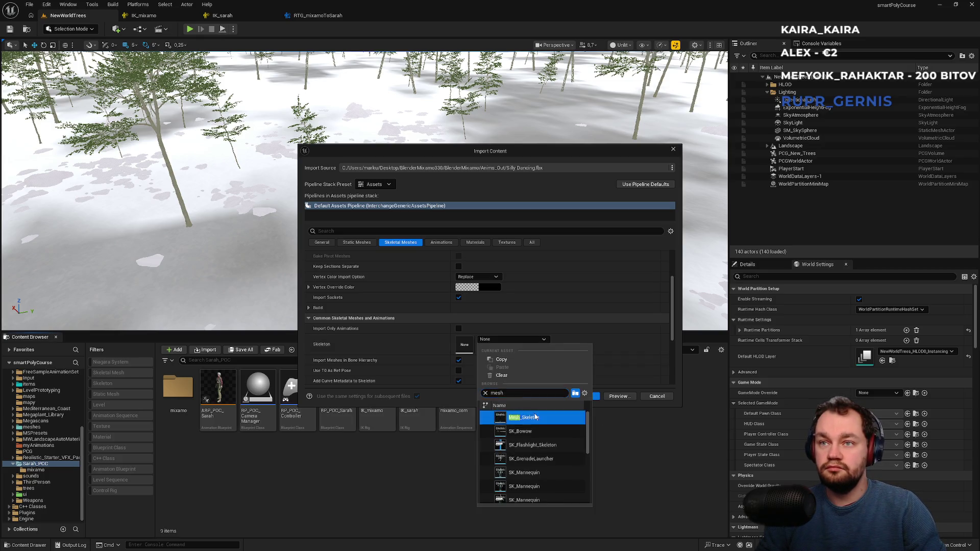
left_click(536, 417)
left_click(443, 243)
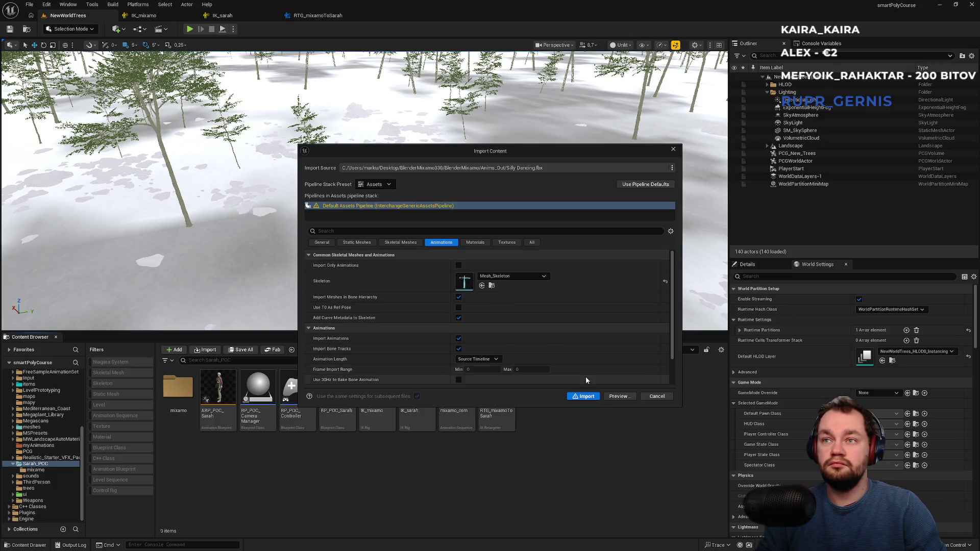
left_click(594, 399)
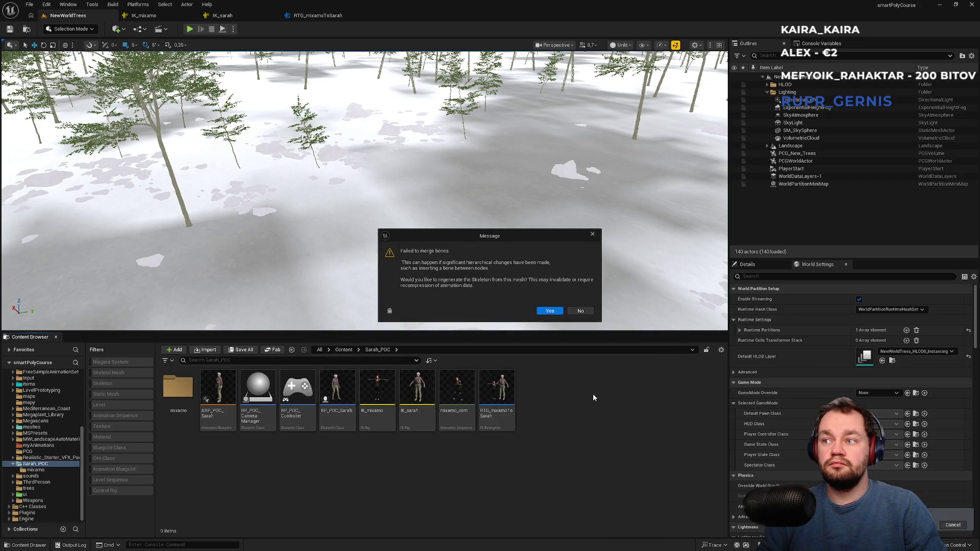
- Accept both skeleton regeneration prompts and dismiss the merge error and Message Log
left_click(553, 311)
left_click(553, 306)
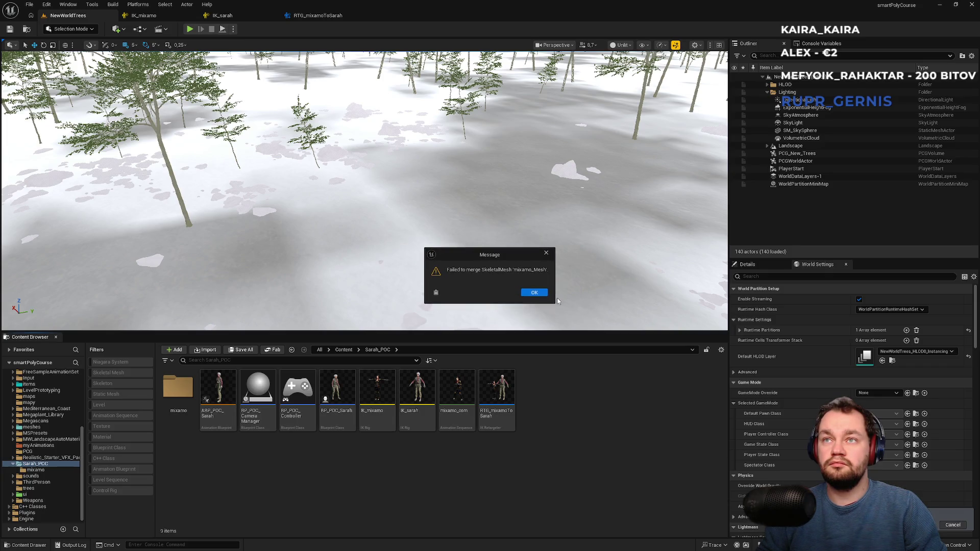
left_click(536, 293)
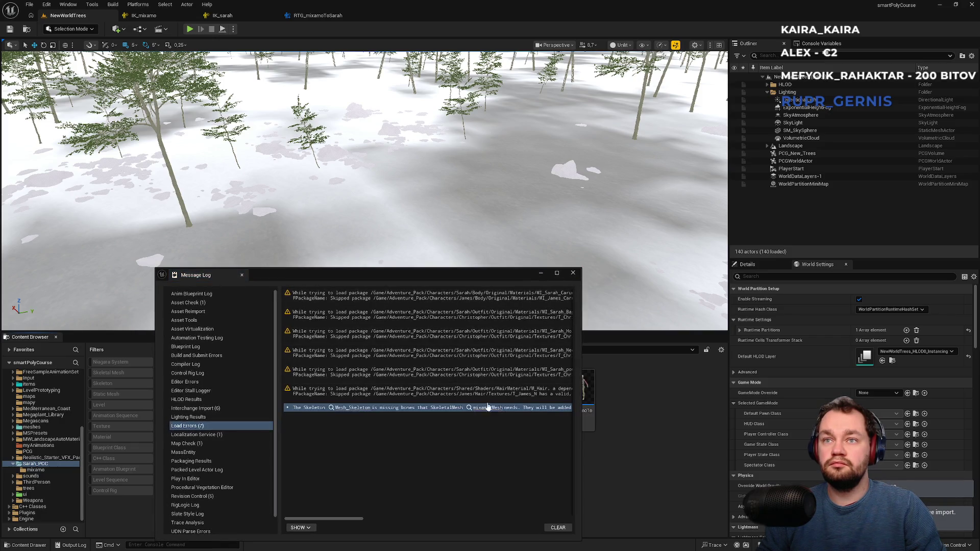
left_click(573, 274)
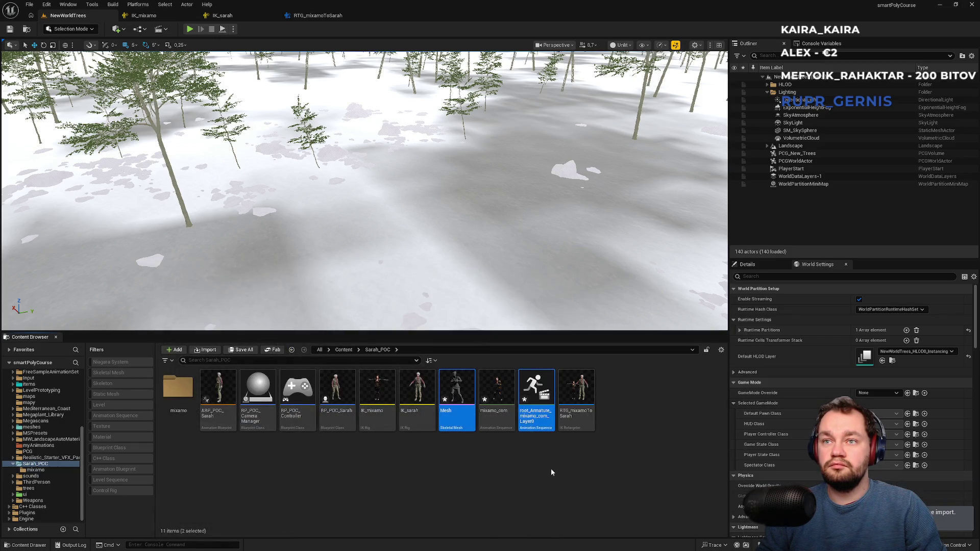
- Open the newly imported Mesh skeletal mesh in its editor
left_click(541, 471)
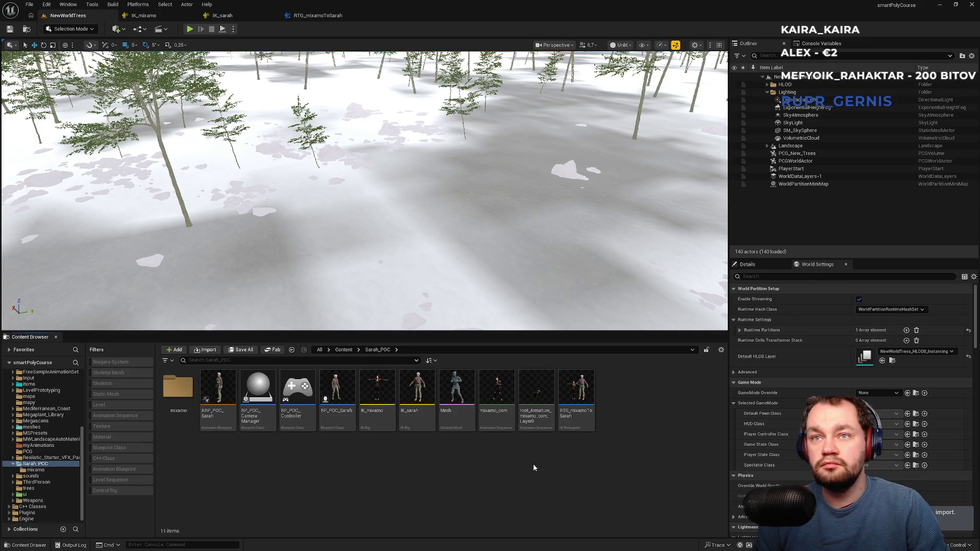
left_click(459, 420)
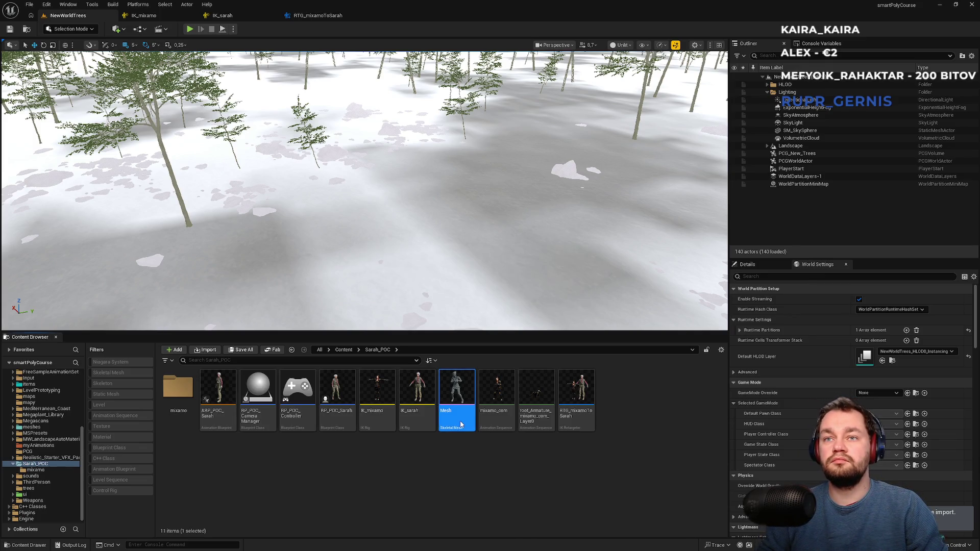
double_click(460, 420)
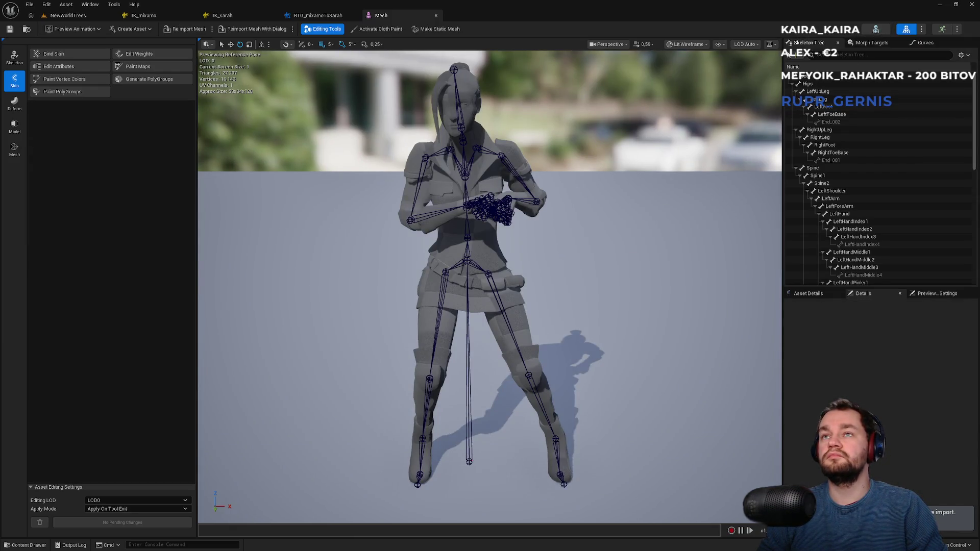
- Open the mixamo_com animation, check its root bone, and enable Root Motion in Asset Details
left_click(15, 57)
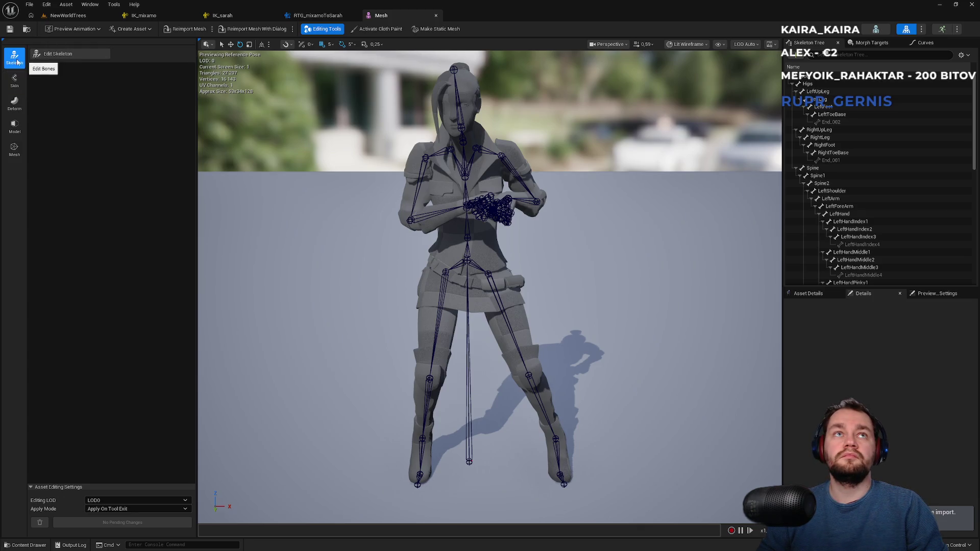
left_click(77, 15)
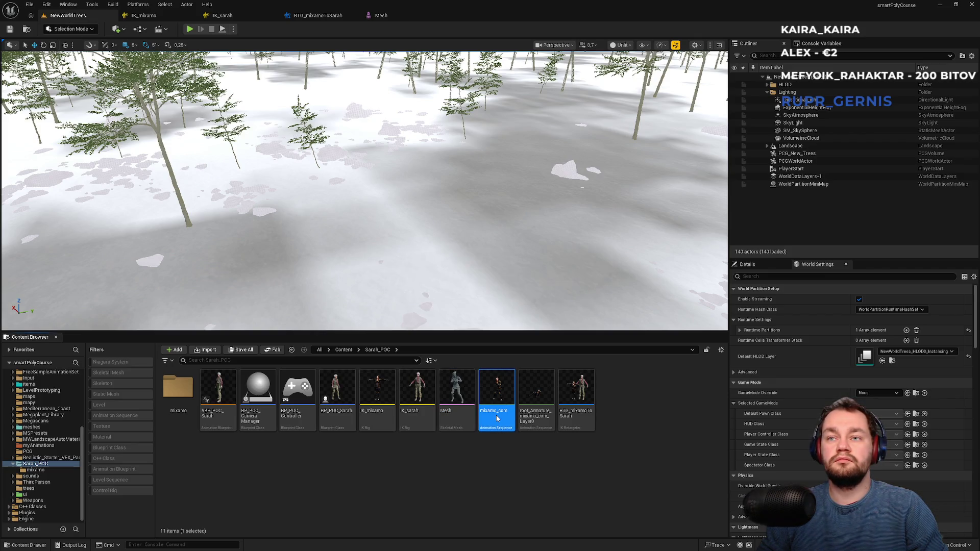
double_click(497, 417)
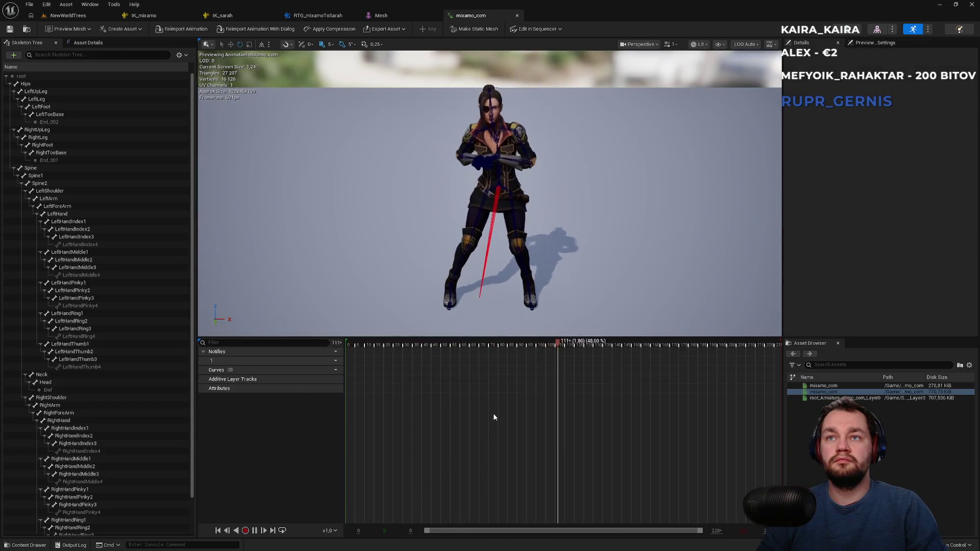
left_click(23, 76)
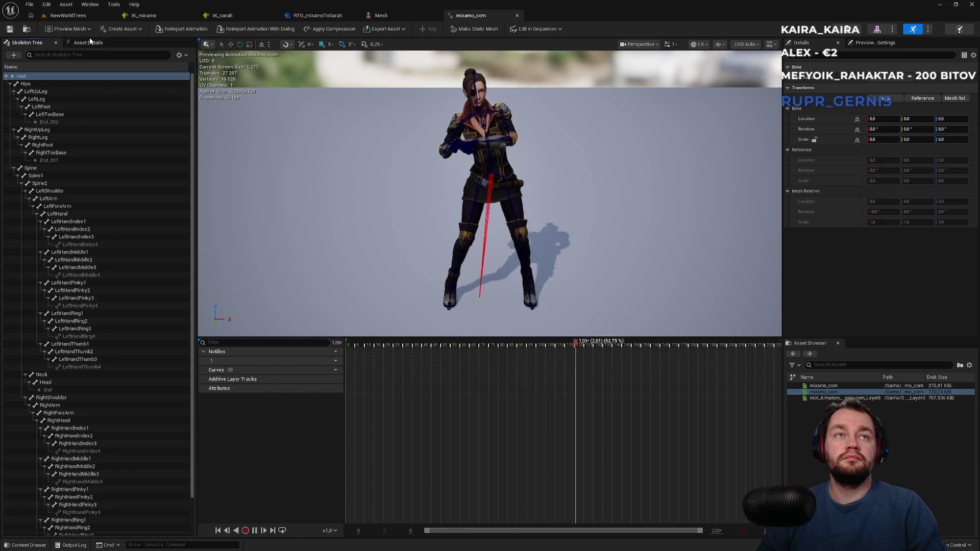
left_click(89, 43)
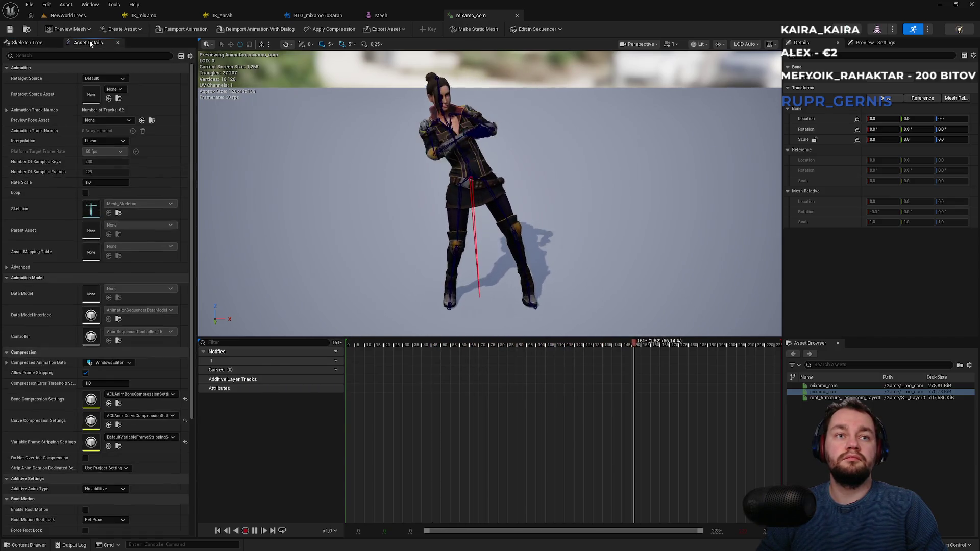
left_click(86, 510)
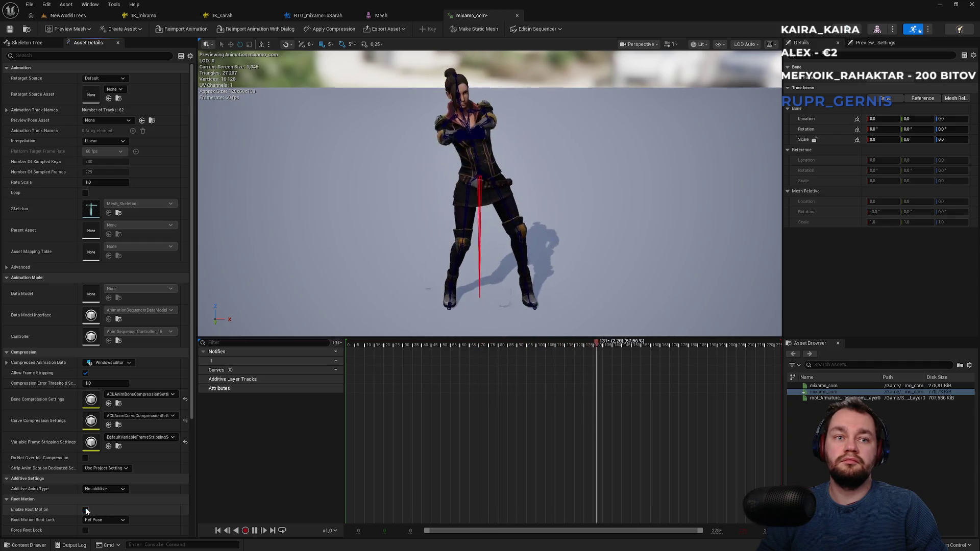
left_click(68, 15)
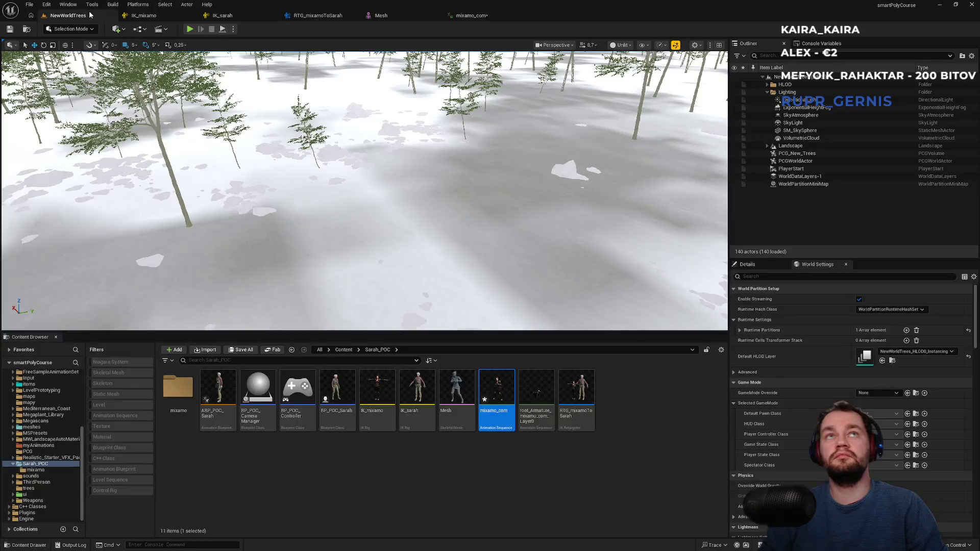
- Enable Root Motion on the root_Armature_mixamo_com_Layer0 animation and close its editor
left_click(543, 406)
double_click(545, 391)
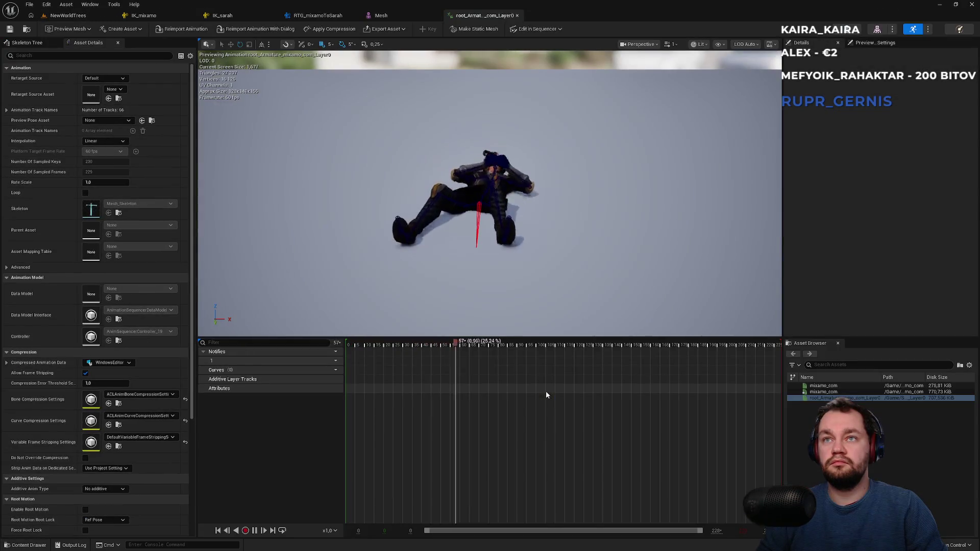
left_click(86, 510)
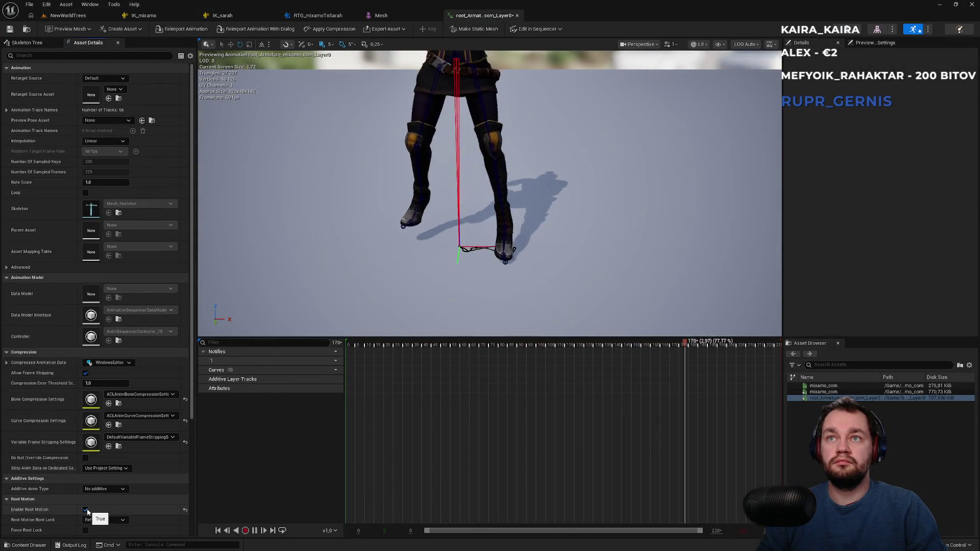
left_click(518, 15)
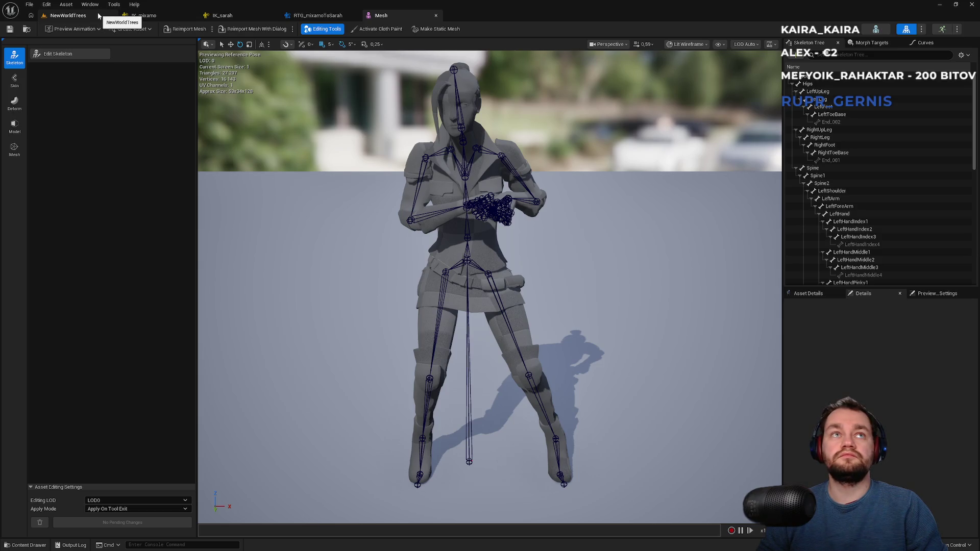
- Return to the NewWorldTrees level, then bring the YouTube browser window forward
left_click(97, 14)
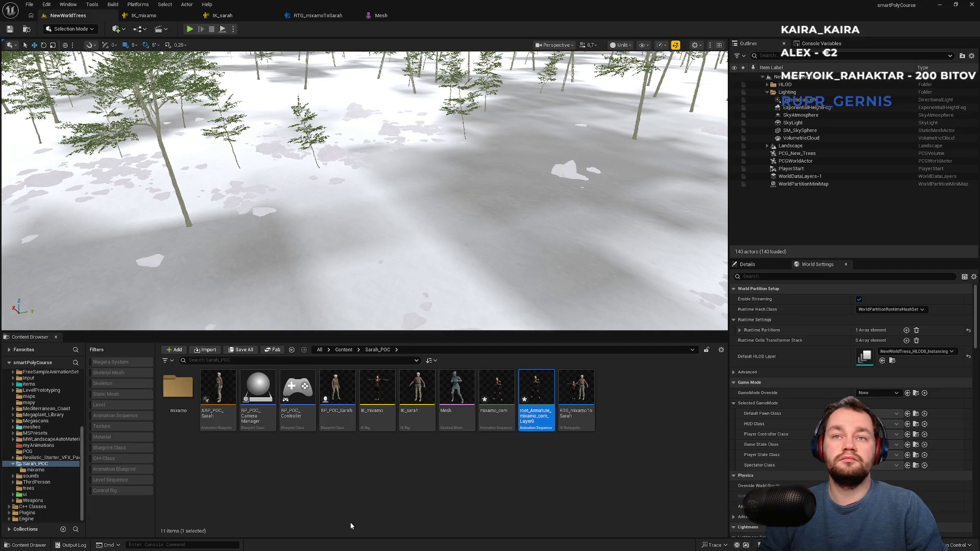
left_click(369, 548)
left_click(407, 543)
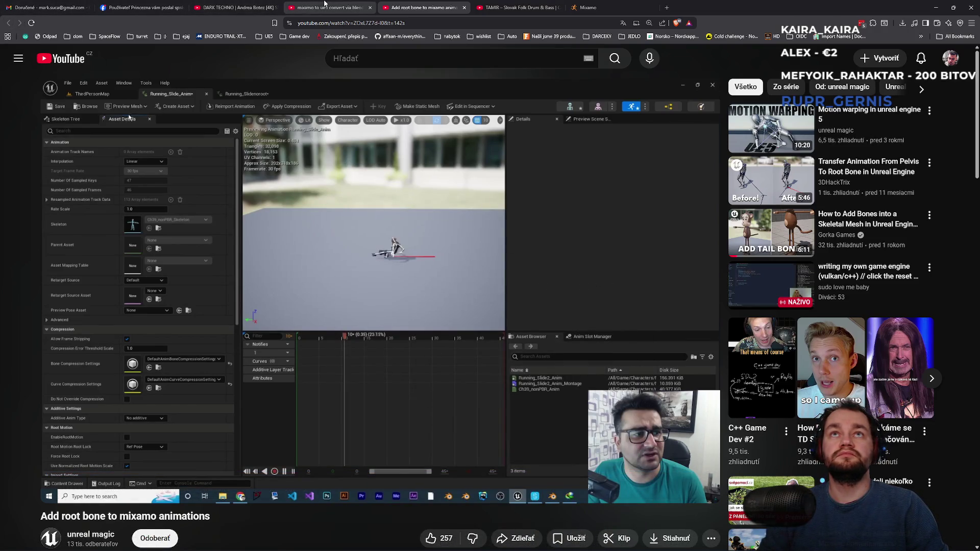
- Show the 'mixamo to ue5 convert via blender root' search results and scroll through them
left_click(327, 4)
scroll(393, 323, "down", 14)
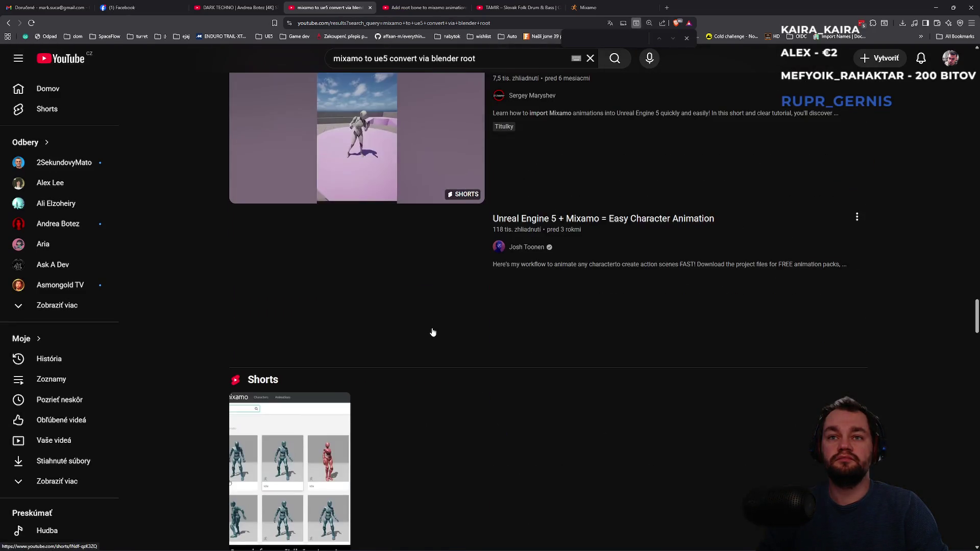
scroll(432, 332, "down", 10)
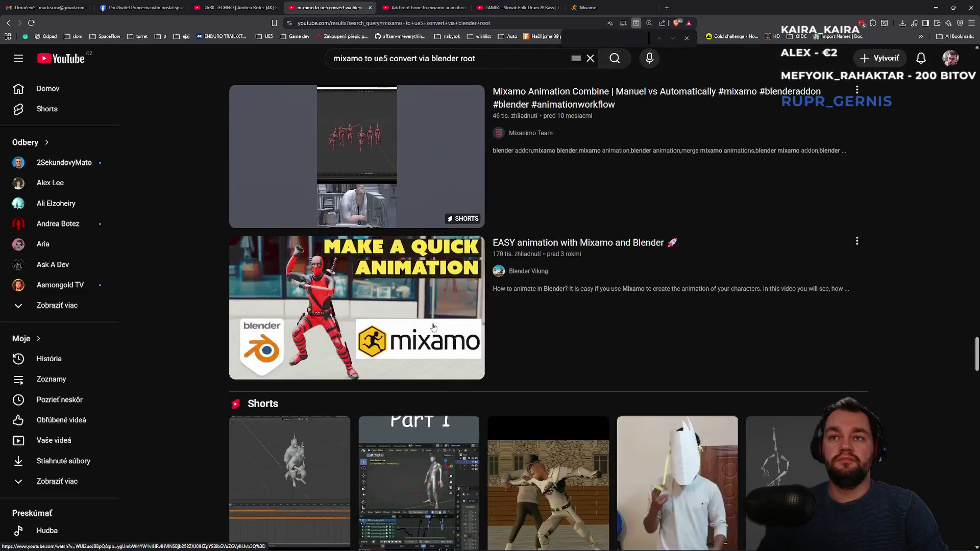
scroll(431, 323, "up", 3)
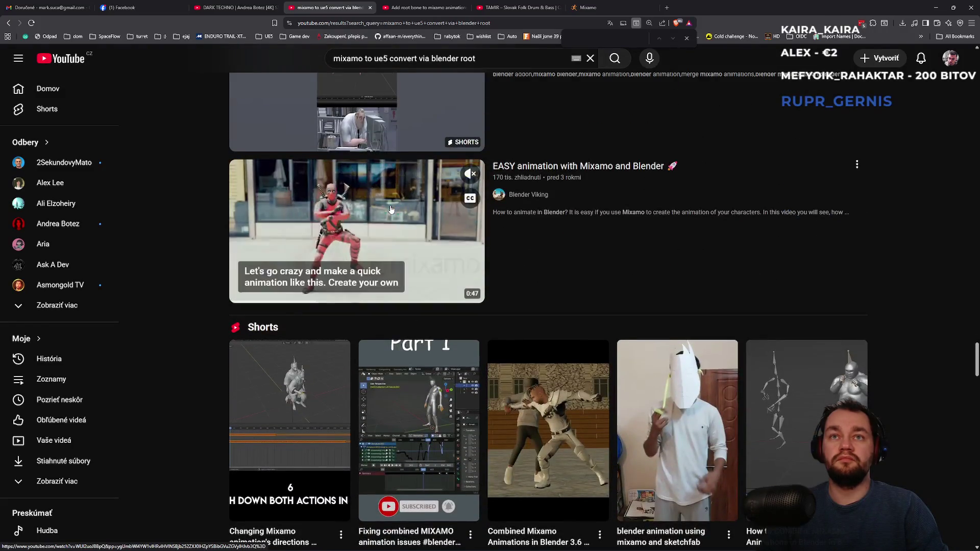
scroll(390, 210, "down", 12)
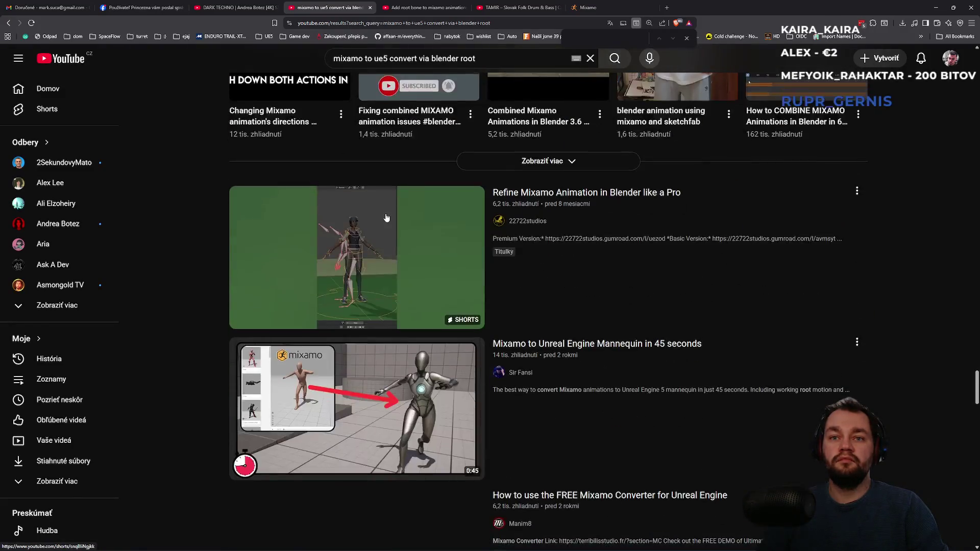
scroll(386, 285, "down", 7)
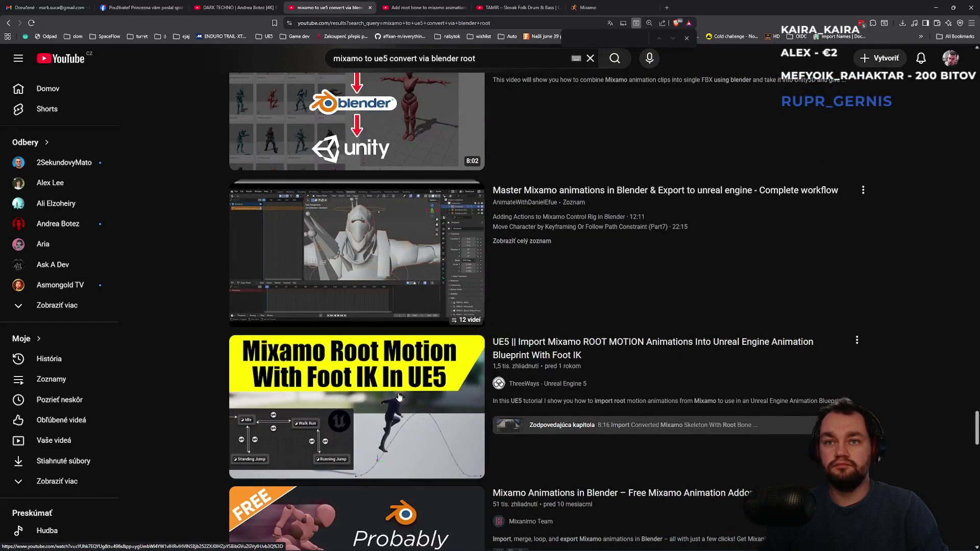
scroll(399, 397, "down", 5)
scroll(404, 382, "down", 3)
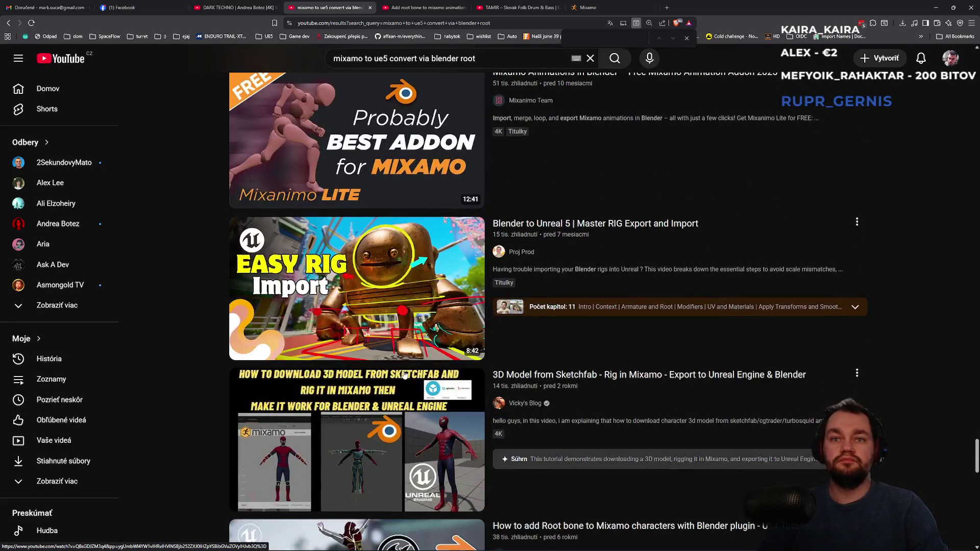
scroll(404, 374, "down", 14)
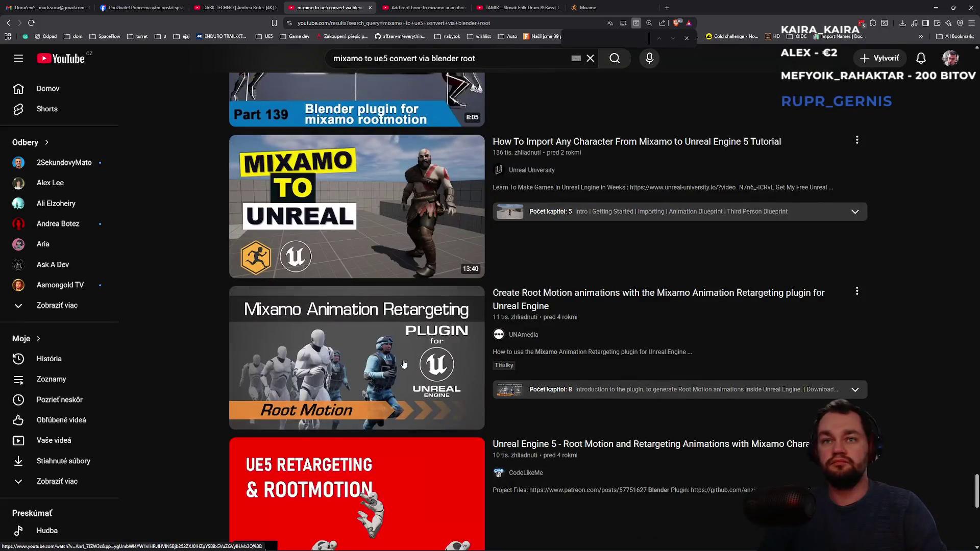
scroll(406, 352, "down", 5)
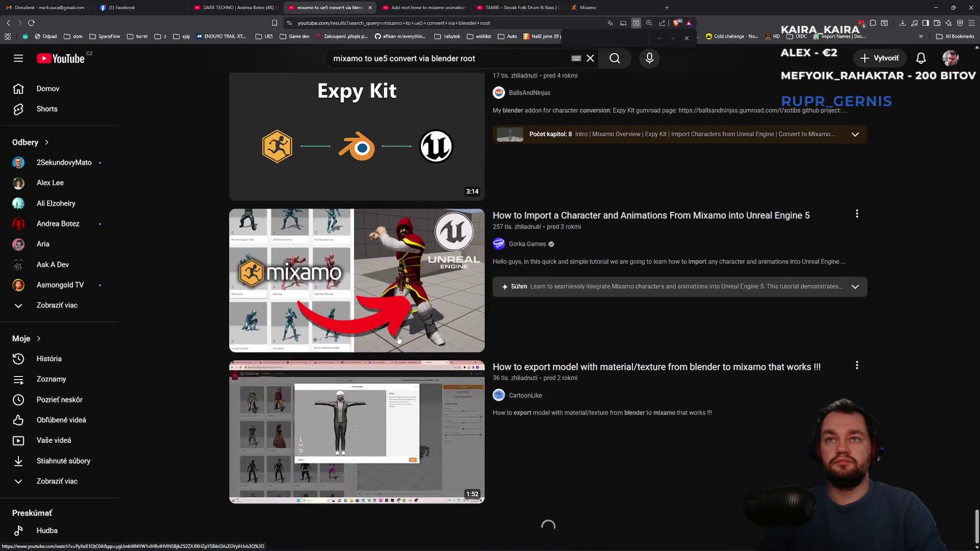
scroll(399, 327, "down", 5)
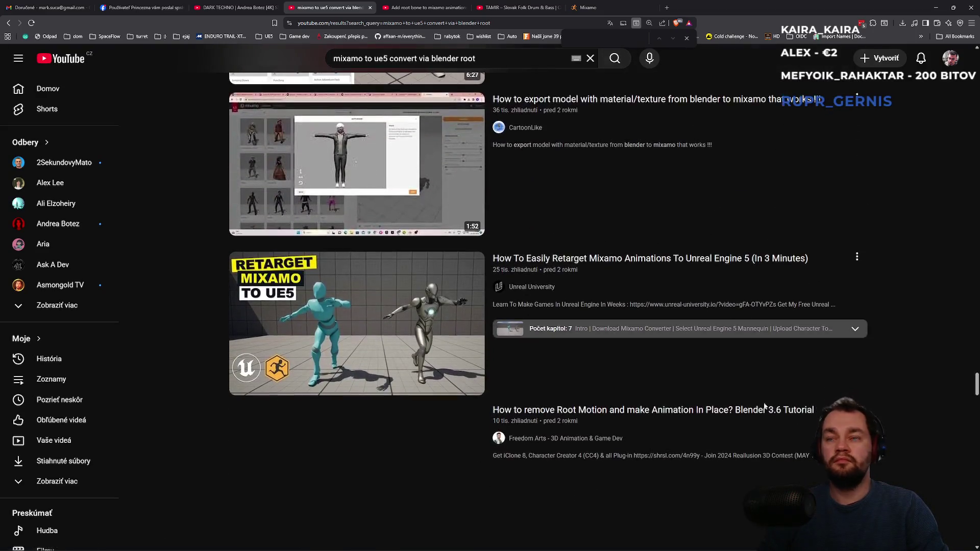
mouse_move(975, 378)
left_mouse_down()
mouse_move(919, 214)
mouse_move(799, 58)
left_mouse_up()
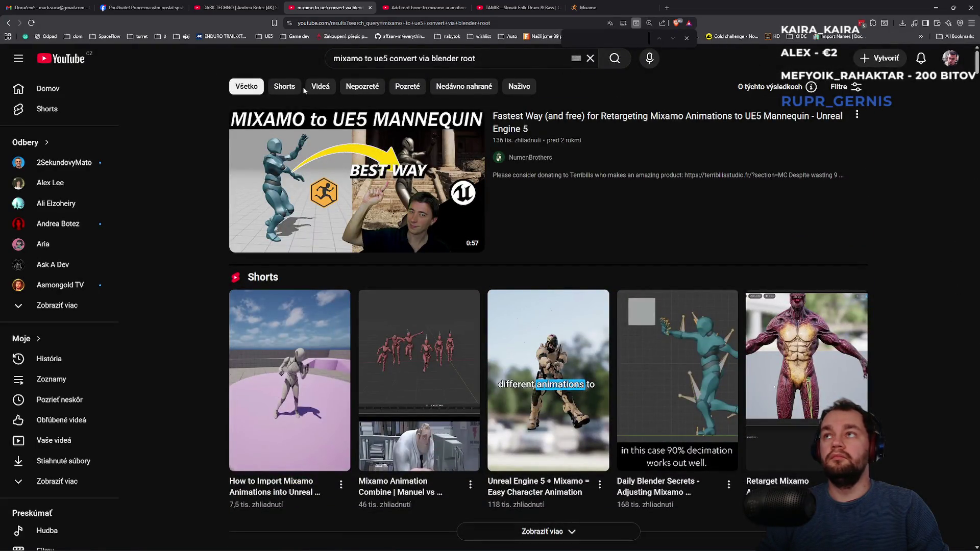
- Sort the results by Obľúbenosť, scroll to the end, and open the Liked videos playlist
left_click(857, 87)
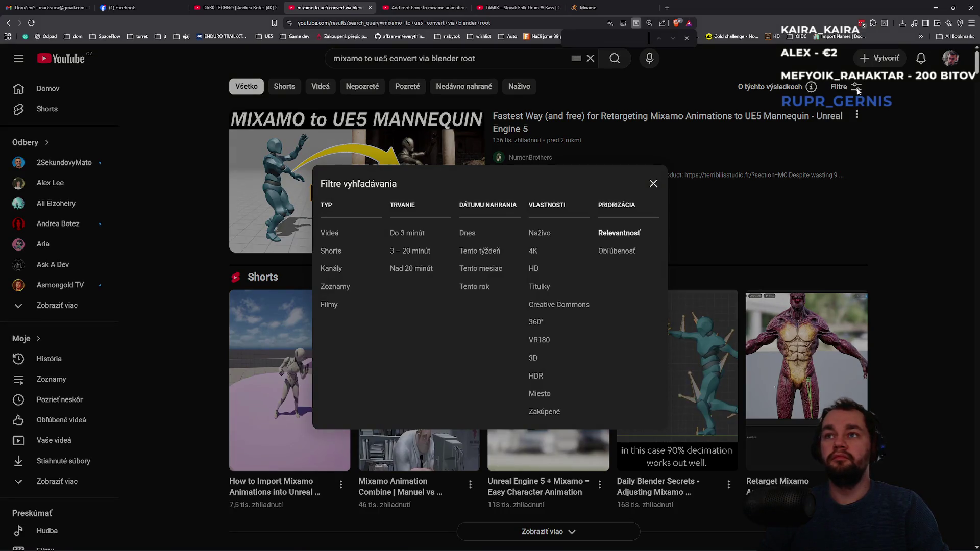
left_click(615, 252)
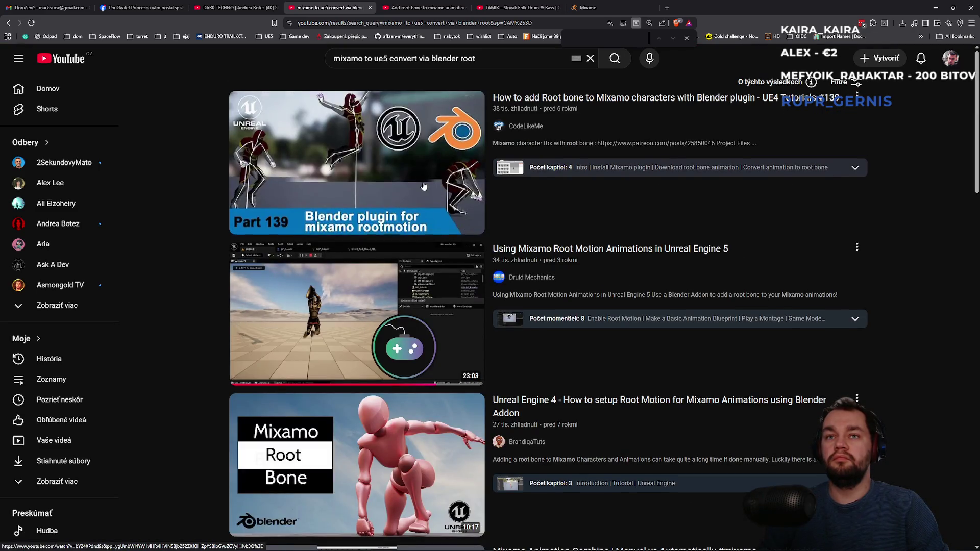
mouse_move(399, 327)
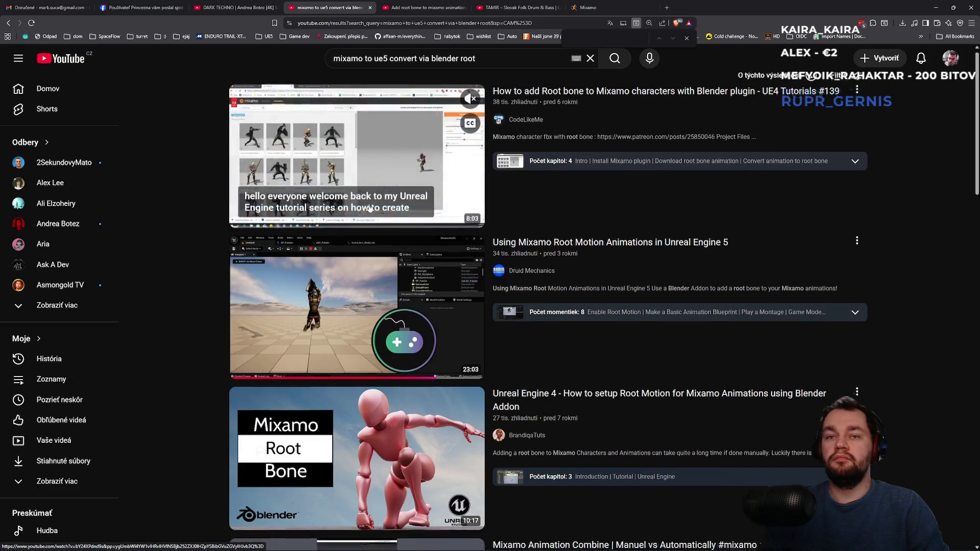
scroll(378, 307, "down", 9)
scroll(392, 357, "down", 10)
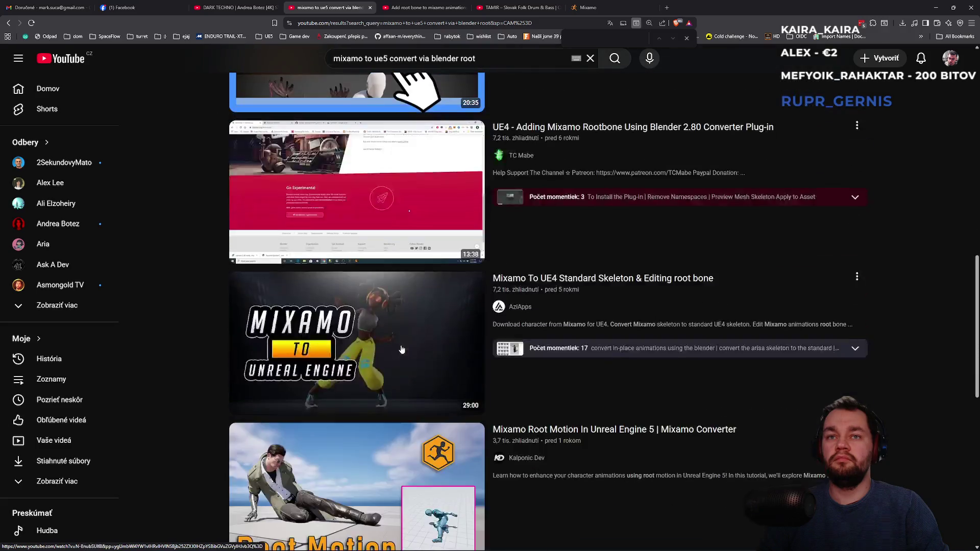
scroll(407, 335, "down", 3)
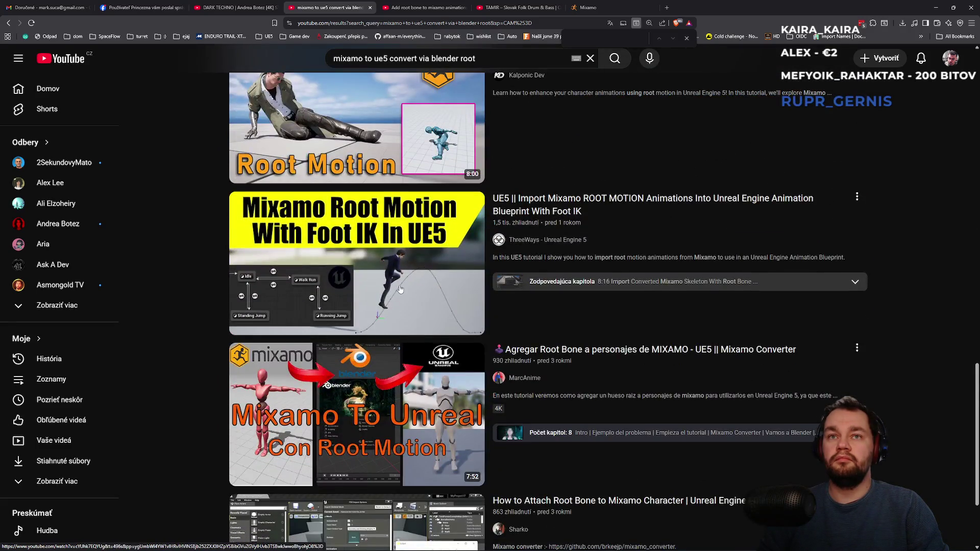
scroll(401, 290, "down", 3)
mouse_move(399, 296)
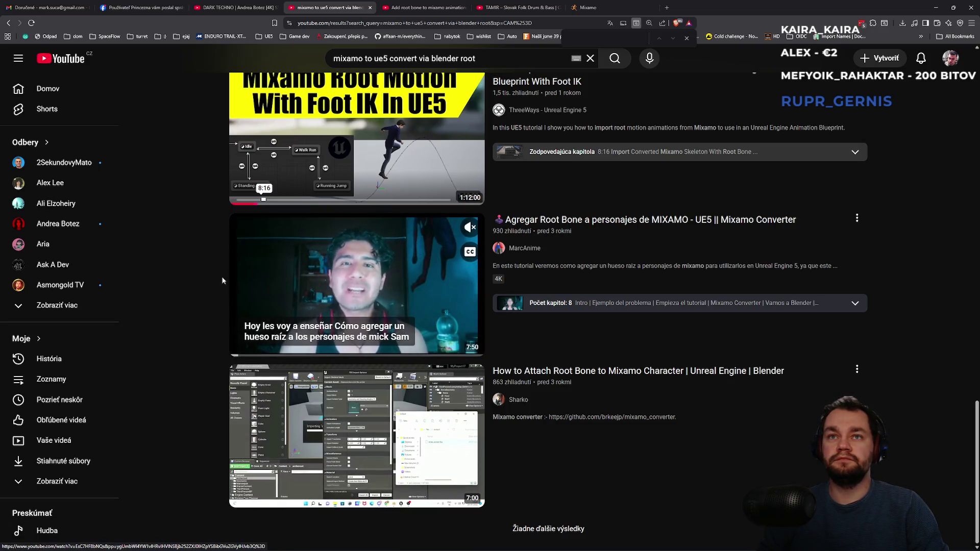
left_click(88, 422)
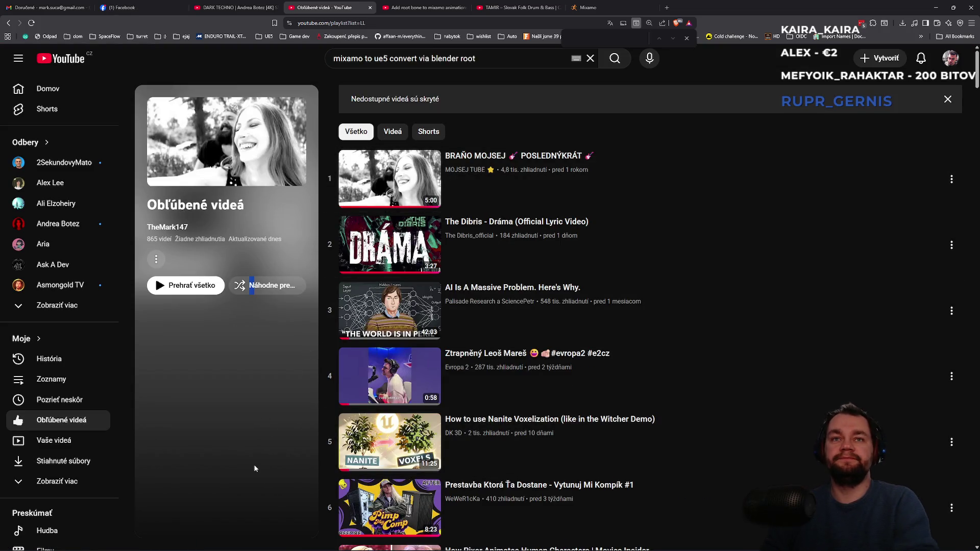
- Load the whole Liked playlist and find the 'Mixamo to UE5' video by searching 'mixamo'
key("End")
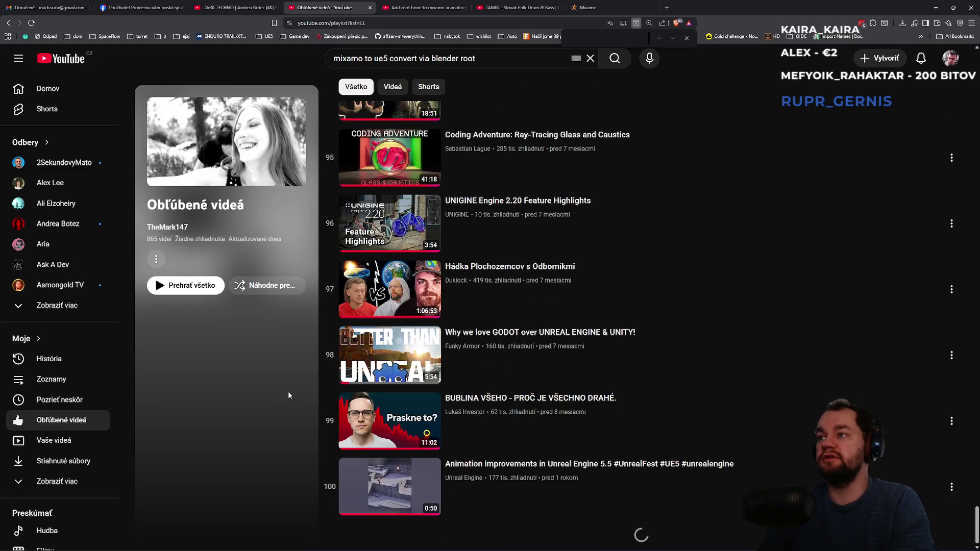
key("End")
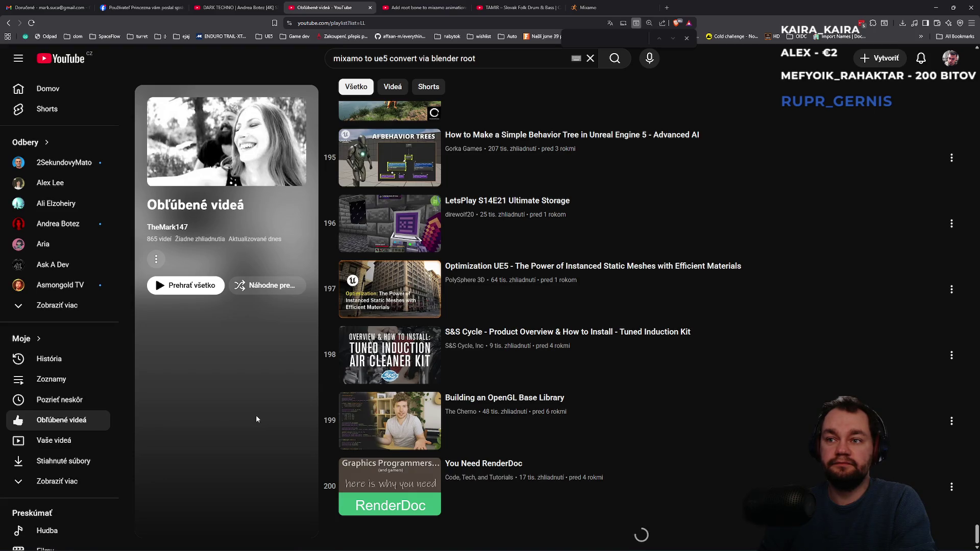
key("End")
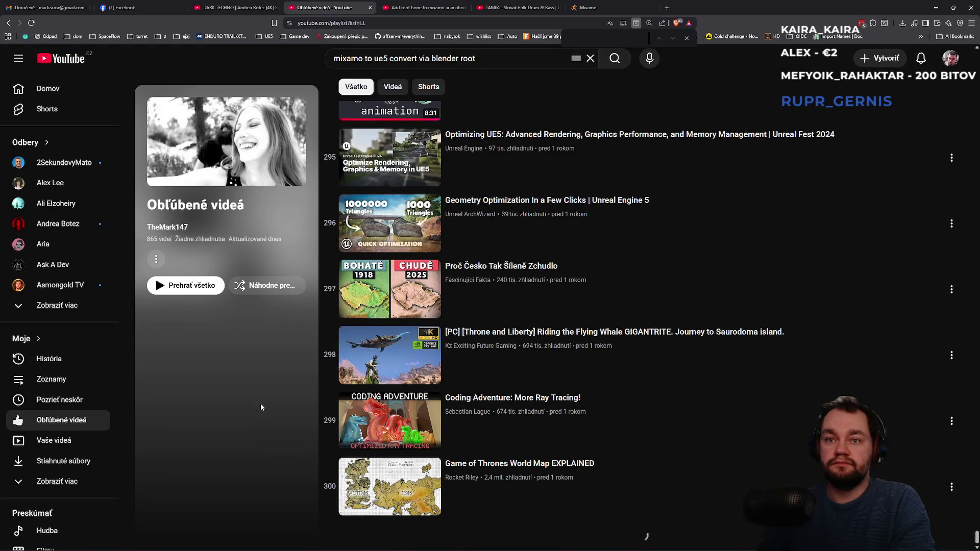
key("End")
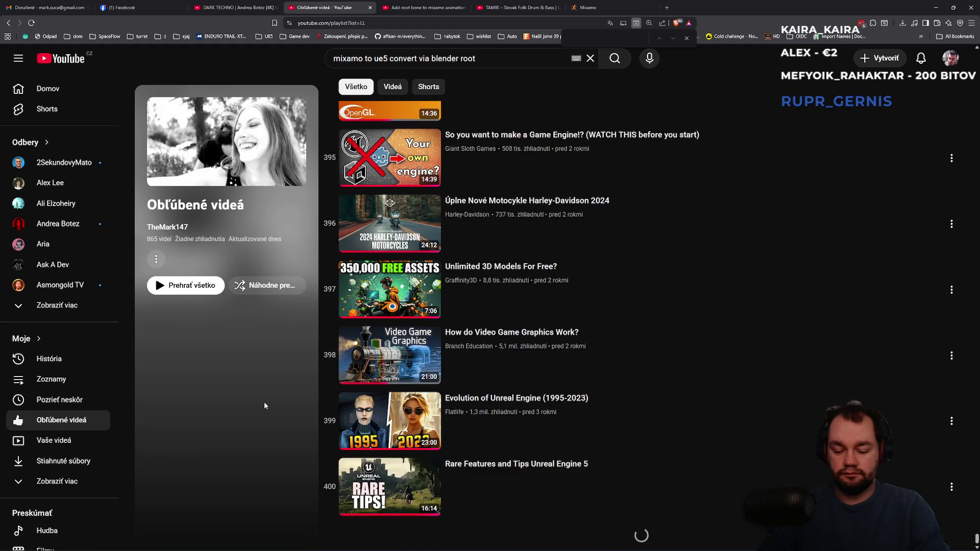
type("mixamo")
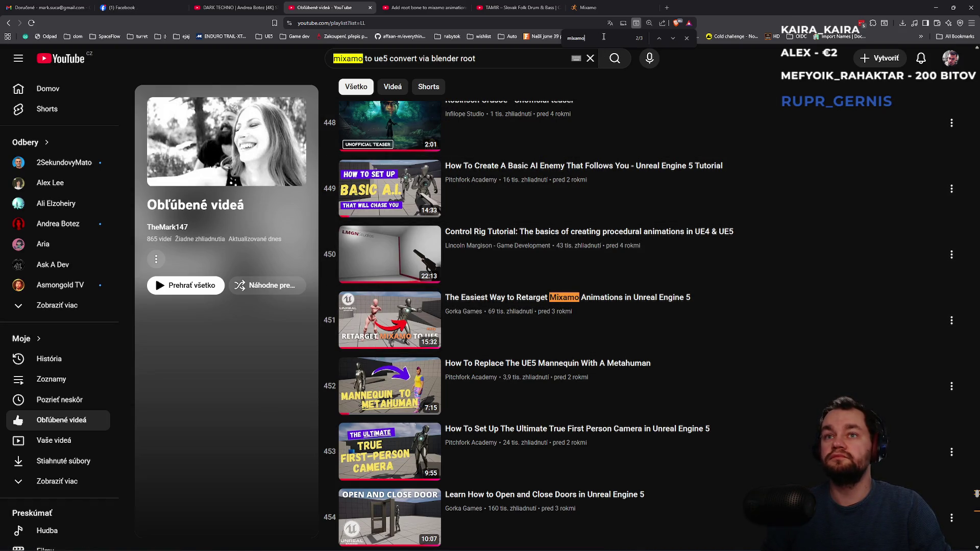
key("Return")
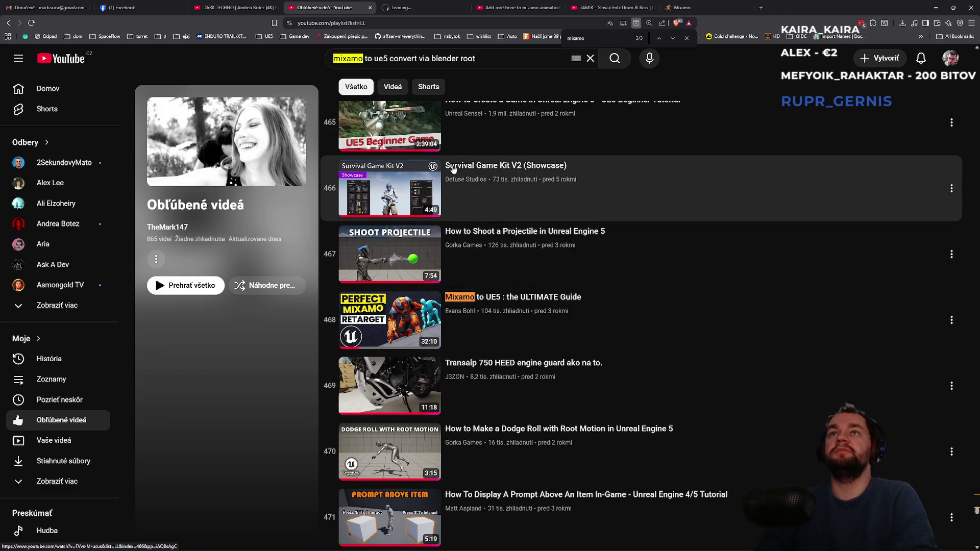
left_click(413, 3)
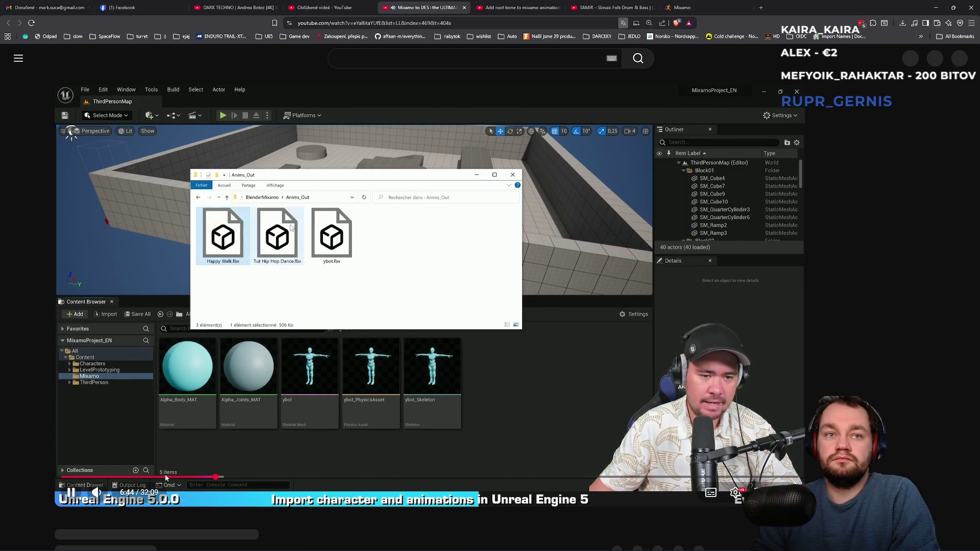
- Skim the Mixamo to UE5 tutorial from 4:39 through 5:36 and 5:58, pause, and return to Unreal
key("t")
left_click(191, 319)
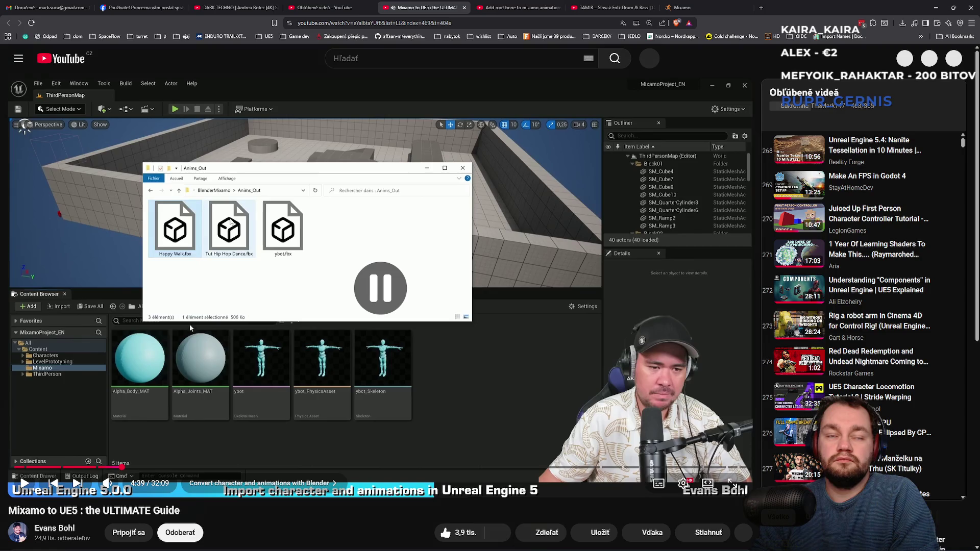
left_click(122, 467)
left_click(188, 353)
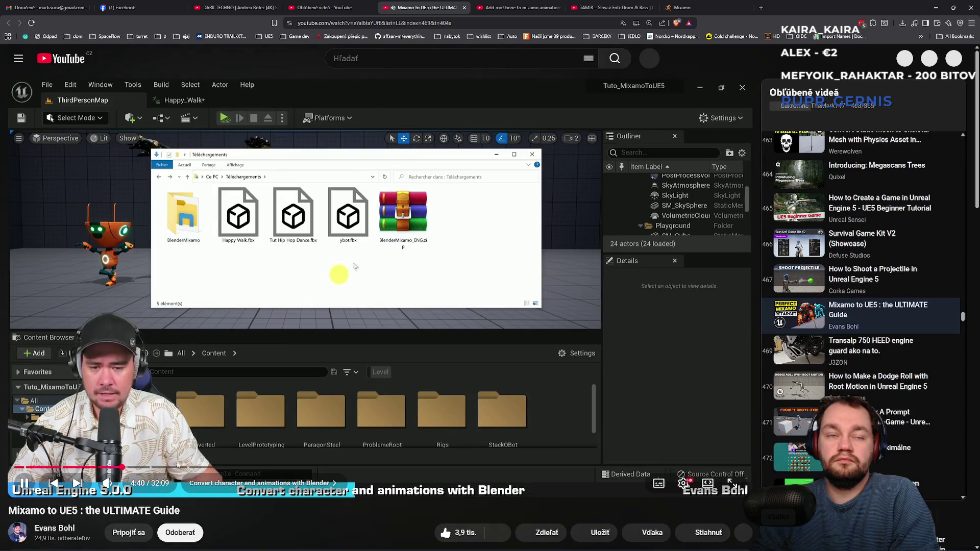
left_click(145, 467)
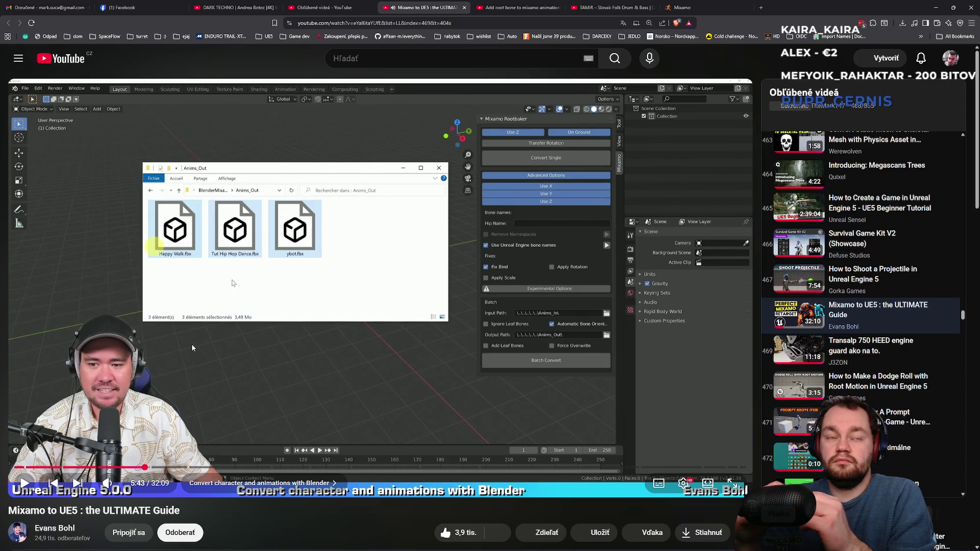
key("Right")
key("Right")
key("Right")
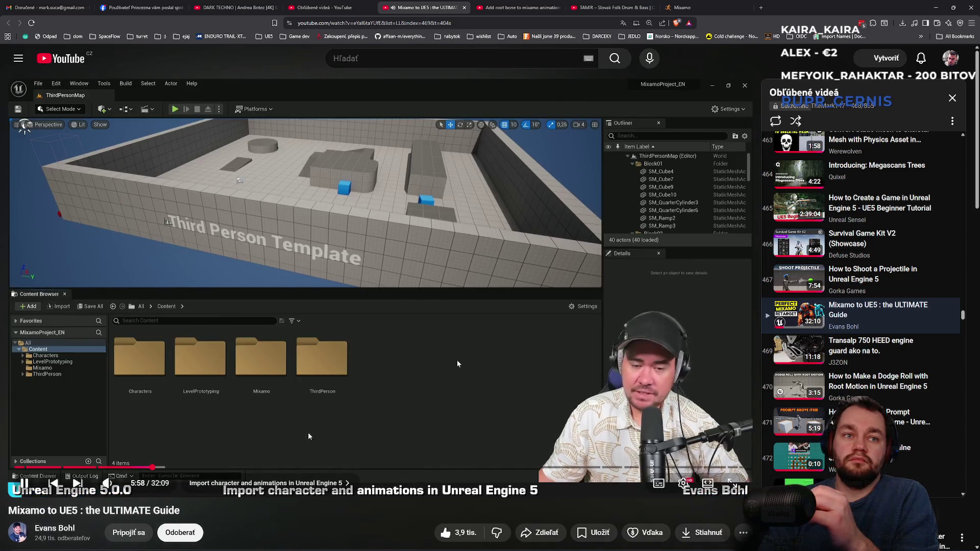
left_click(458, 360)
key("alt+Tab")
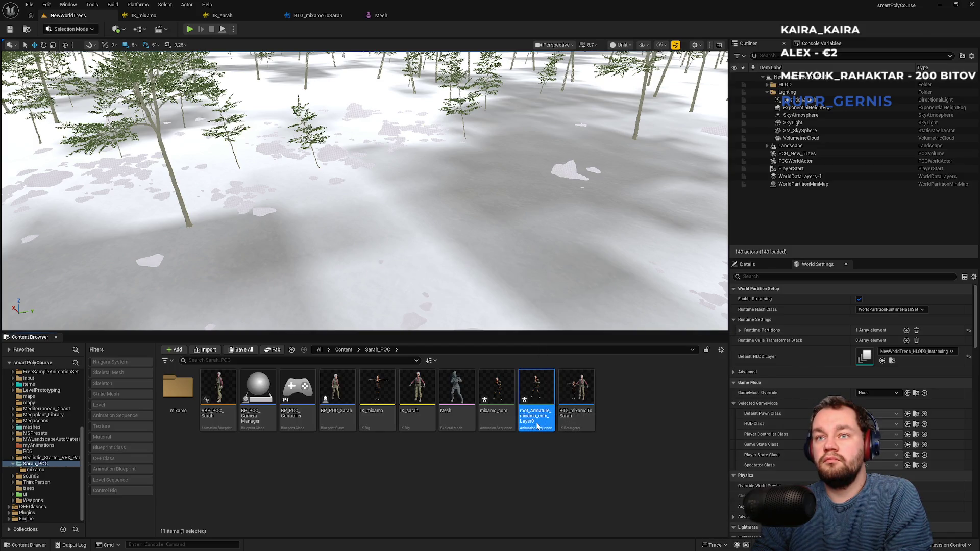
- Force-delete the Mesh, mixamo_com and root_Armature_mixamo_com_Layer0 assets from Sarah_POC
double_click(537, 426)
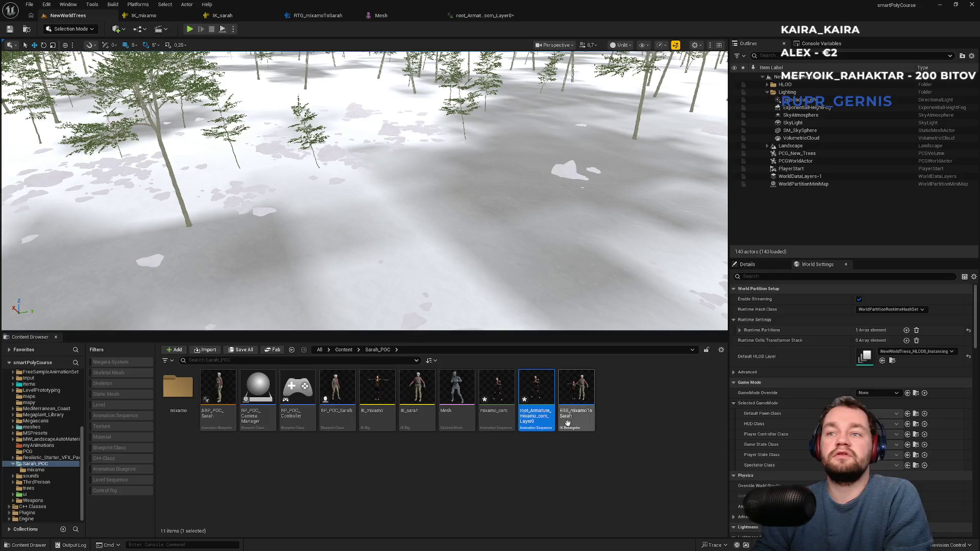
left_click(568, 424)
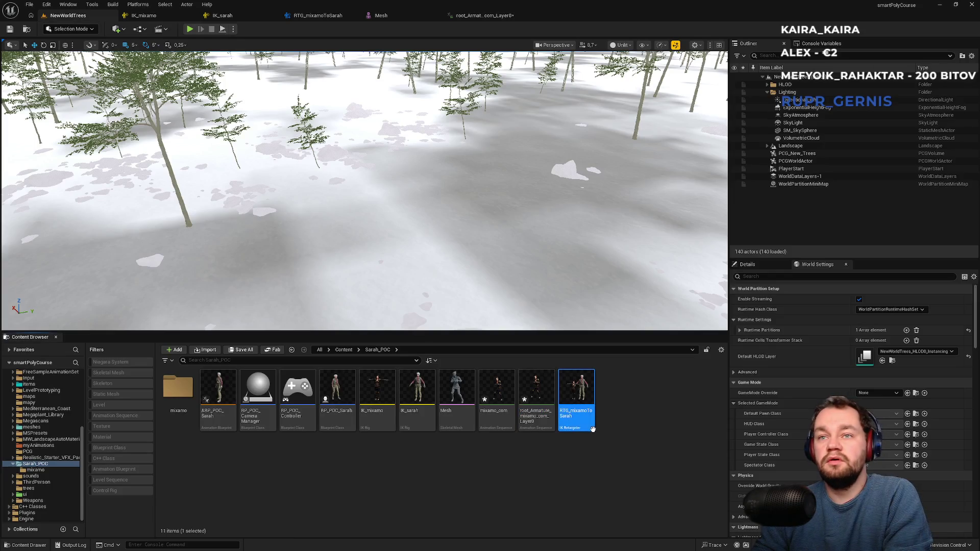
left_click(544, 420)
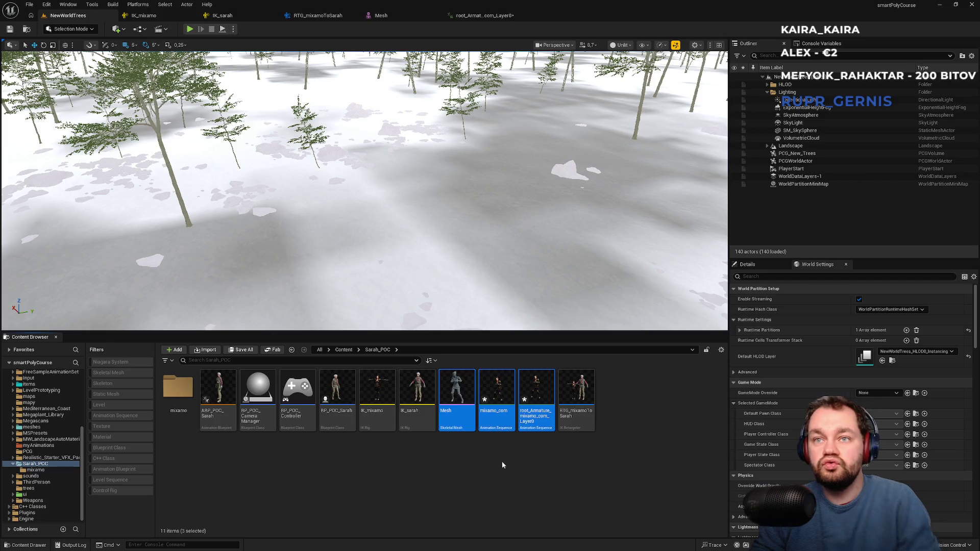
key("Delete")
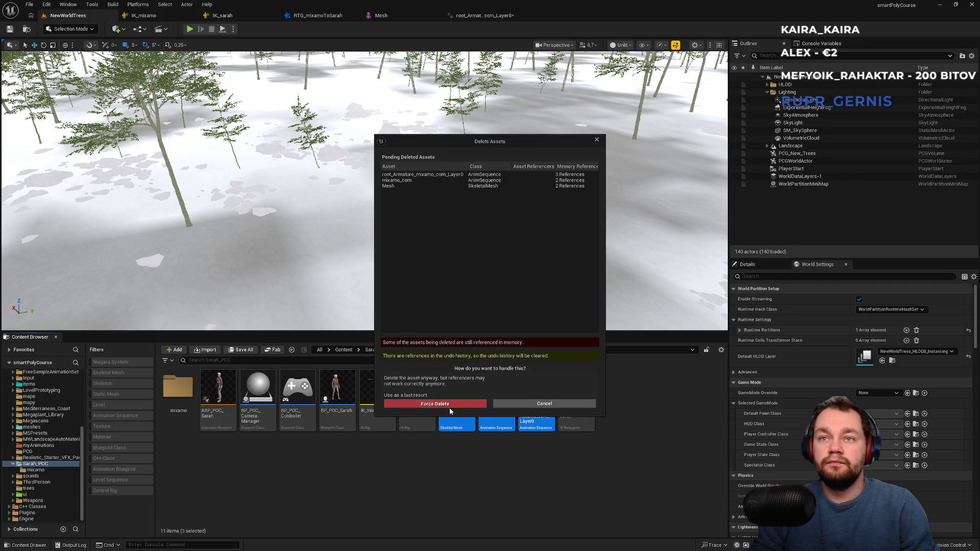
left_click(449, 408)
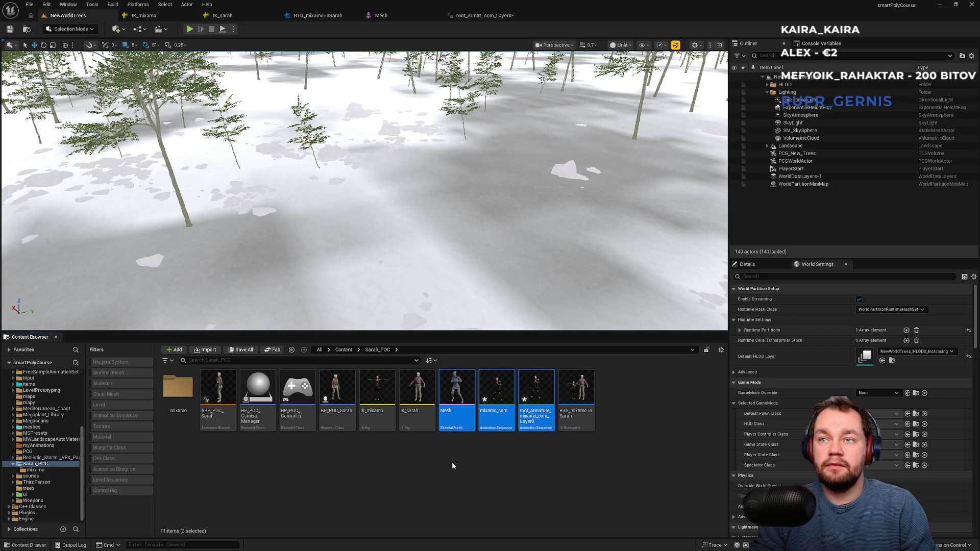
- Open RTG_mixamoToSarah briefly, then open the mixamo subfolder in Sarah_POC
double_click(459, 415)
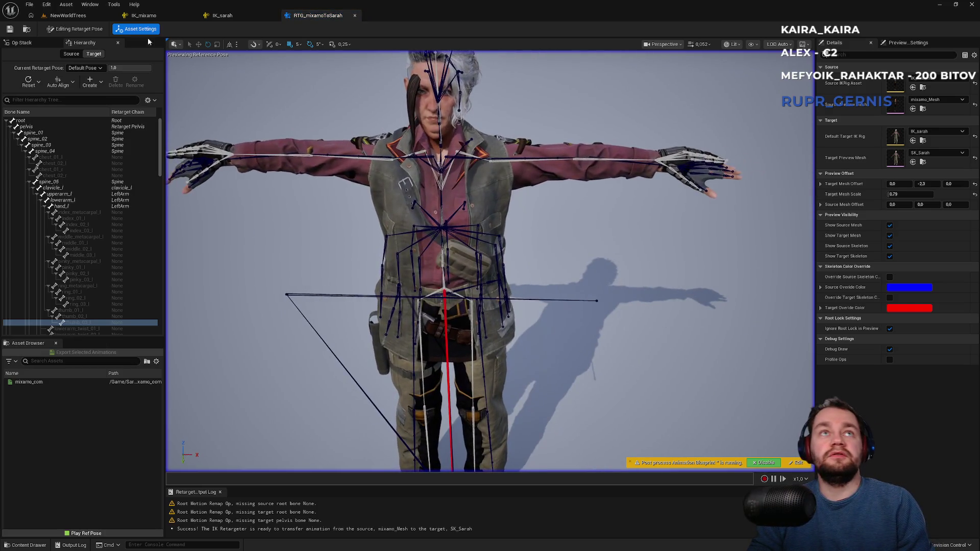
left_click(91, 17)
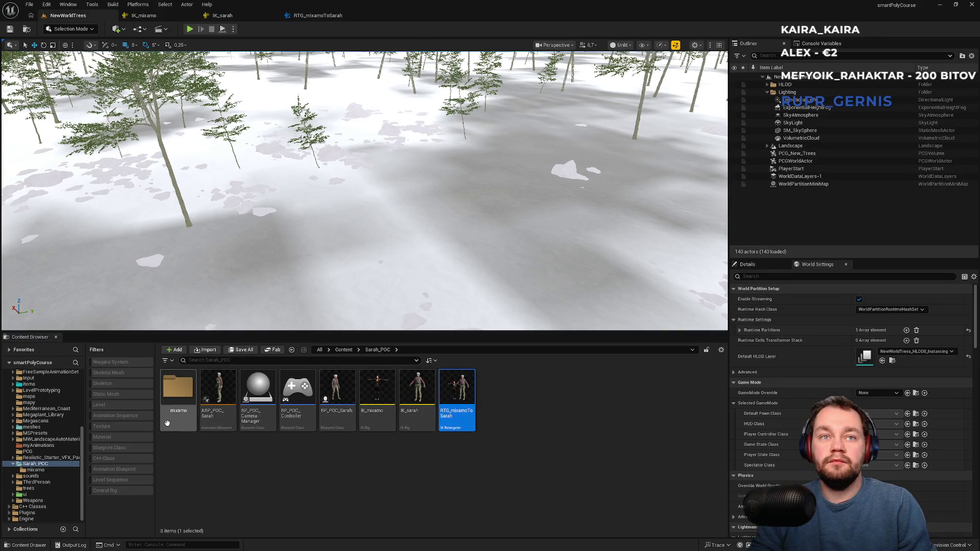
double_click(178, 390)
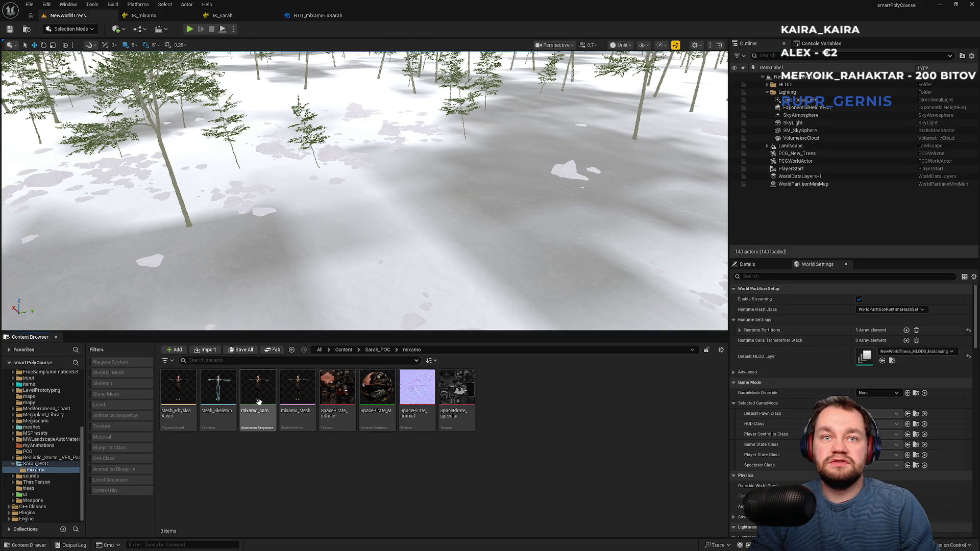
- Retarget mixamo_com with SK_Sarah as target mesh and RTG_mixamoToSarah as retarget asset
right_click(259, 402)
mouse_move(329, 156)
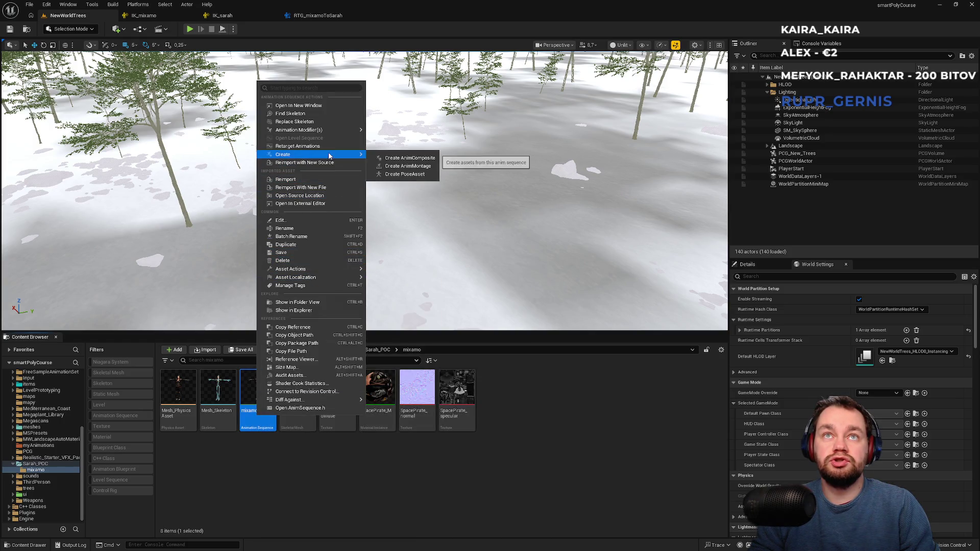
left_click(327, 147)
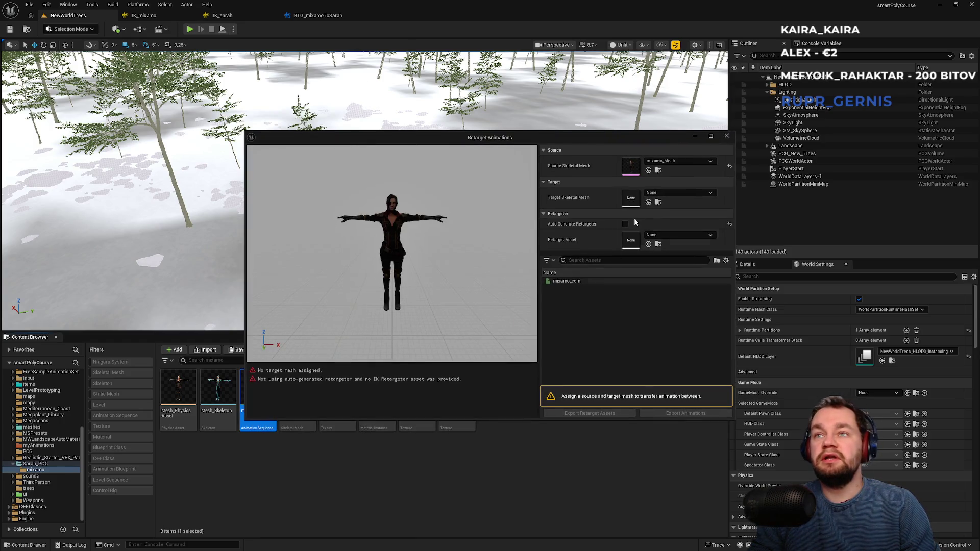
left_click(663, 193)
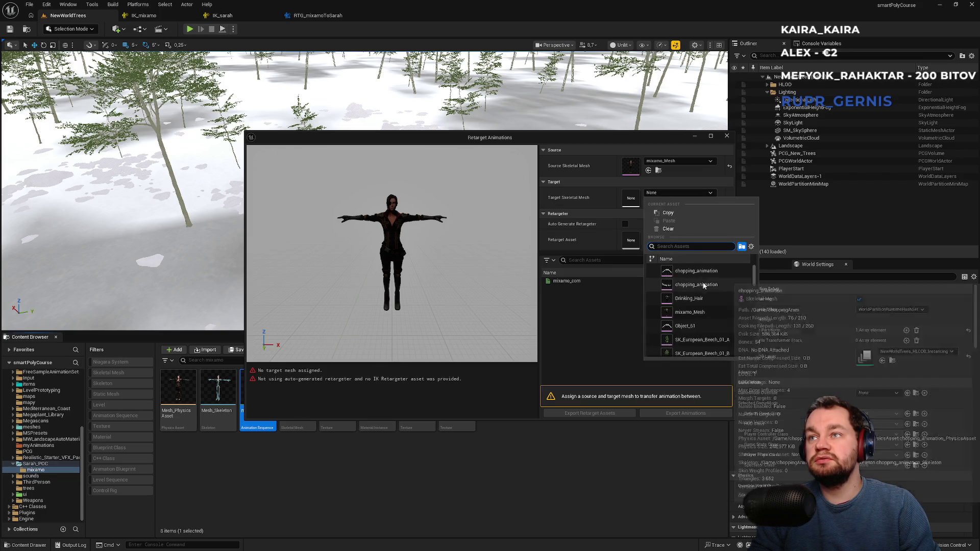
type("sara")
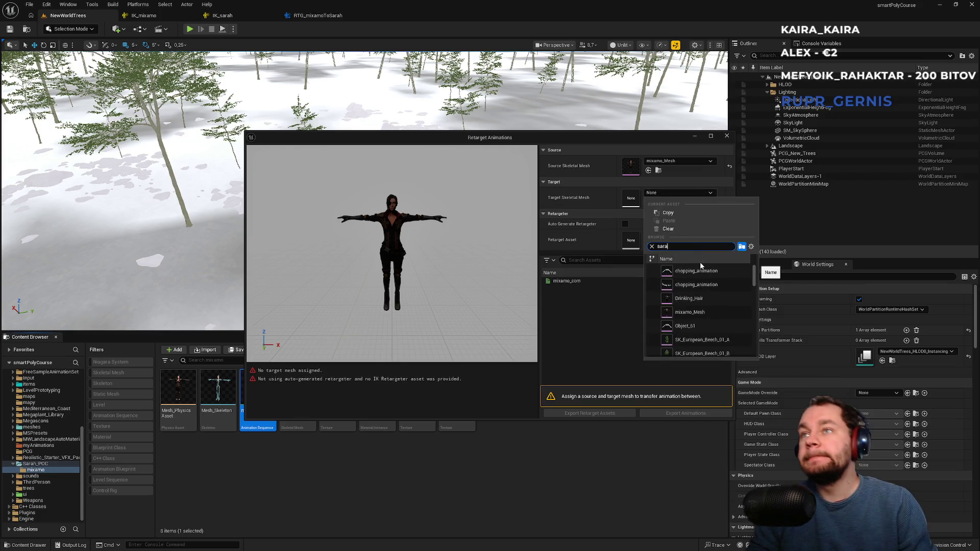
left_click(695, 285)
left_click(662, 236)
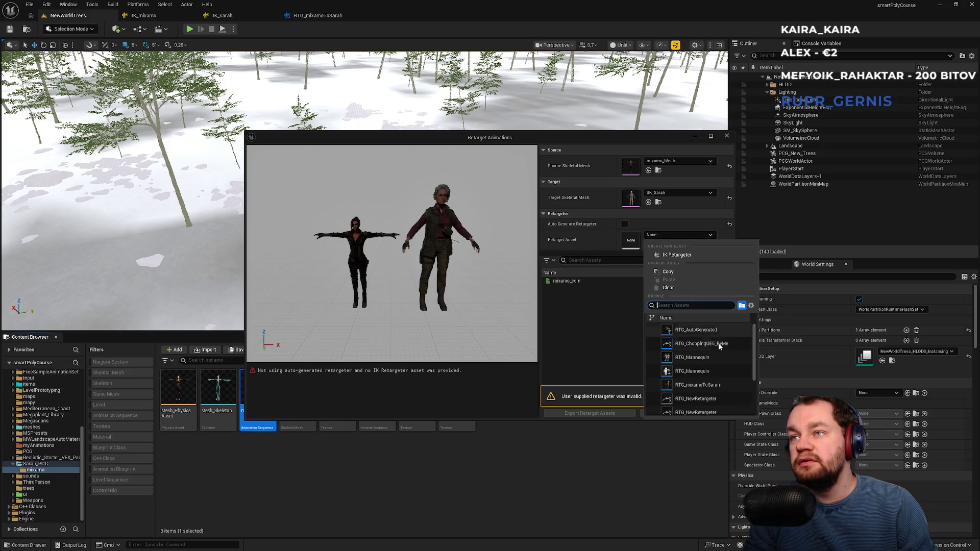
left_click(721, 385)
- Preview mixamo_com, then close the Retarget Animations window and return to Sarah_POC
left_click(571, 280)
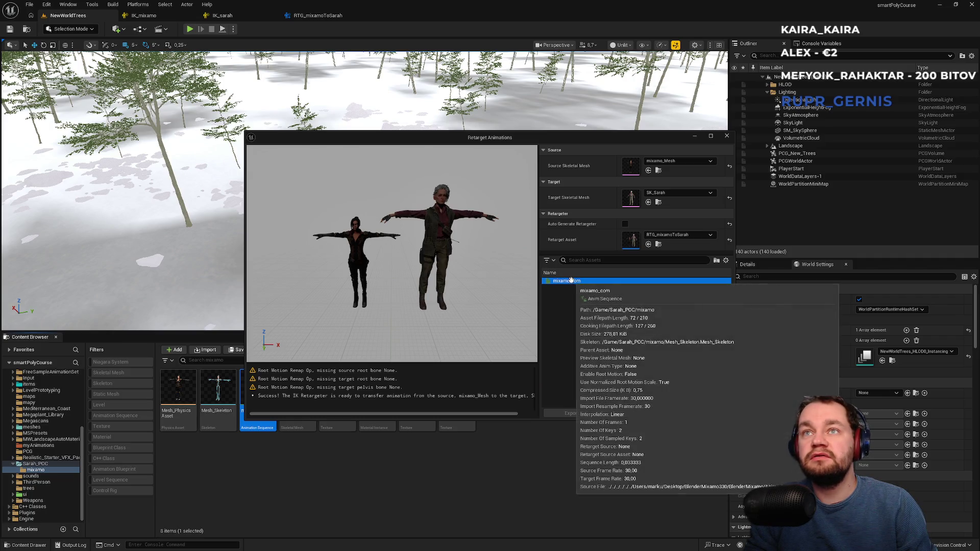
left_click(727, 137)
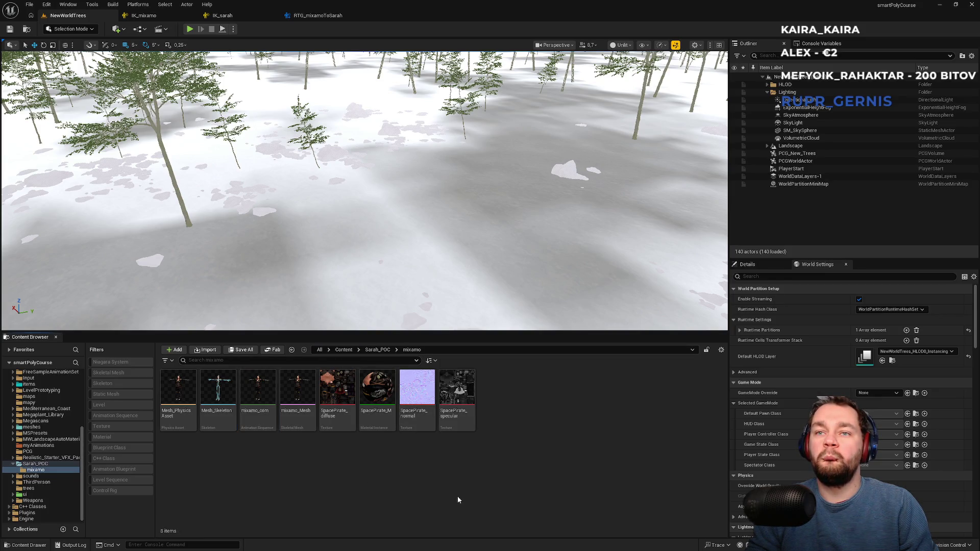
left_click(378, 350)
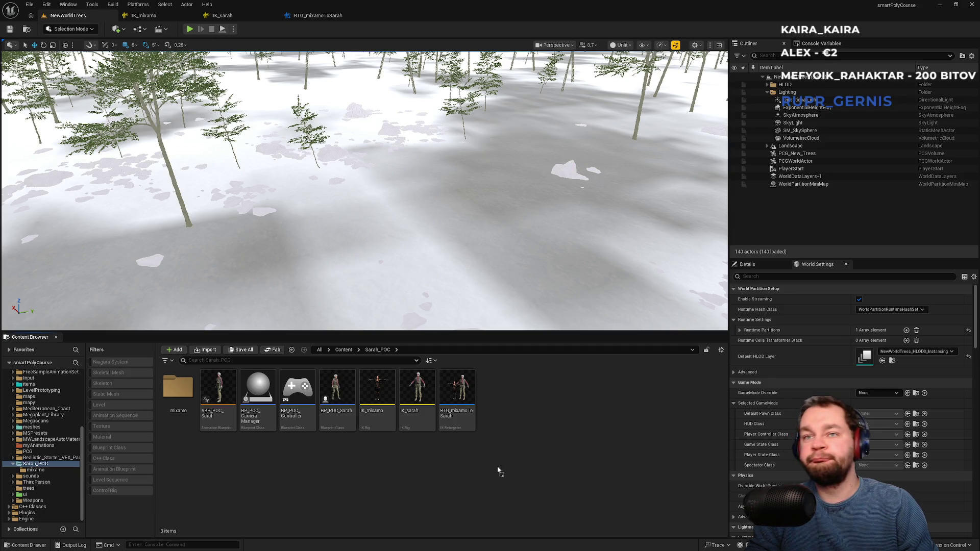
- Import Silly Dancing.fbx as animation only, assigned to Mesh_Skeleton
left_click_drag(499, 470, 498, 466)
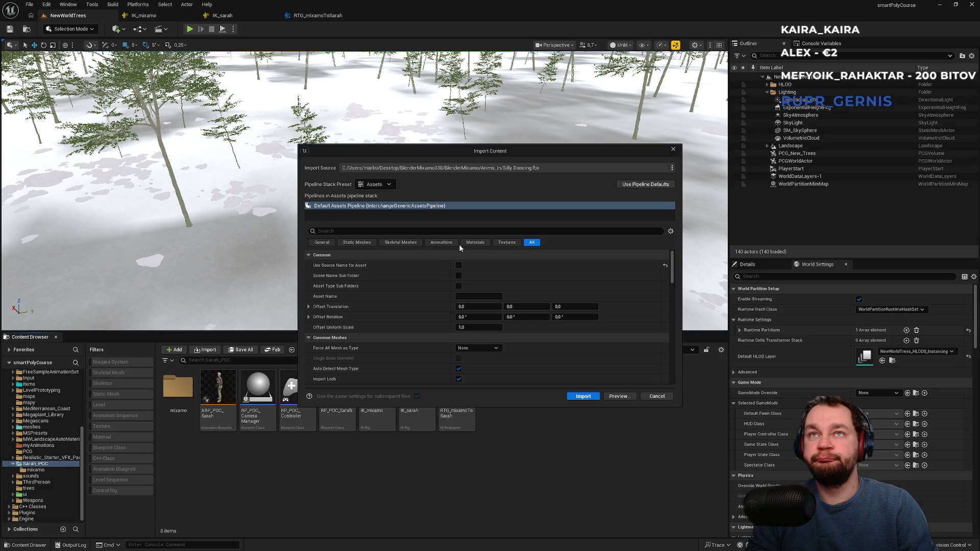
left_click(449, 243)
left_click(459, 266)
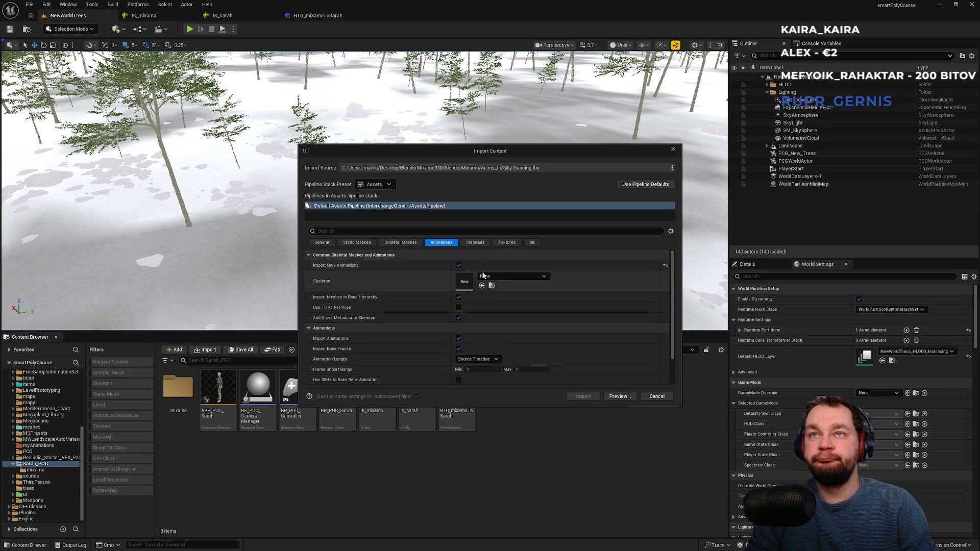
left_click(505, 276)
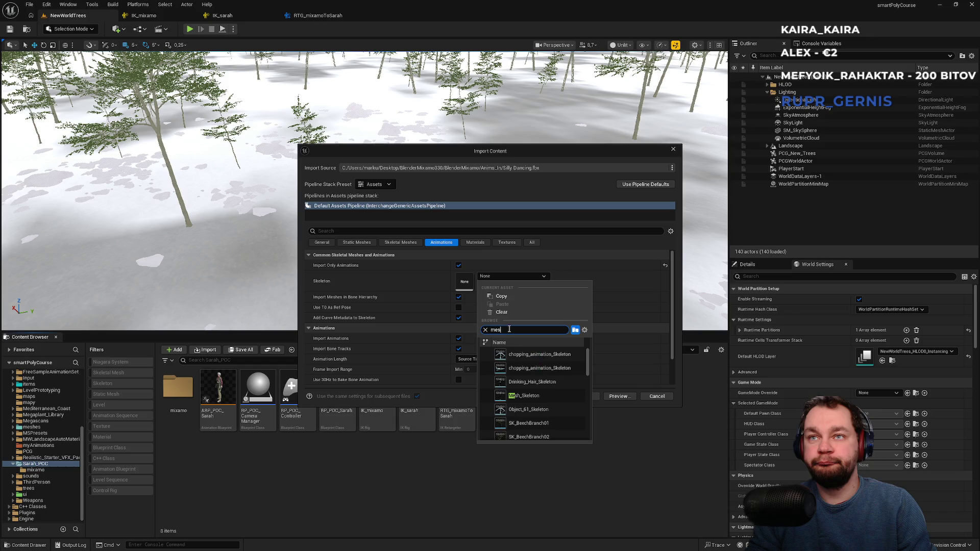
left_click(529, 354)
left_click(584, 396)
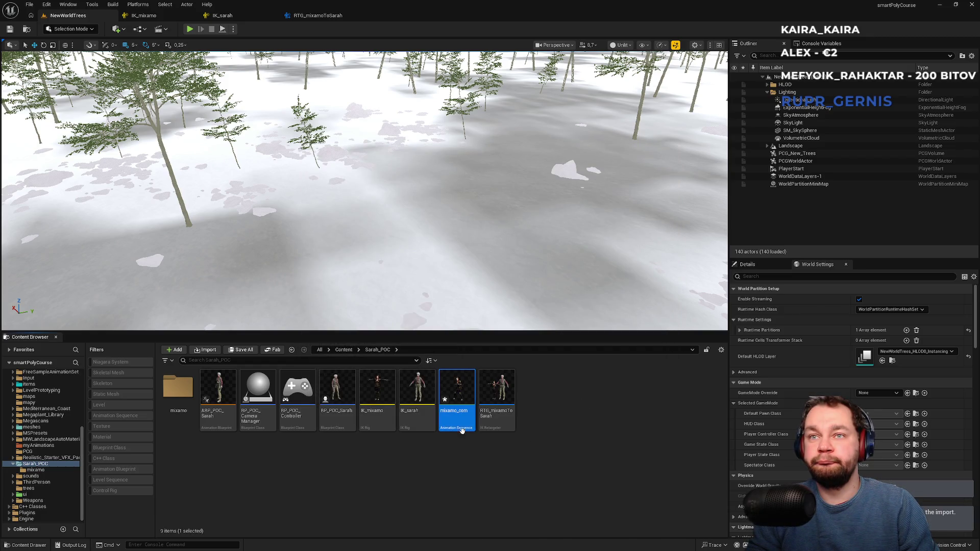
- Start retargeting the new mixamo_com animation with SK_Sarah as the target mesh
right_click(456, 416)
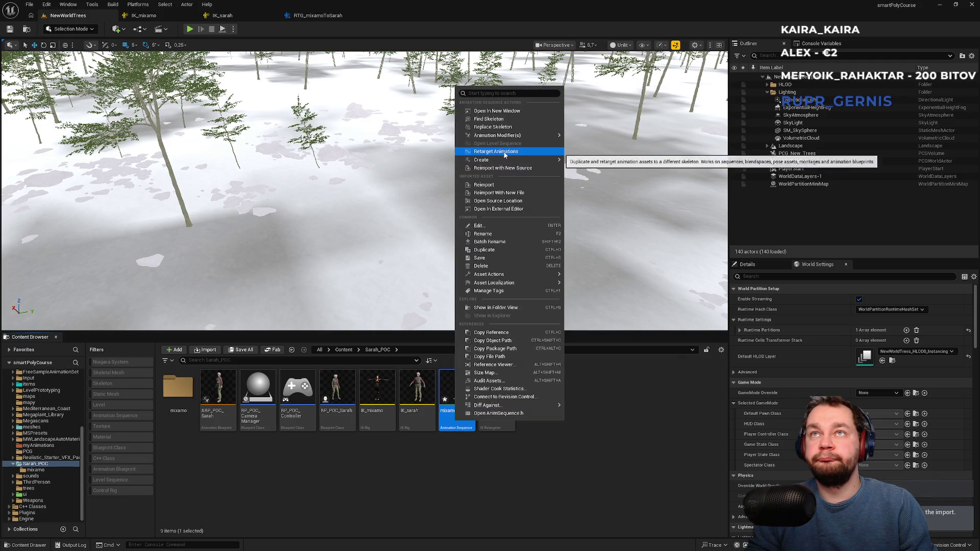
left_click(504, 152)
left_click(667, 194)
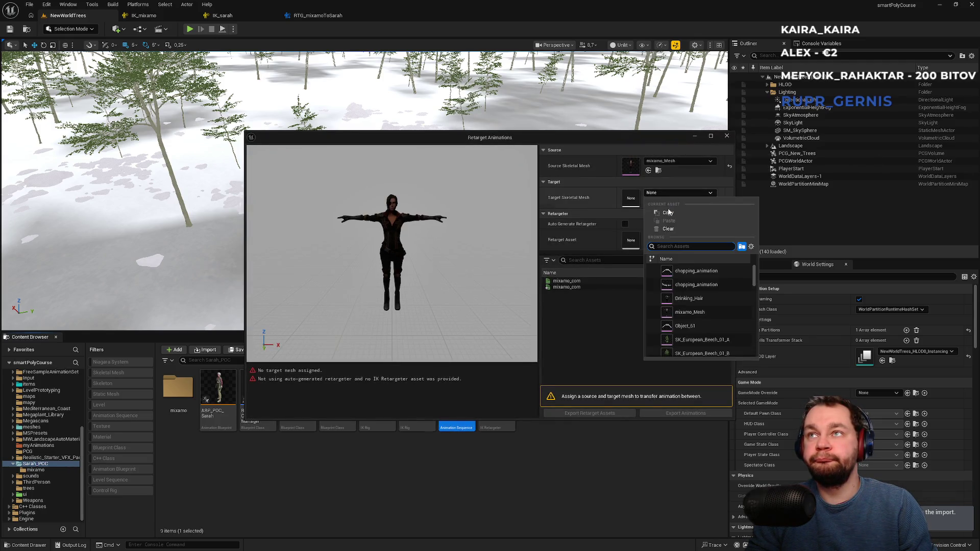
scroll(699, 276, "down", 3)
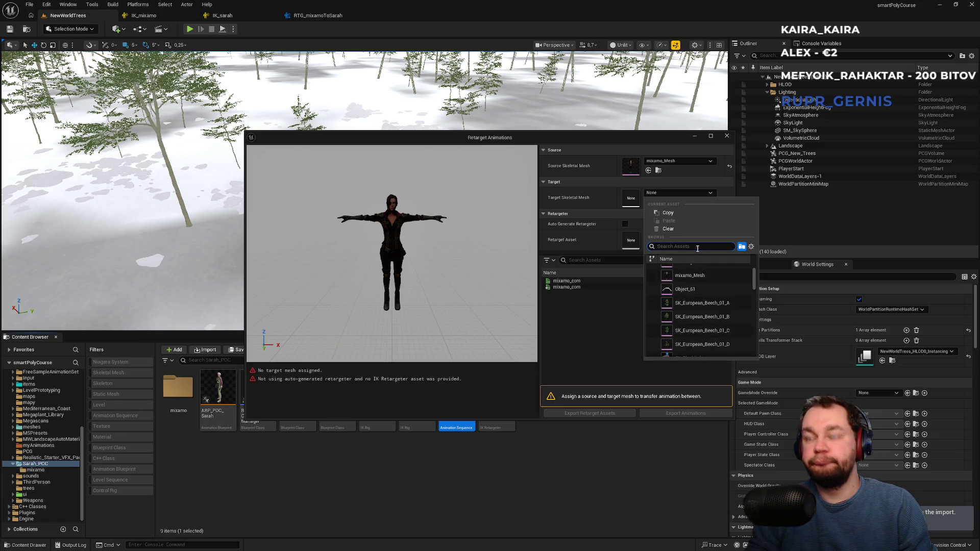
scroll(701, 271, "up", 3)
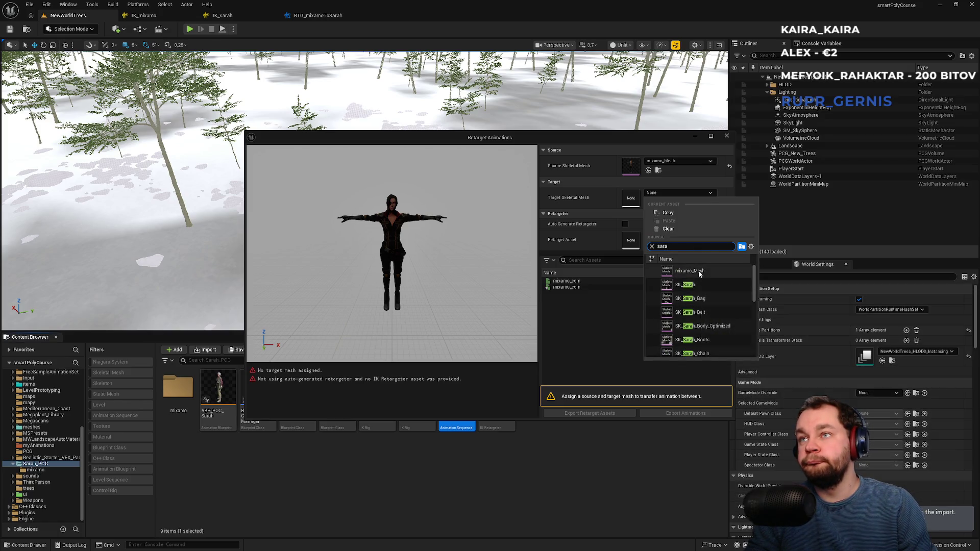
left_click(700, 285)
left_click(681, 235)
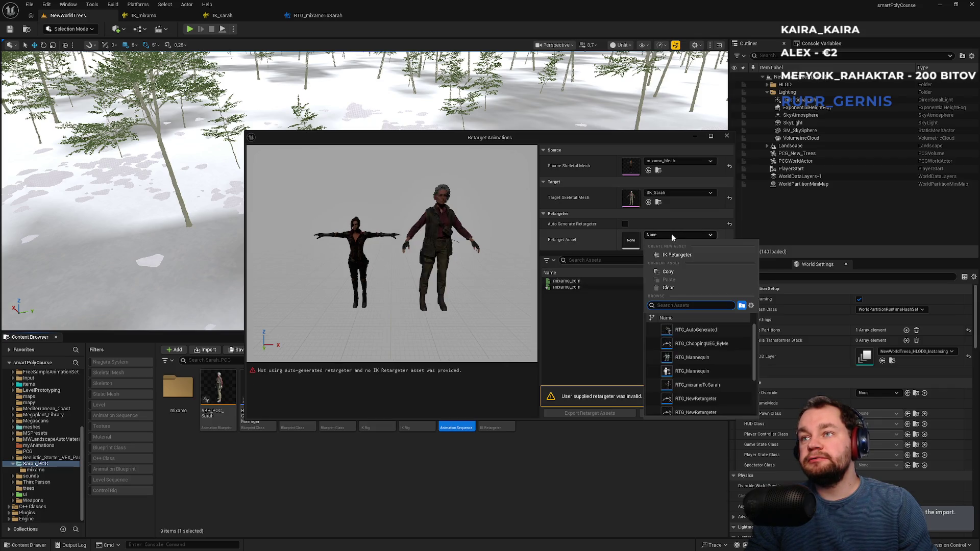
- Preview both mixamo_com animations, settle on the dance, and enable Auto Generate Retargeter
left_click(582, 287)
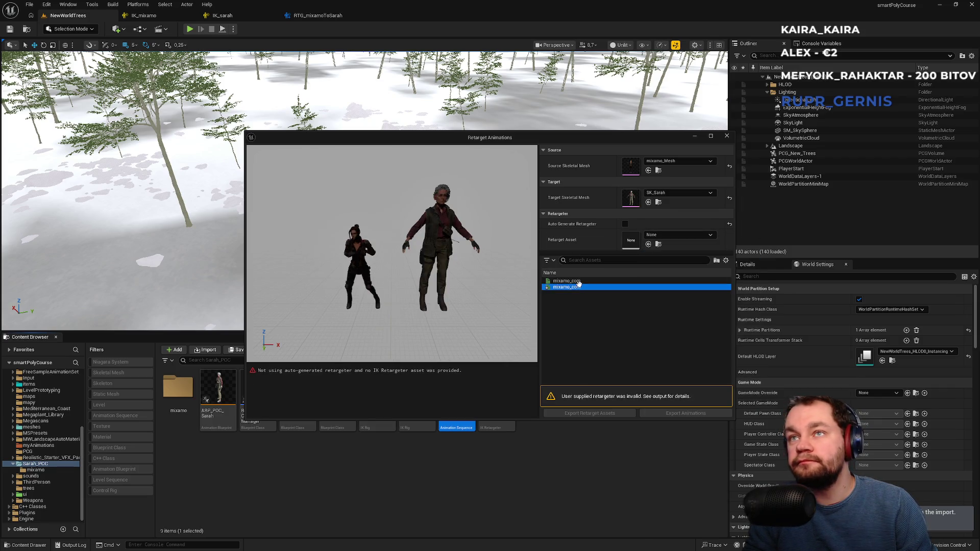
left_click(577, 282)
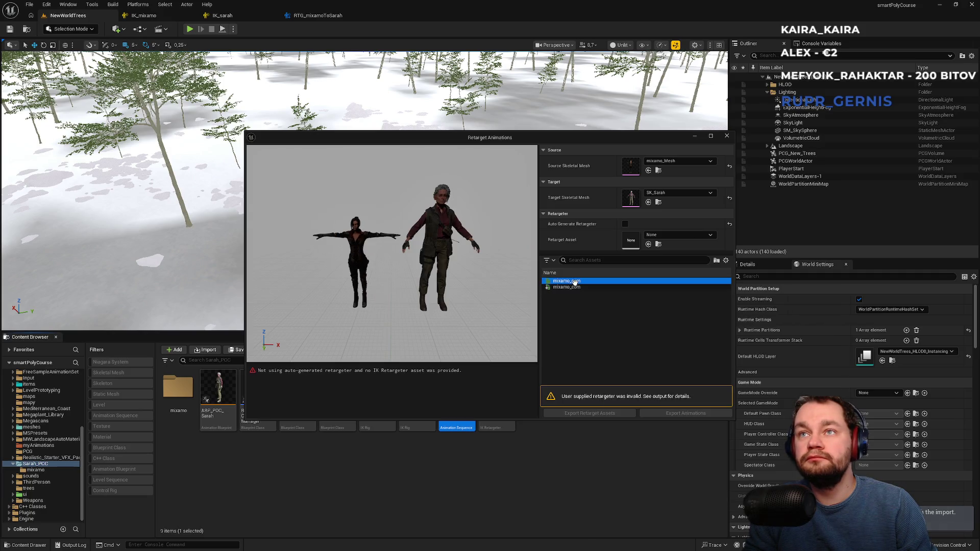
left_click(574, 288)
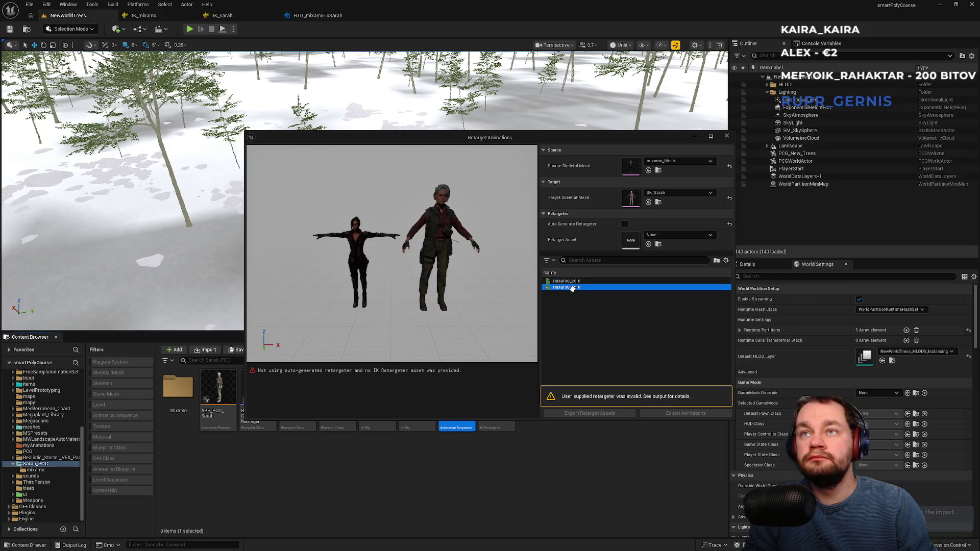
left_click(672, 235)
left_click(626, 225)
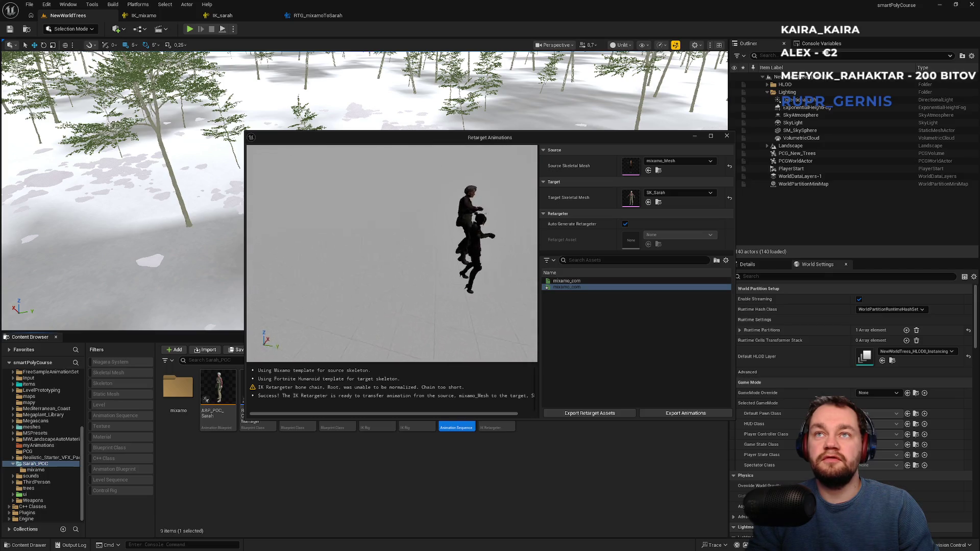
- Compare the preview using RTG_mixamoToSarah versus the auto-generated retargeter
scroll(473, 257, "down", 5)
left_click_drag(473, 256, 473, 256)
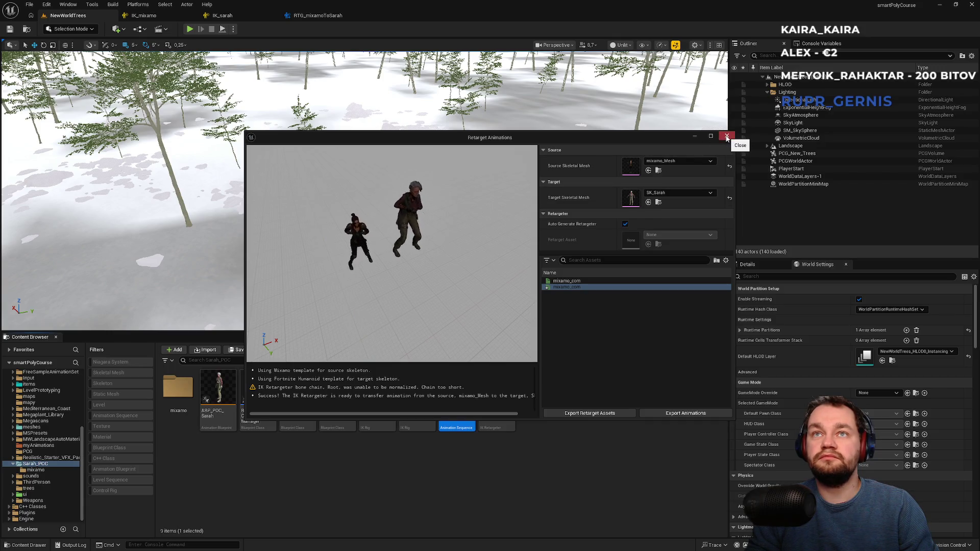
left_click(625, 224)
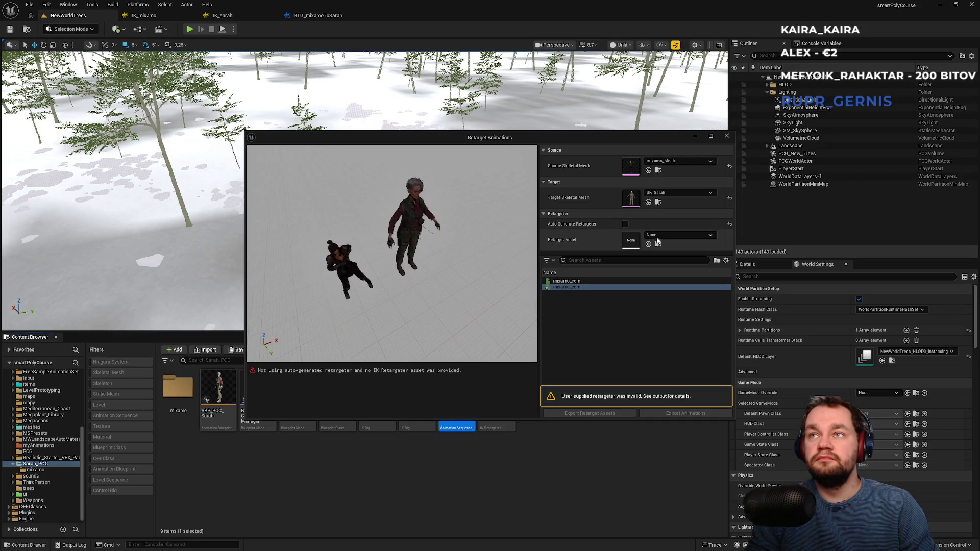
left_click(660, 237)
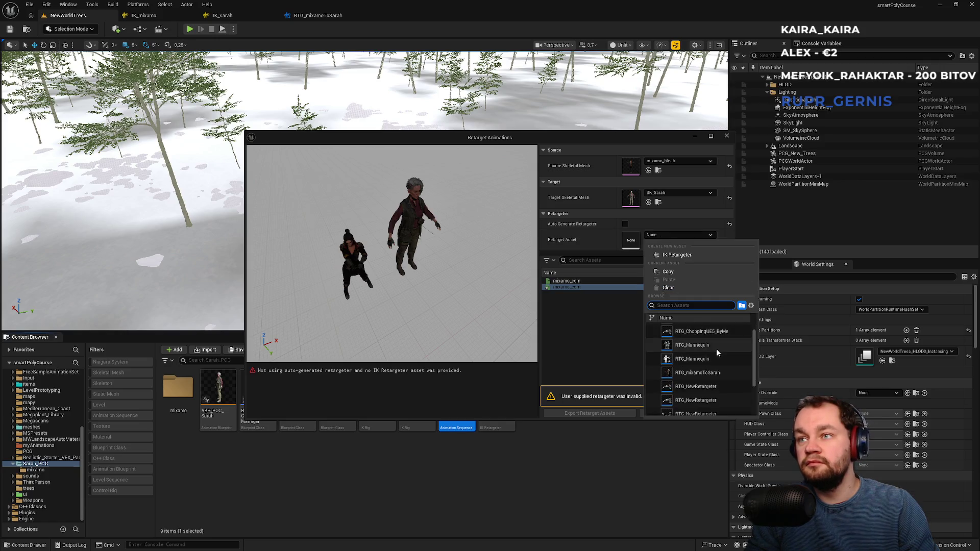
left_click(715, 373)
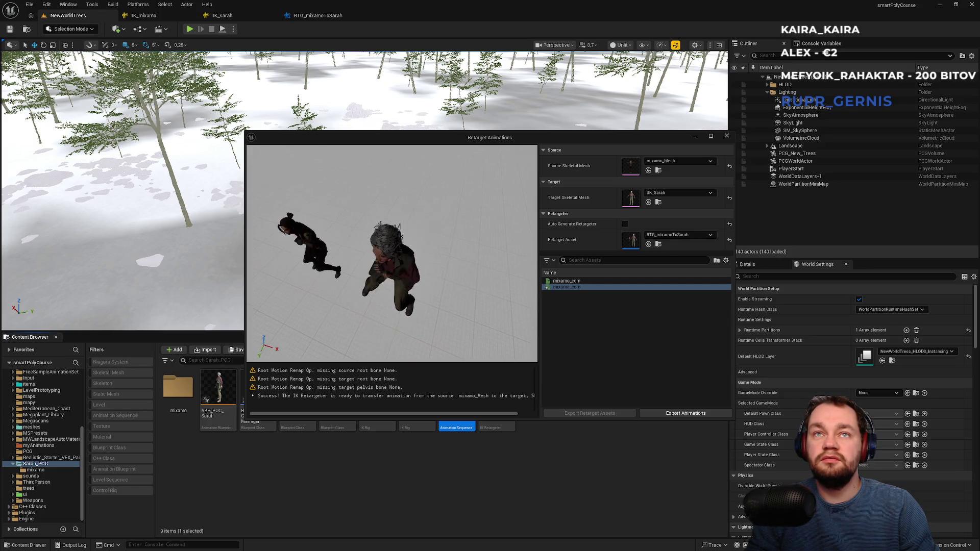
left_click(625, 224)
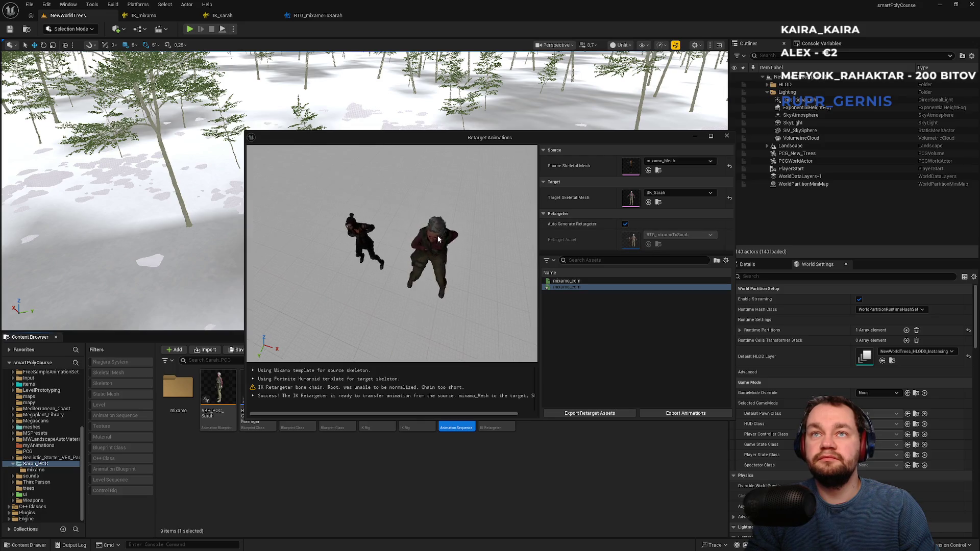
- Close the Retarget Animations window and switch away to the browser
scroll(438, 239, "up", 10)
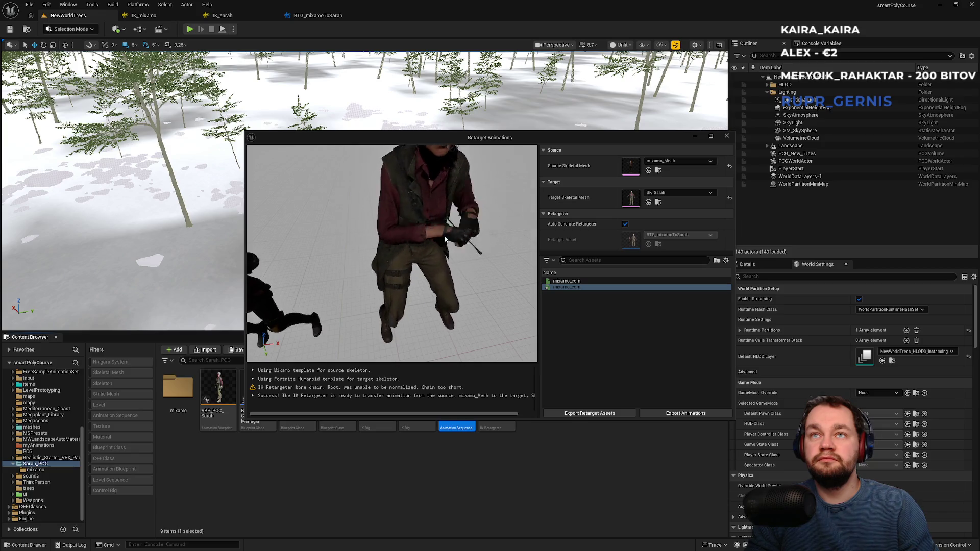
left_click(727, 137)
key("super")
- Watch the tutorial's 'ybot' FBX import part, pause at 6:39, and return to Unreal
left_click(423, 544)
left_click(457, 360)
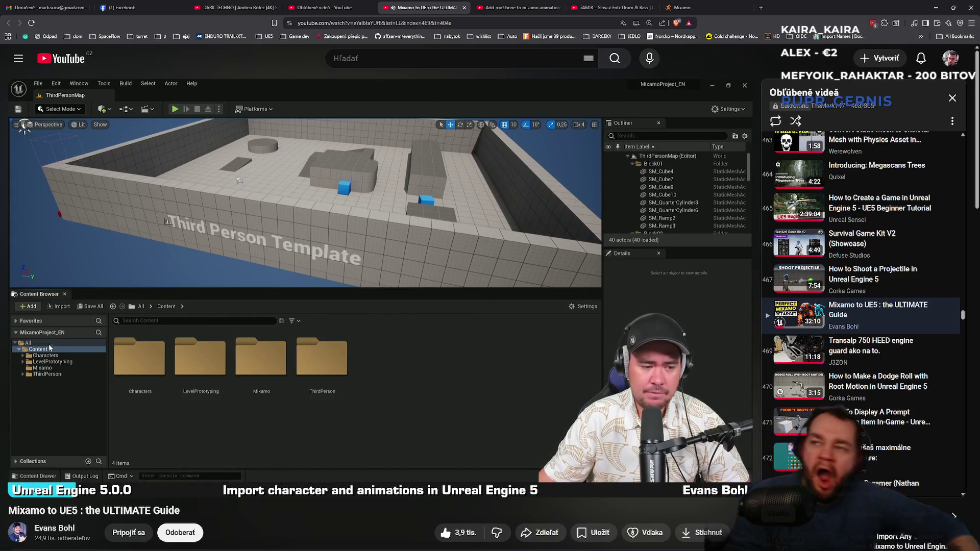
scroll(342, 314, "down", 3)
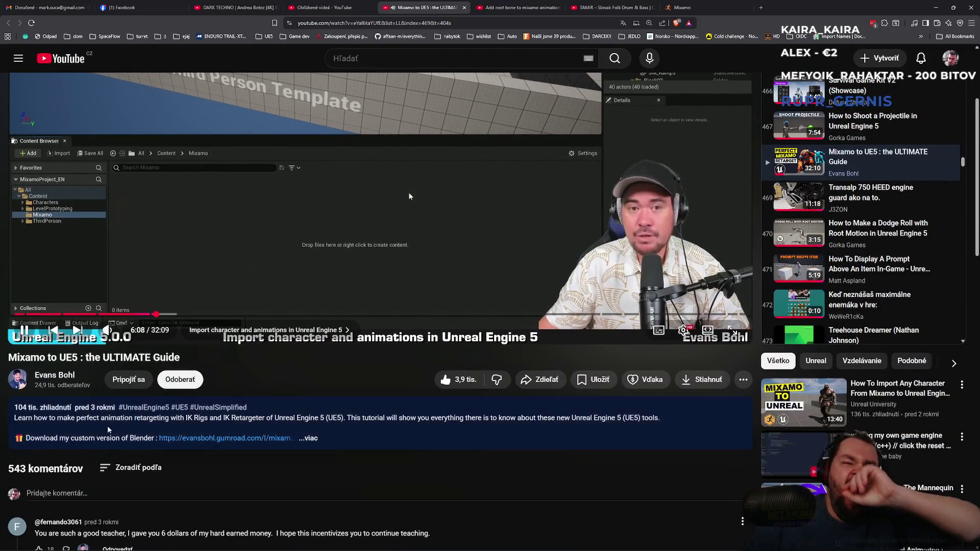
mouse_move(101, 414)
scroll(101, 414, "up", 3)
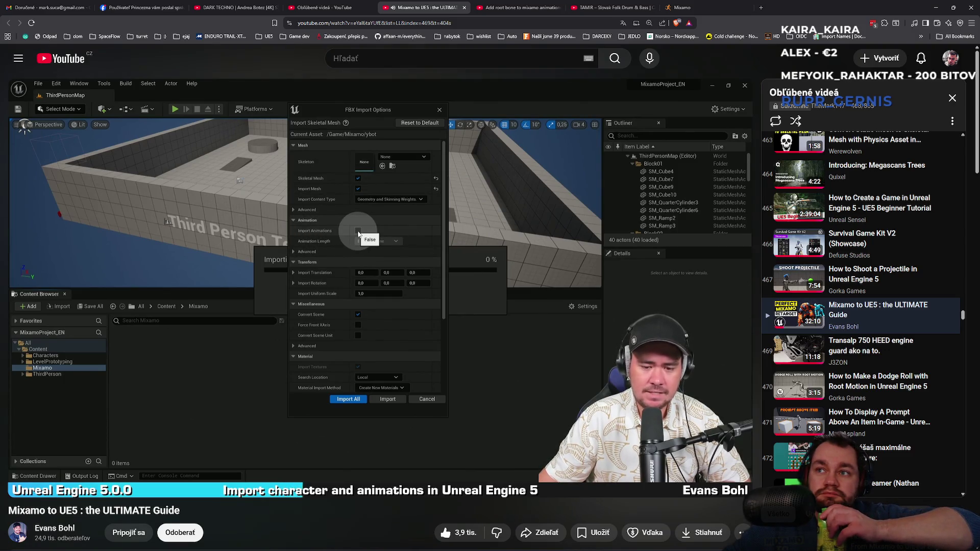
mouse_move(397, 283)
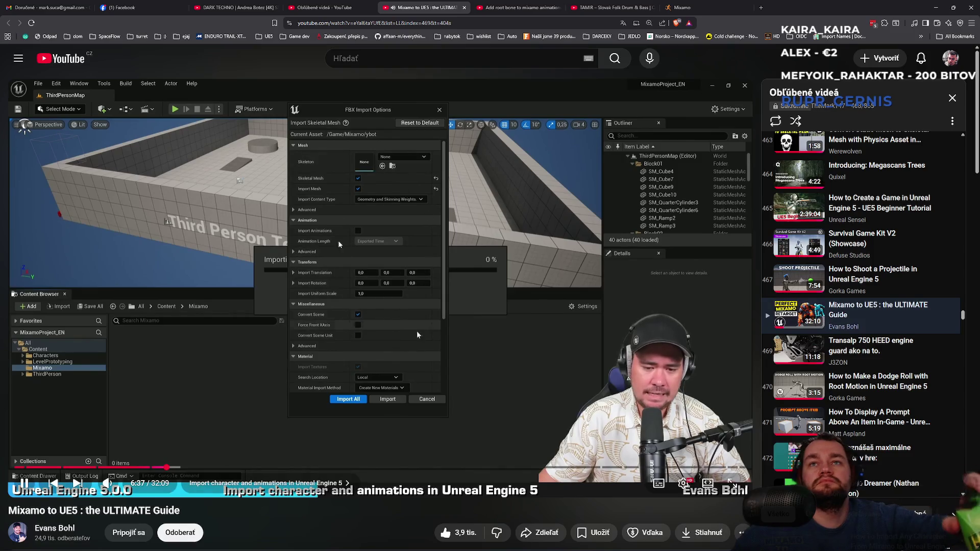
left_click(398, 388)
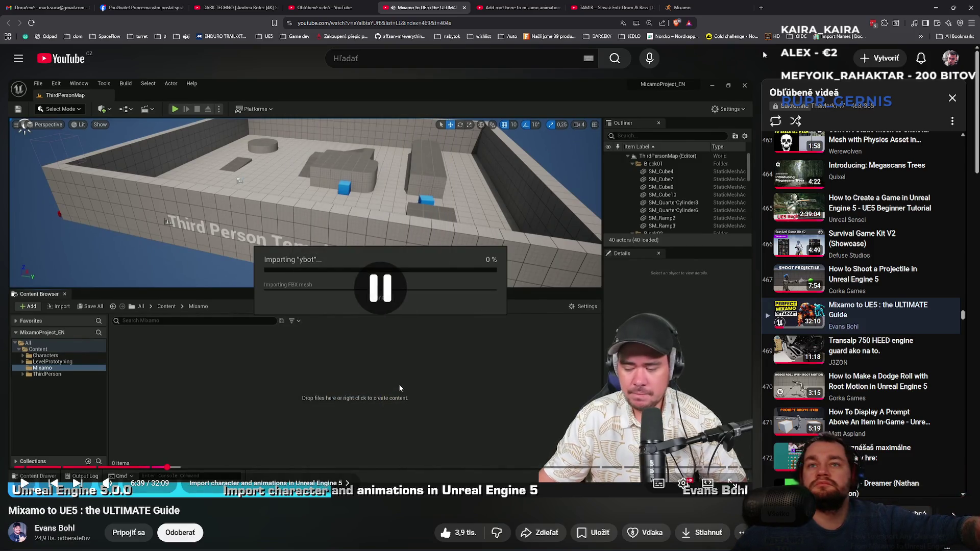
key("alt+Tab")
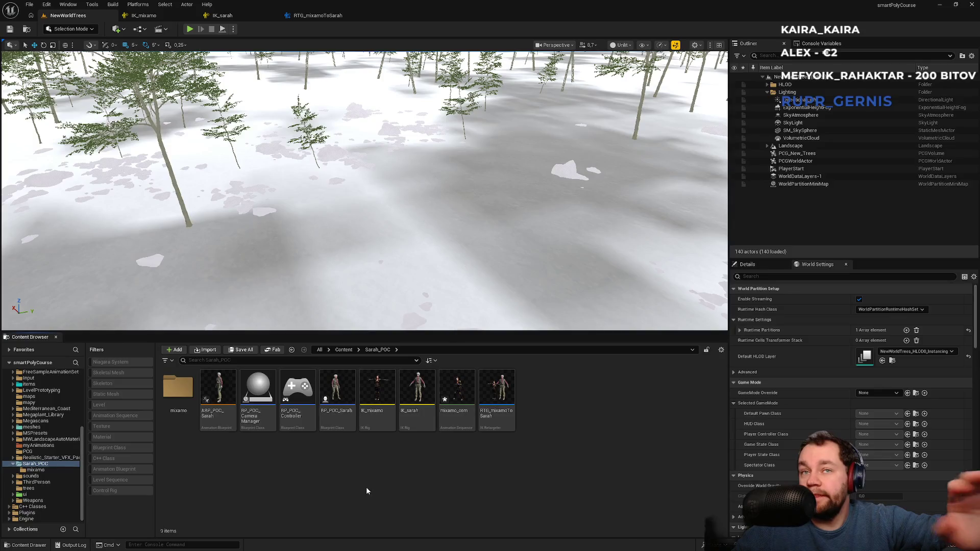
left_click(343, 349)
scroll(384, 462, "down", 3)
right_click(360, 462)
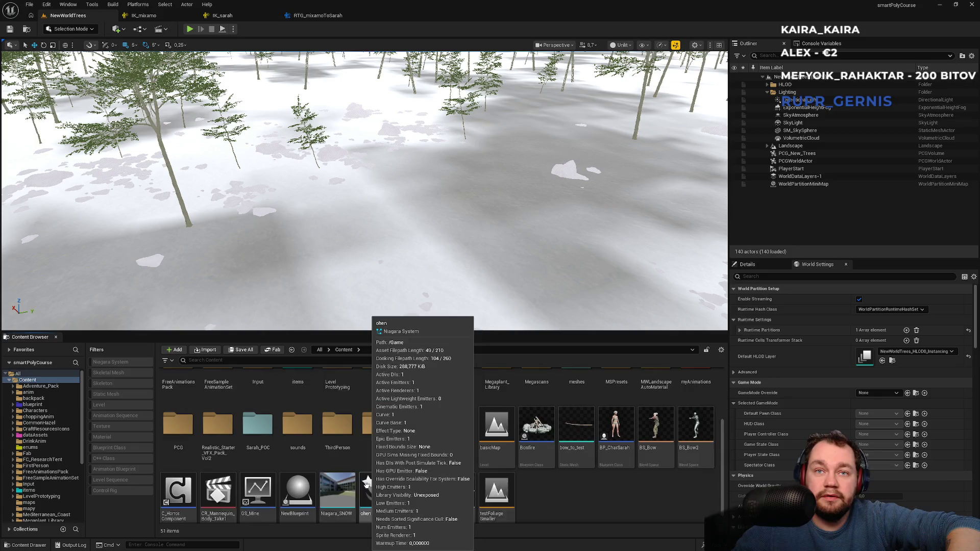
key("Escape")
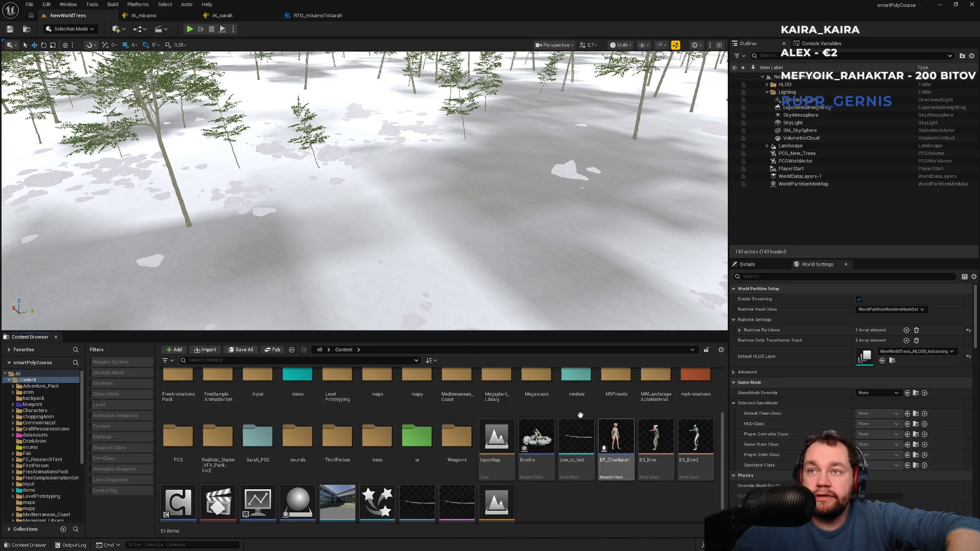
left_click(275, 452)
double_click(275, 452)
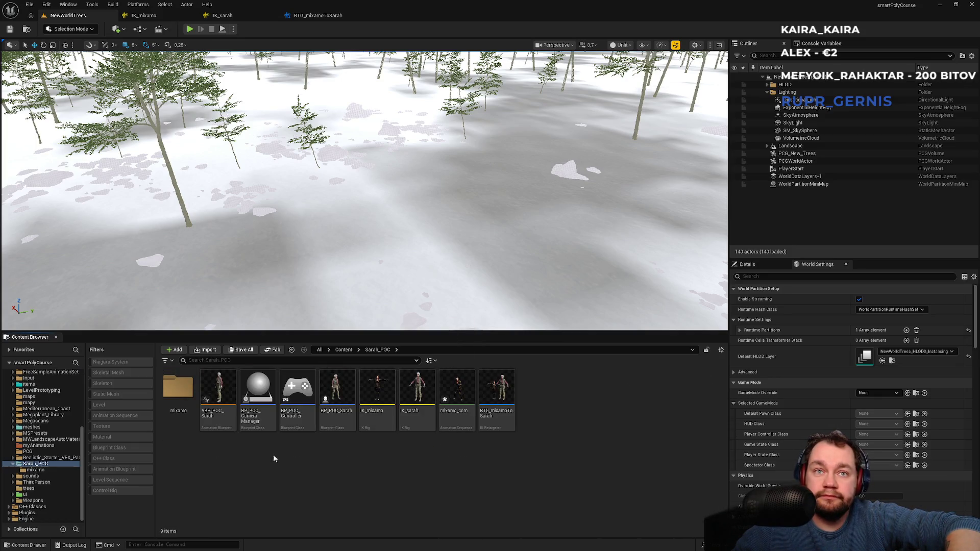
right_click(279, 511)
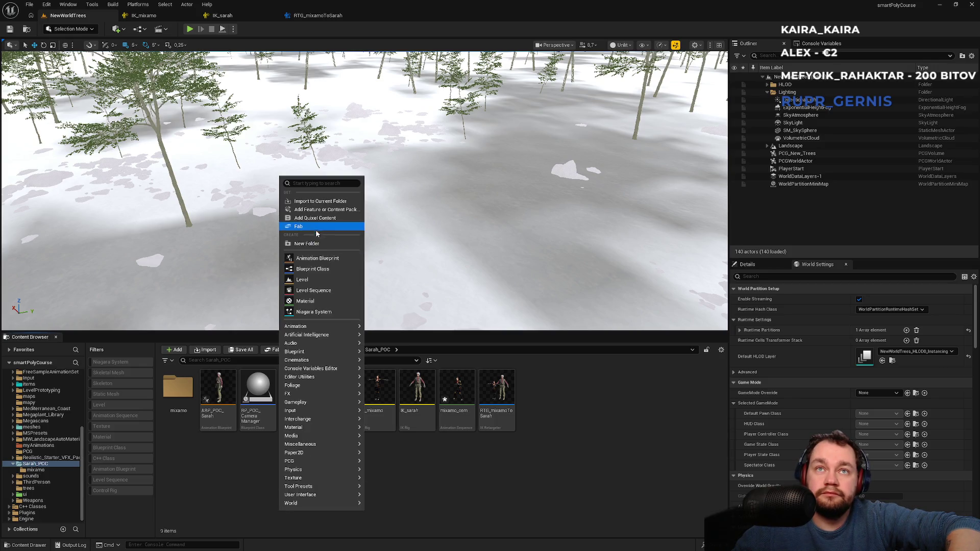
- Make a folder named test in Sarah_POC and drag Eve By JGonzales.fbx into it
left_click(307, 244)
type("te")
key("Return")
key("Return")
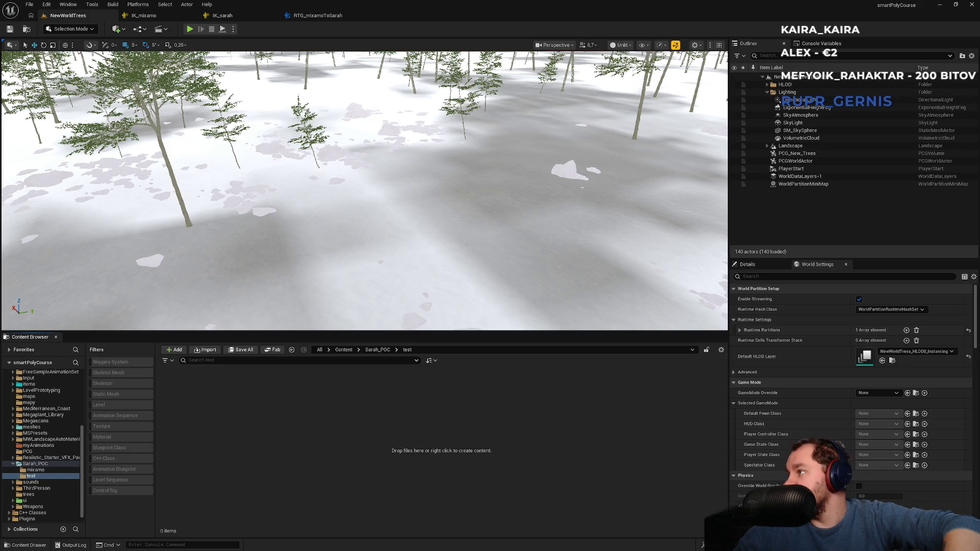
left_click_drag(493, 447, 491, 443)
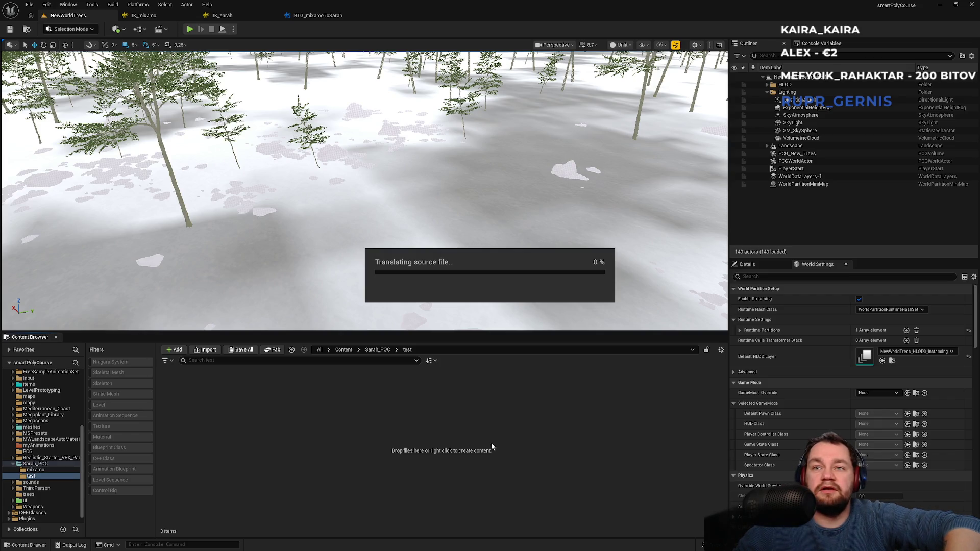
- Reopen the Eve FBX import dialog and browse its Skeletal Meshes, Static Meshes and All options
left_click(673, 149)
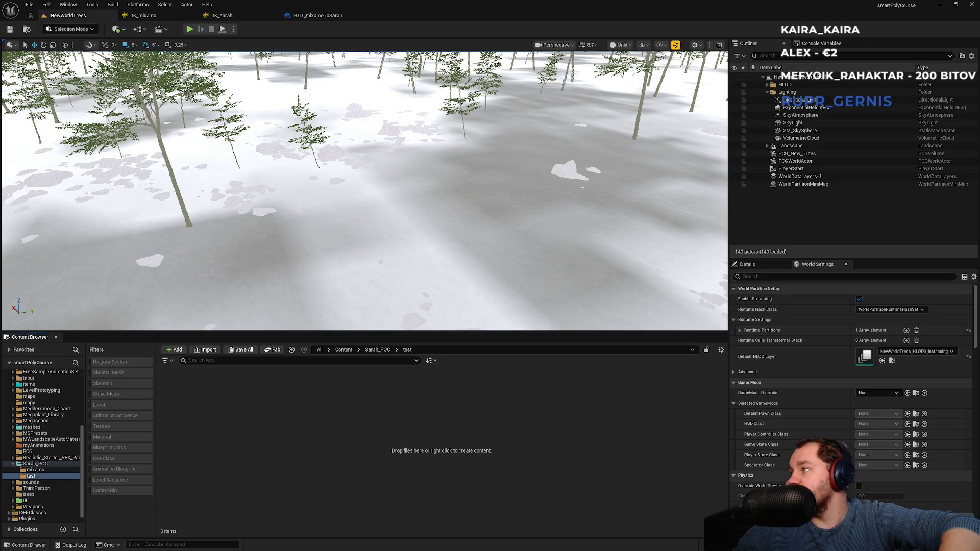
left_click_drag(529, 478, 527, 476)
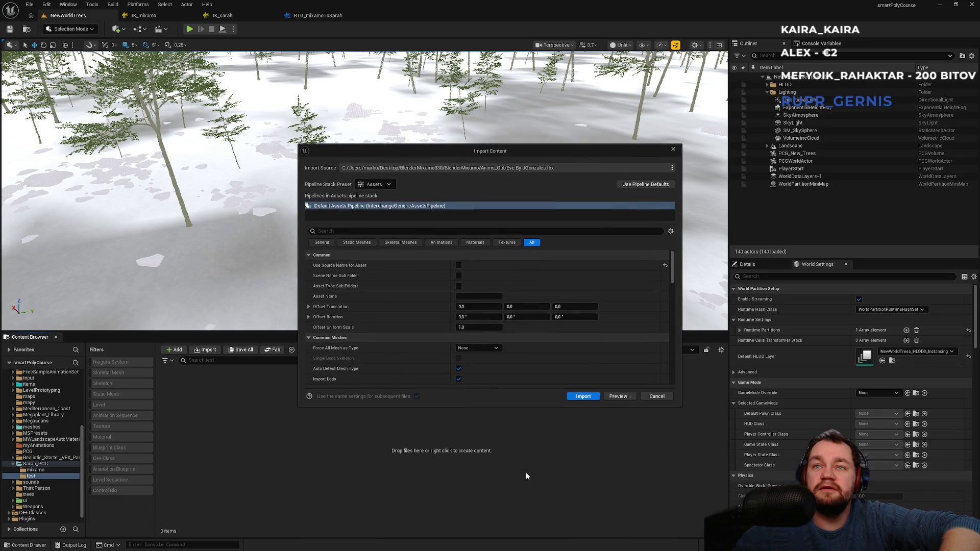
left_click(414, 243)
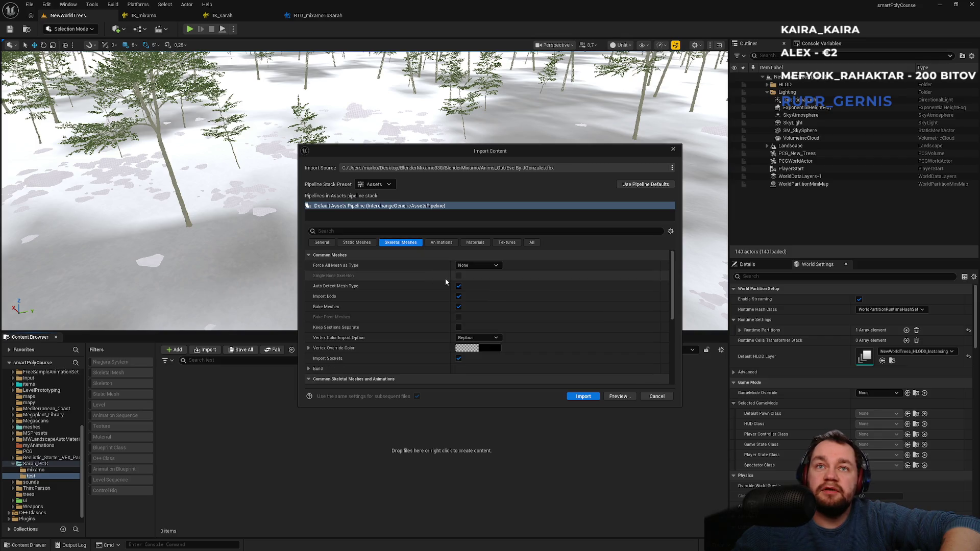
scroll(446, 289, "down", 3)
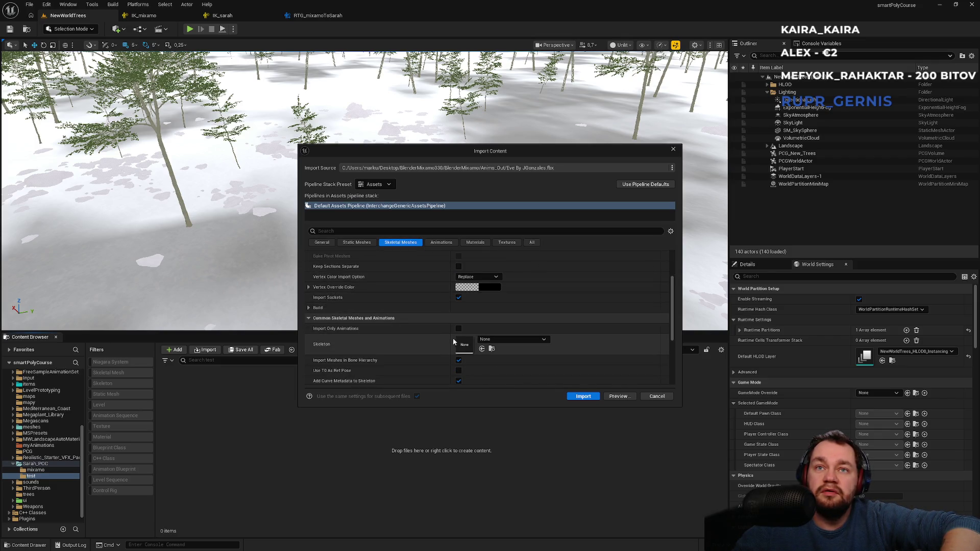
scroll(459, 359, "down", 3)
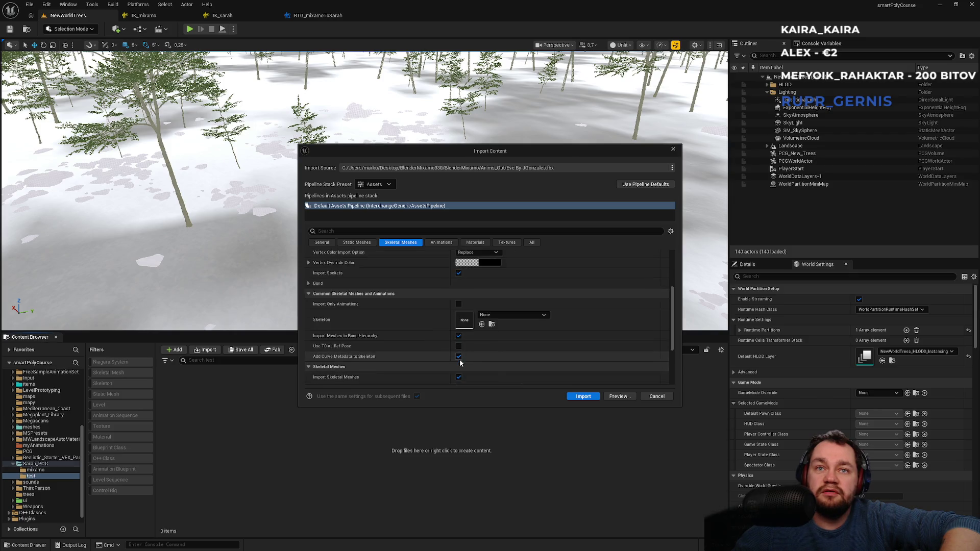
left_click(355, 244)
scroll(396, 286, "up", 5)
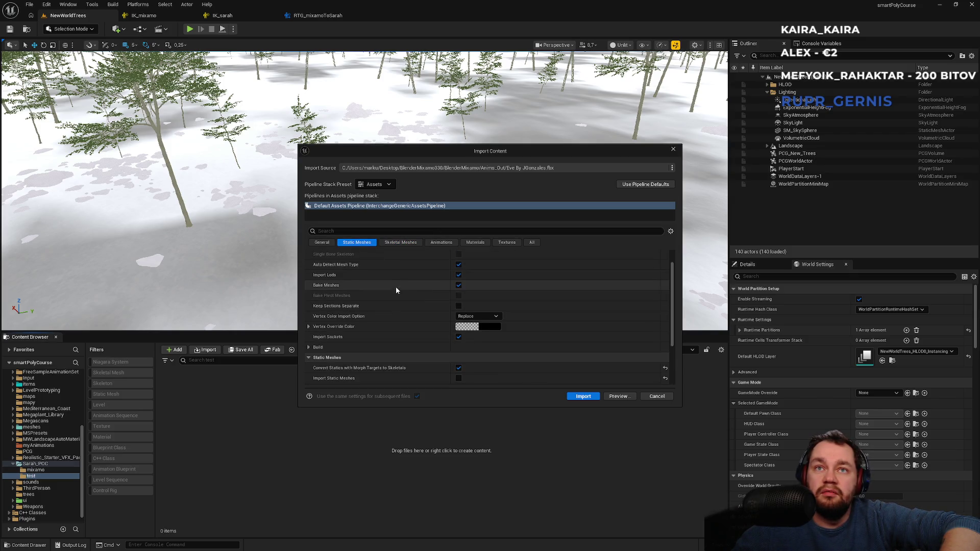
left_click(531, 243)
scroll(464, 299, "down", 8)
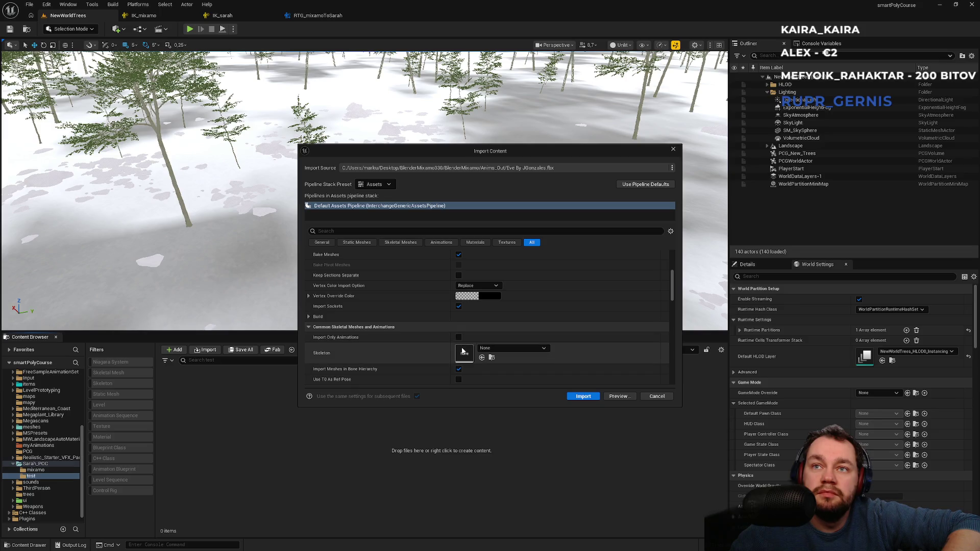
scroll(462, 351, "down", 1)
- Turn off importing meshes in the bone hierarchy and scroll through the remaining options
left_click(458, 345)
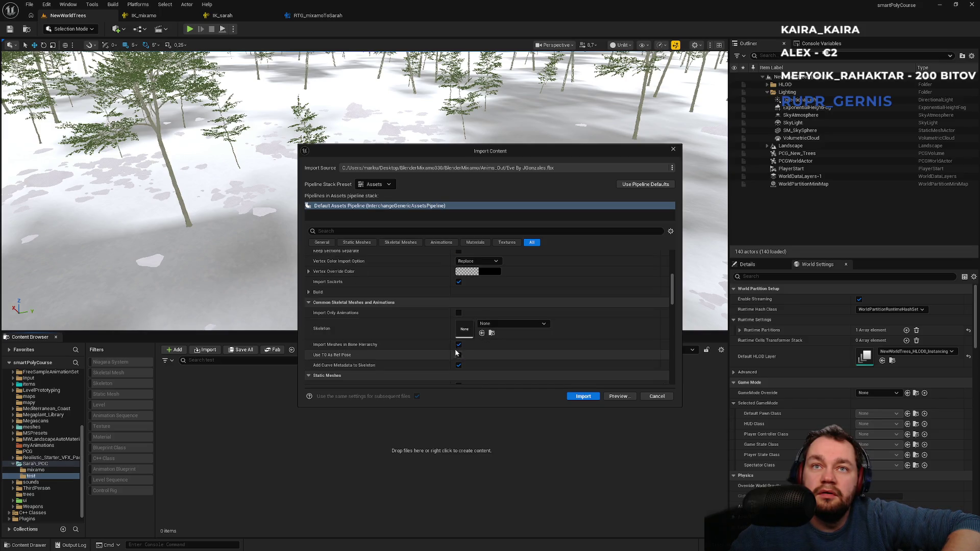
scroll(460, 314, "down", 1)
scroll(459, 323, "down", 1)
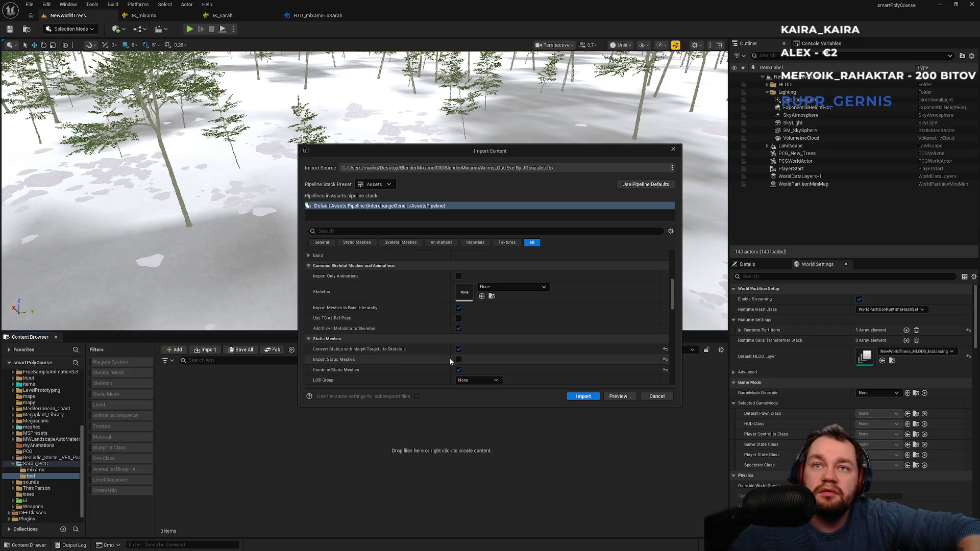
scroll(449, 353, "down", 5)
scroll(453, 364, "down", 1)
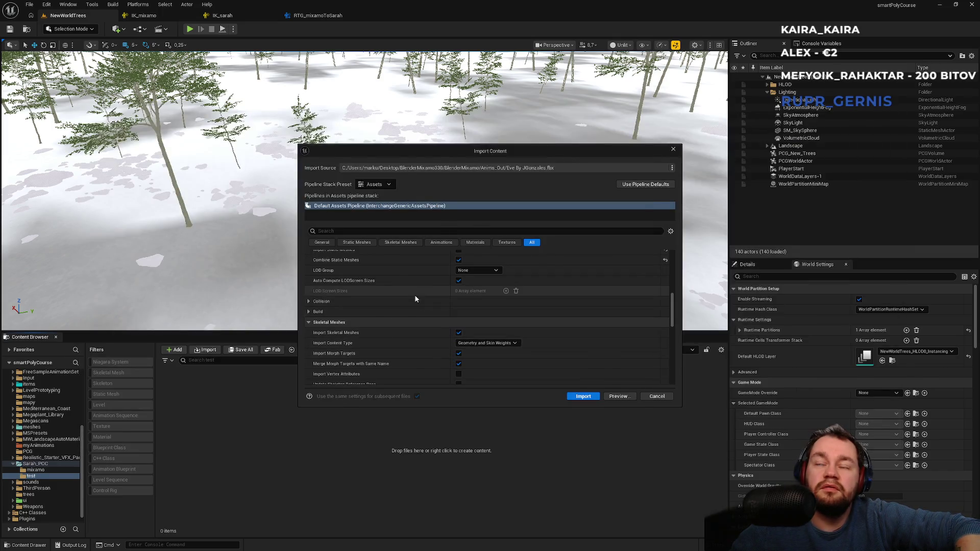
- Pause the YouTube tutorial for reference, then show only the Static Meshes import settings
key("alt+Tab")
key("alt+Tab")
key("alt+Tab")
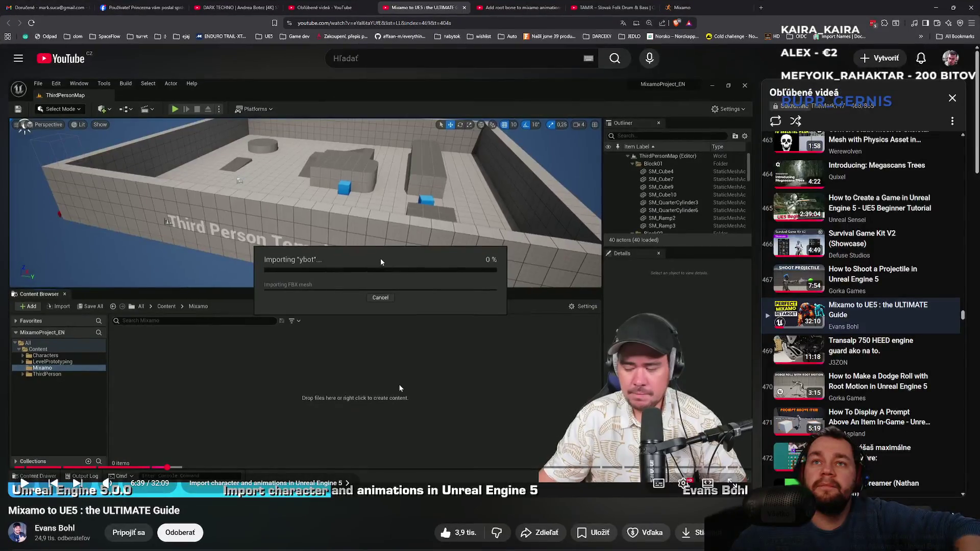
left_click(383, 246)
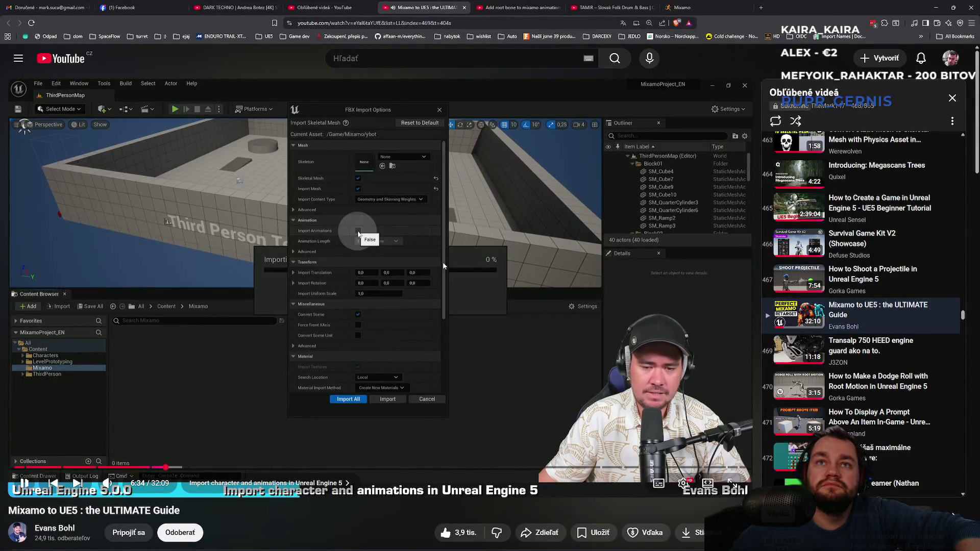
left_click(444, 259)
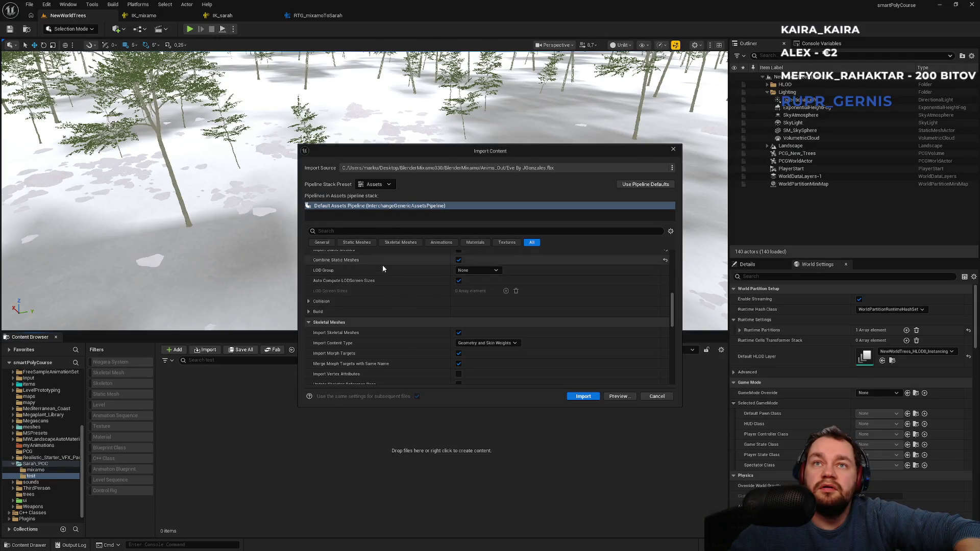
left_click_drag(673, 302, 672, 259)
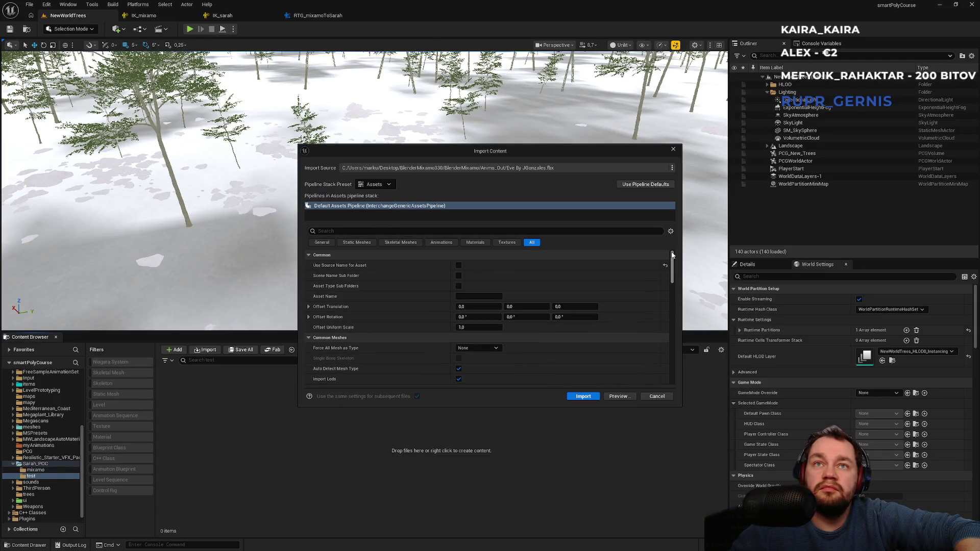
scroll(663, 270, "down", 10)
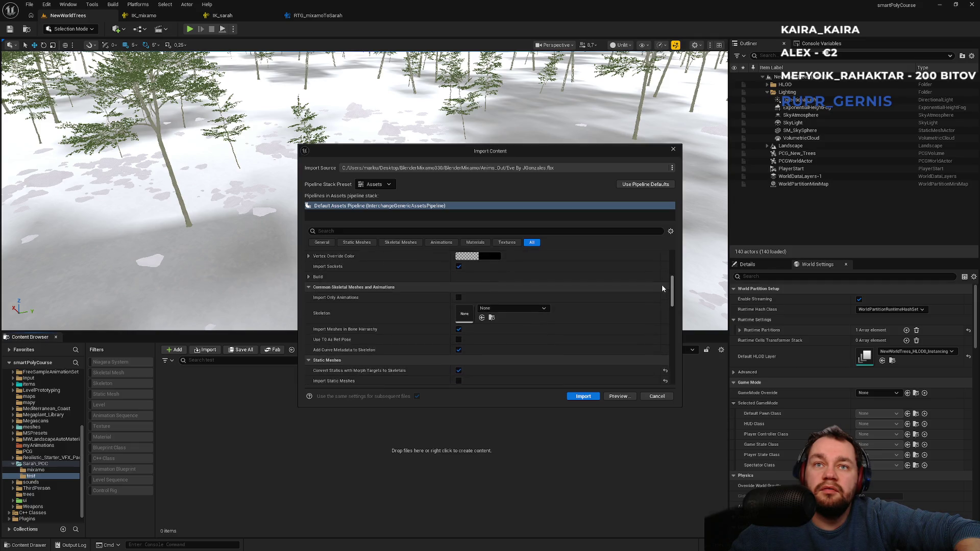
scroll(661, 296, "down", 15)
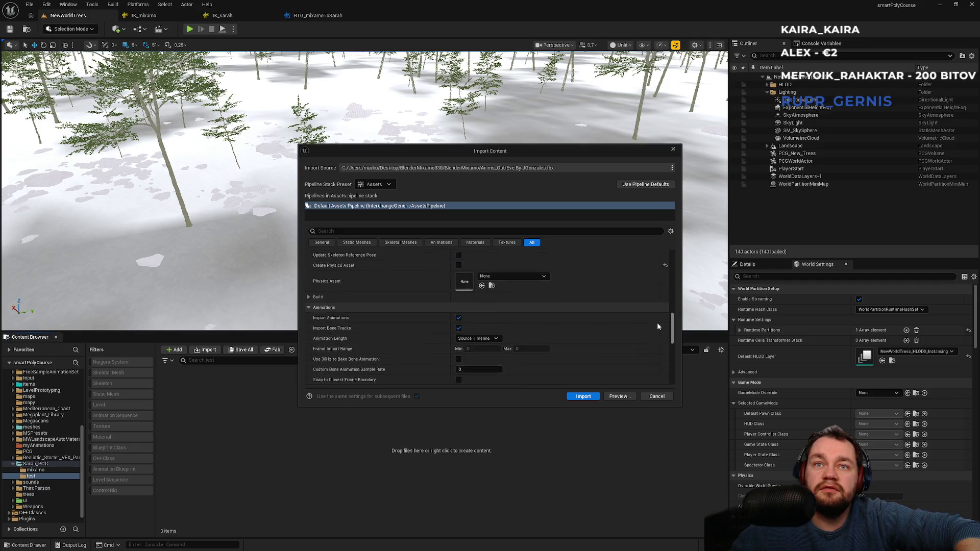
scroll(652, 352, "up", 15)
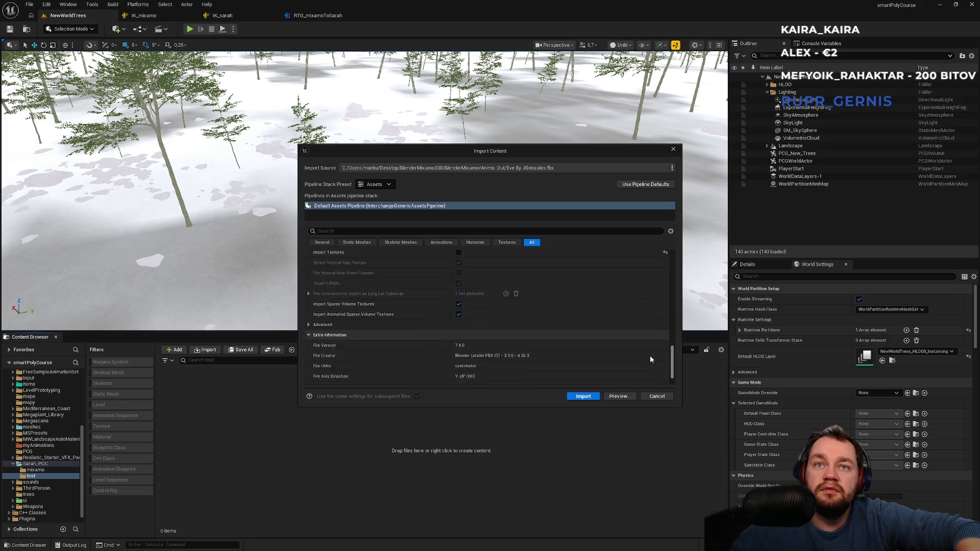
left_click_drag(671, 282, 672, 259)
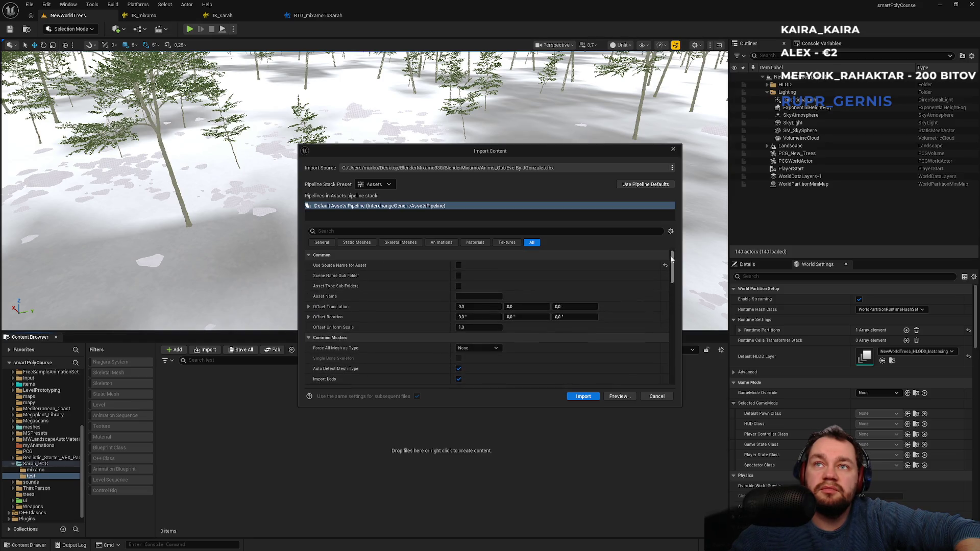
left_click(355, 244)
left_click(388, 185)
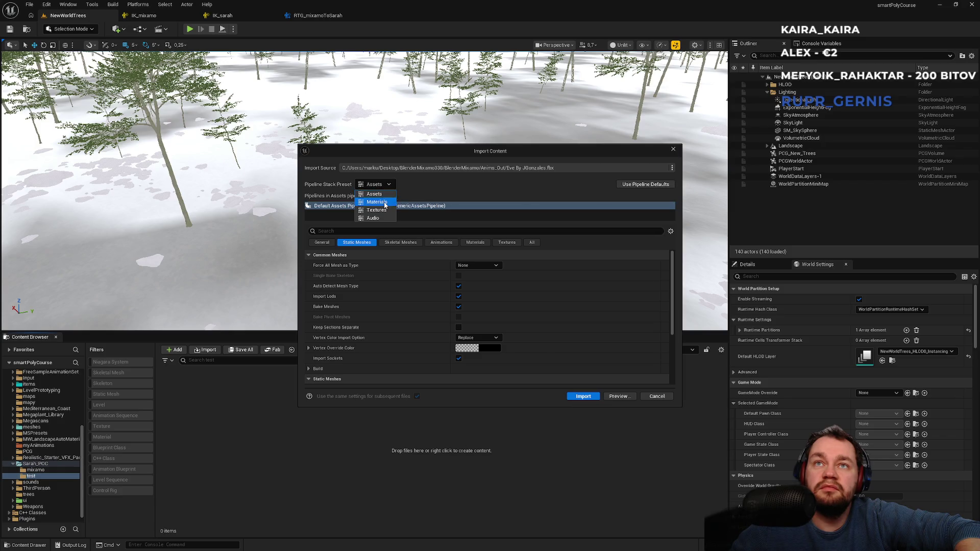
- Try the Materials, Textures and Audio pipeline presets, then return to Assets
left_click(387, 193)
left_click(387, 185)
left_click(377, 210)
left_click(378, 184)
left_click(388, 197)
left_click(389, 184)
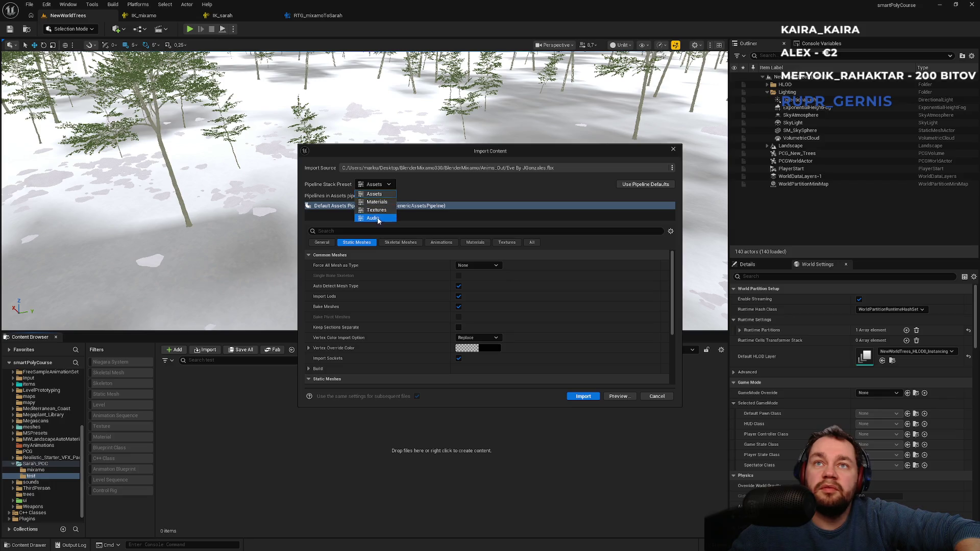
left_click(376, 218)
left_click(387, 187)
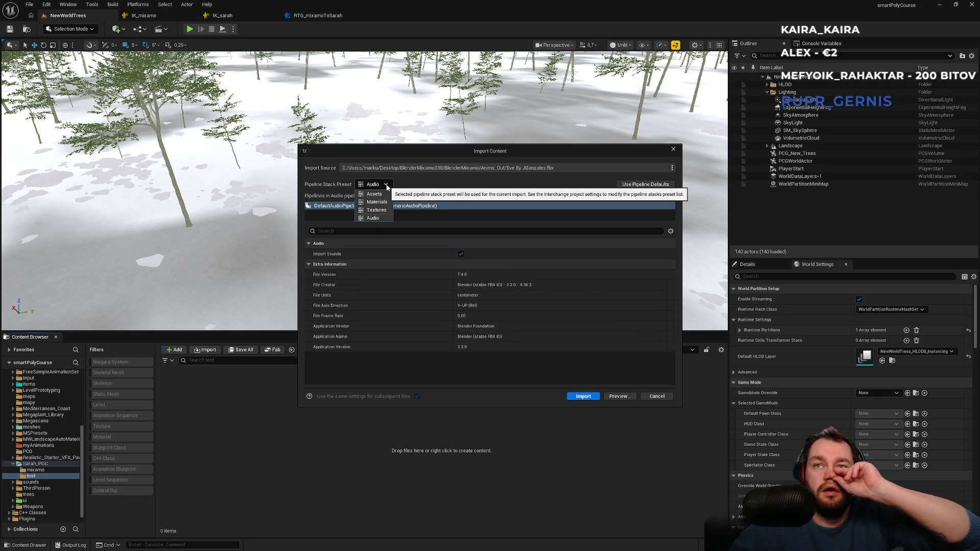
left_click(379, 194)
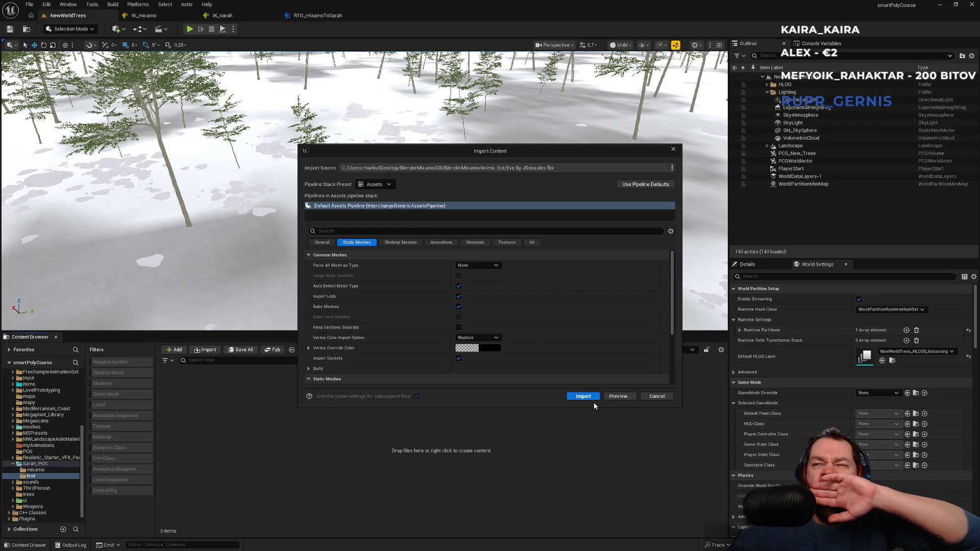
- Leave Force All Mesh as Type at None and check the settings against the tutorial
left_click(476, 265)
left_click(476, 264)
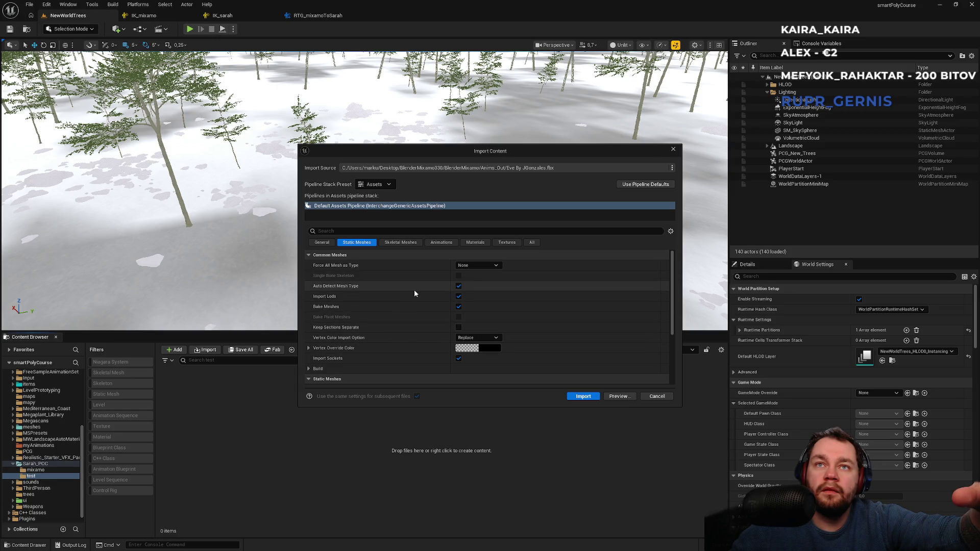
scroll(414, 290, "down", 1)
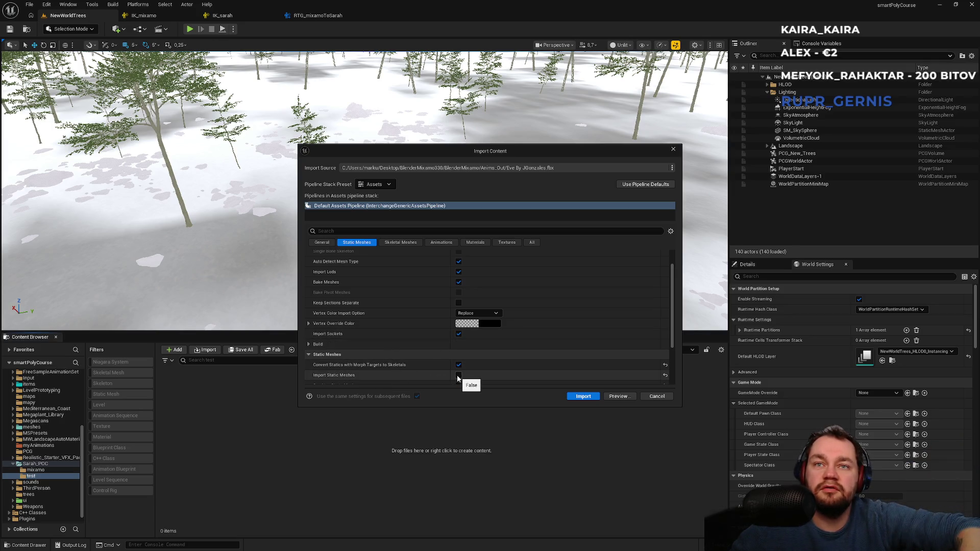
key("alt+Tab")
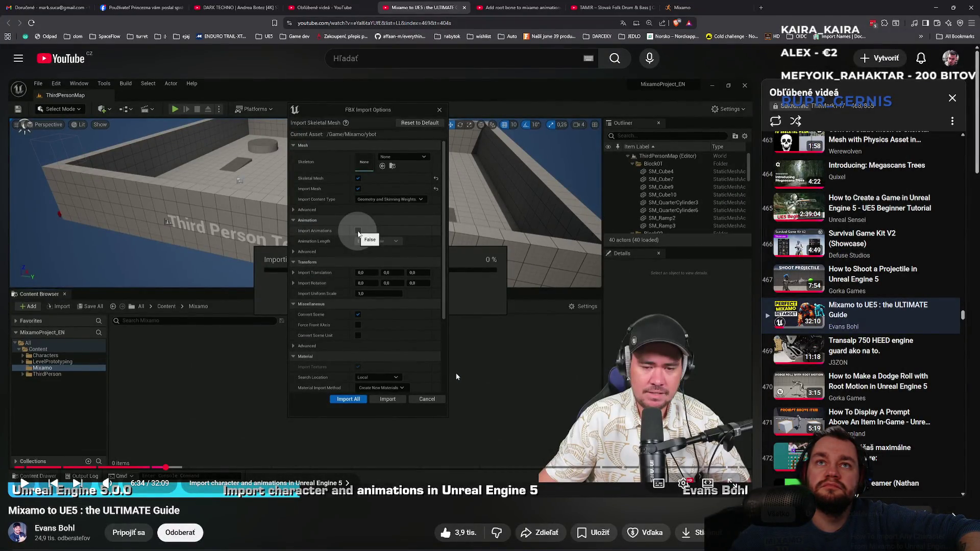
key("alt+Tab")
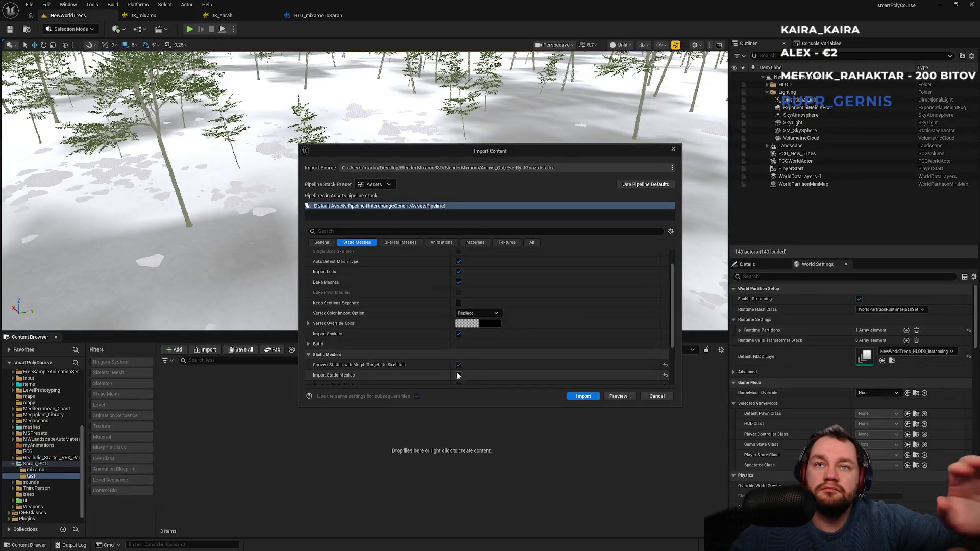
scroll(476, 355, "down", 2)
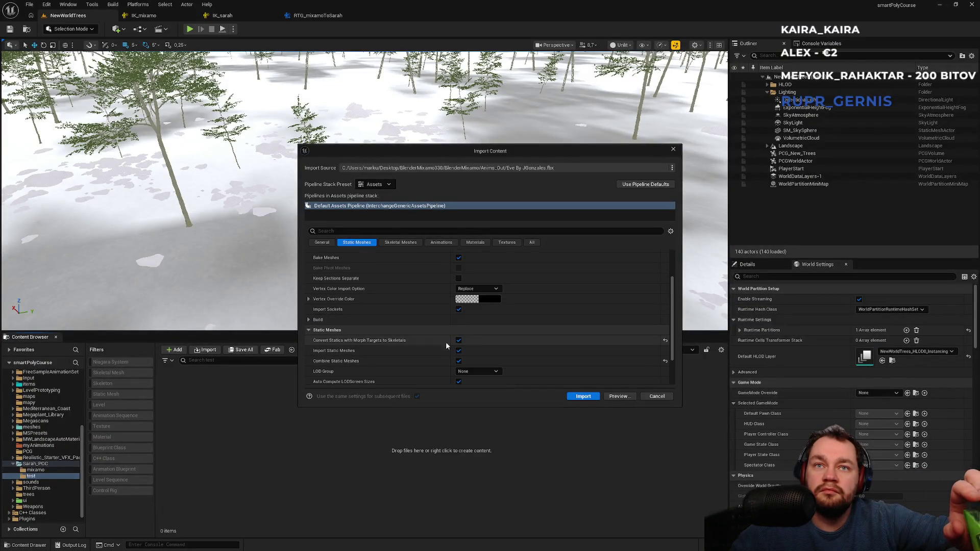
scroll(503, 358, "down", 2)
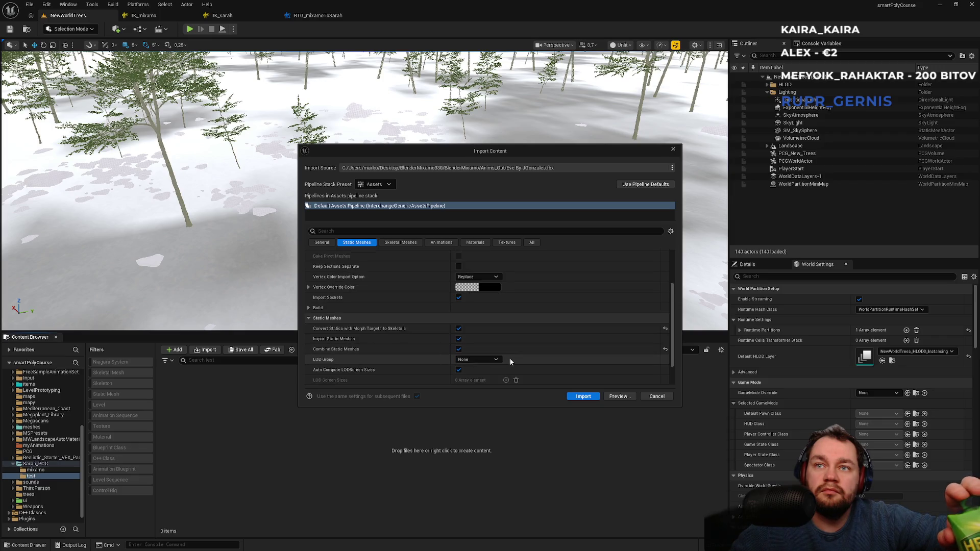
- Compare the Skeletal Meshes import settings with the tutorial, then preview the FBX contents
left_click(403, 243)
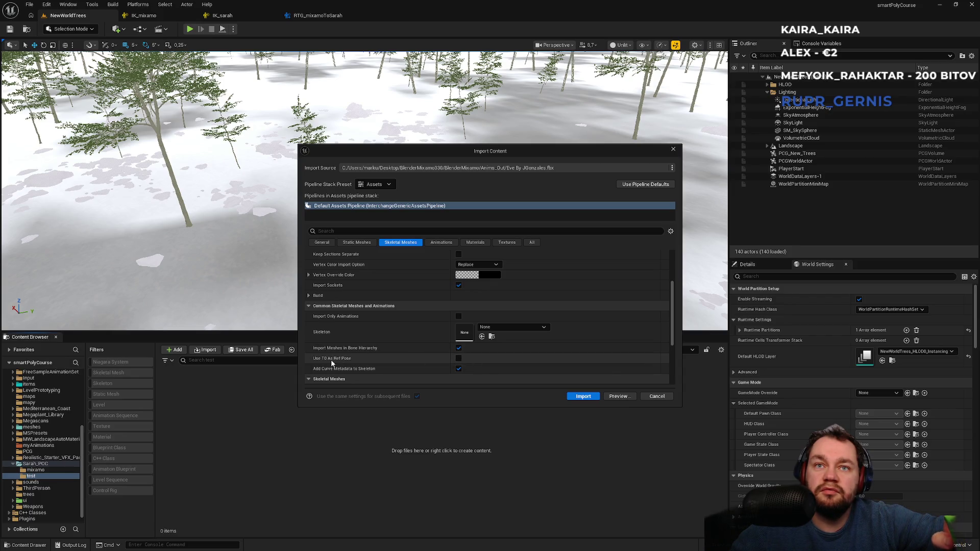
mouse_move(331, 361)
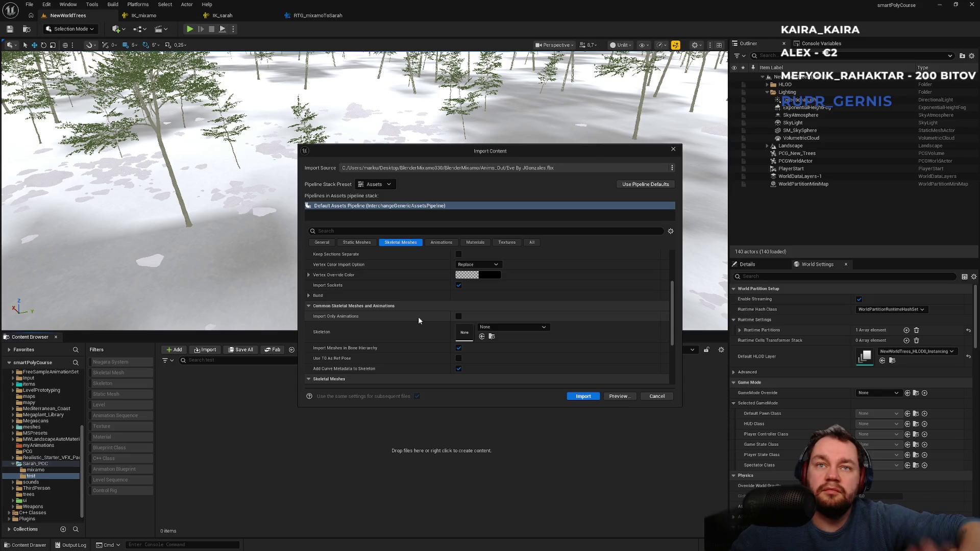
key("alt+Tab")
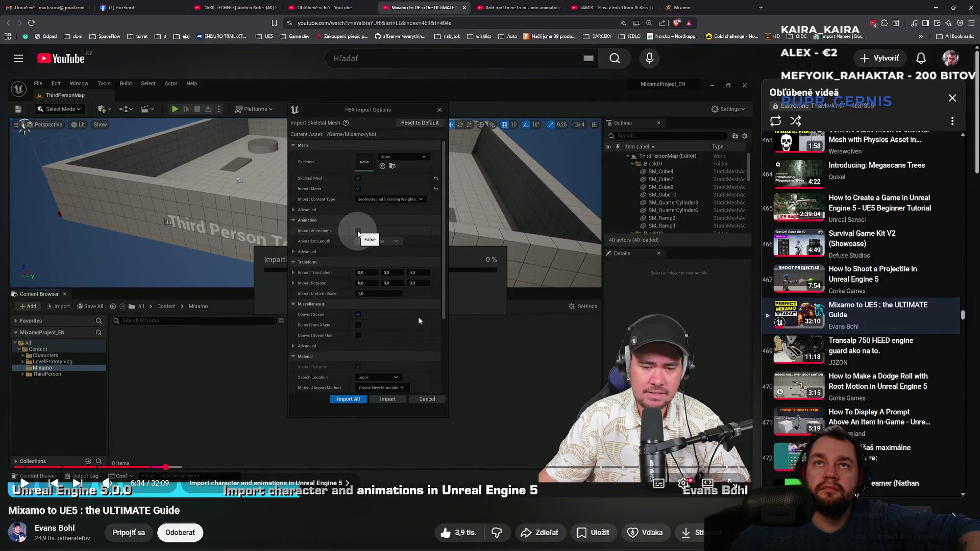
key("alt+Tab")
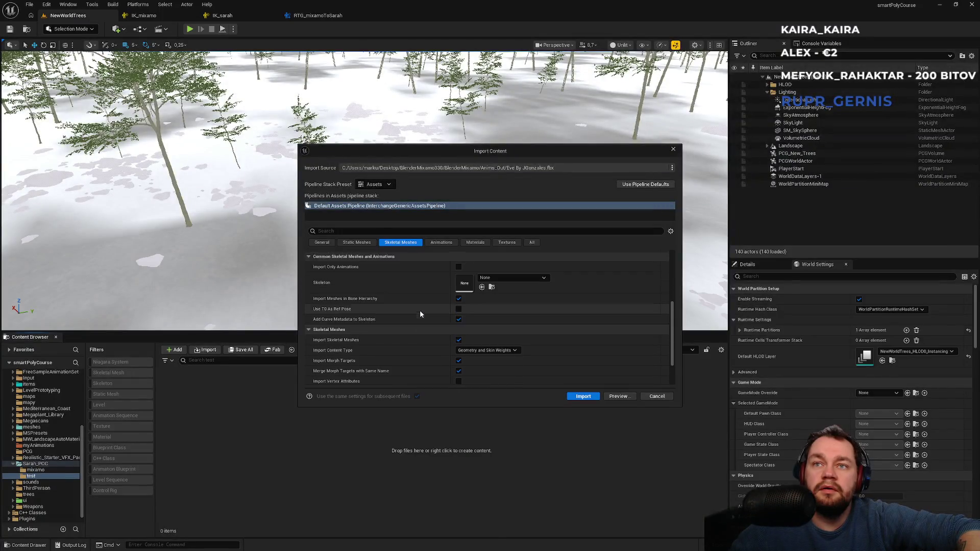
scroll(421, 313, "down", 1)
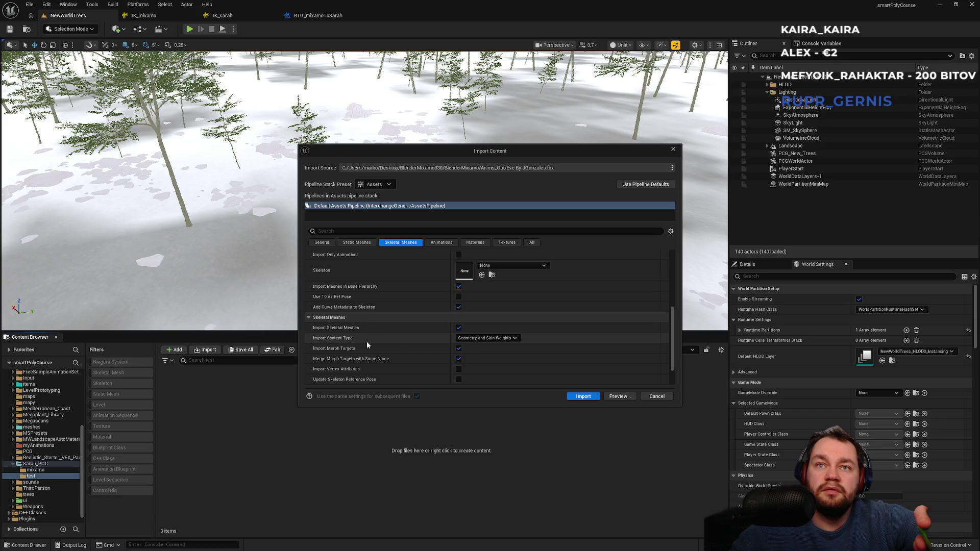
scroll(378, 352, "down", 2)
scroll(378, 351, "down", 2)
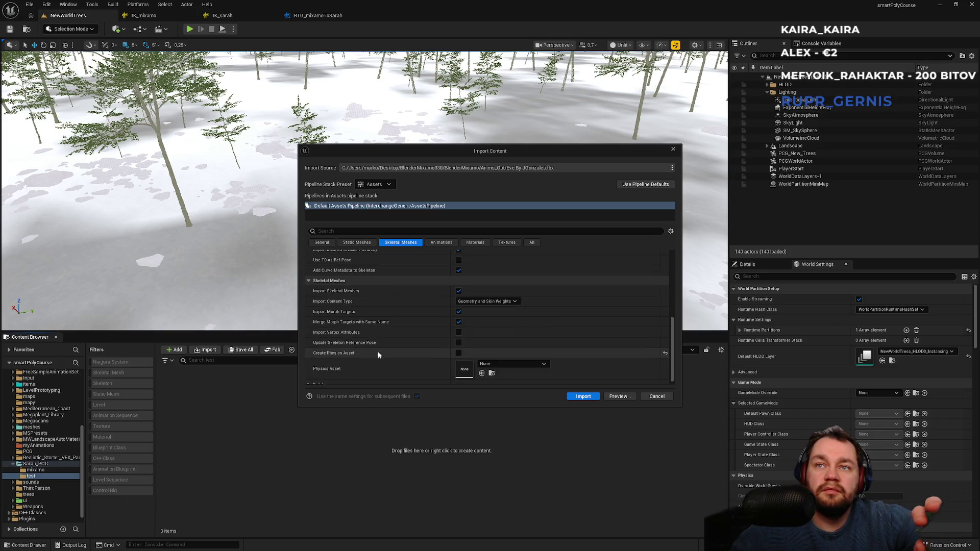
left_click(612, 400)
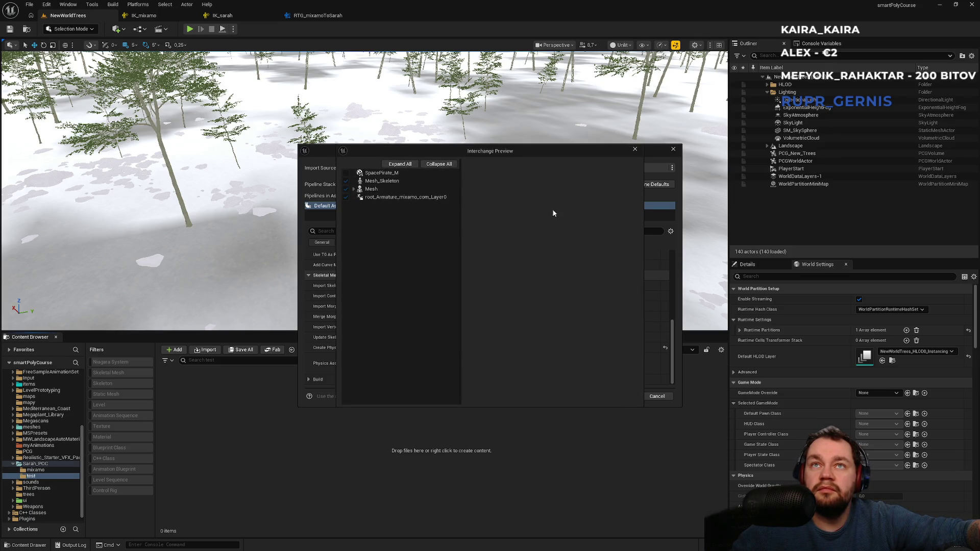
- Close the Interchange Preview and start importing the Eve FBX with these settings
left_click(637, 153)
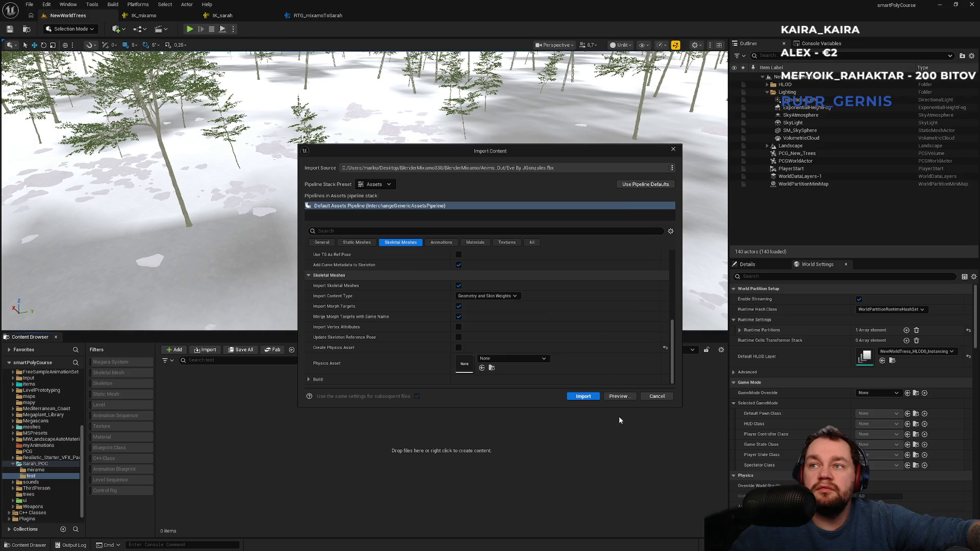
left_click(580, 394)
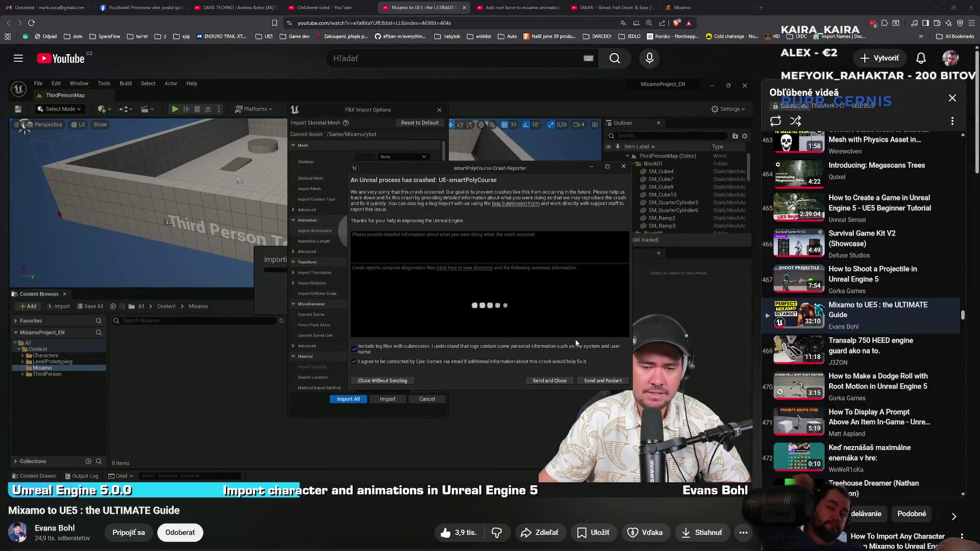
- Send the crash report, watch the tutorial to 7:29, pause it and minimize the browser
left_click(545, 382)
left_click(519, 382)
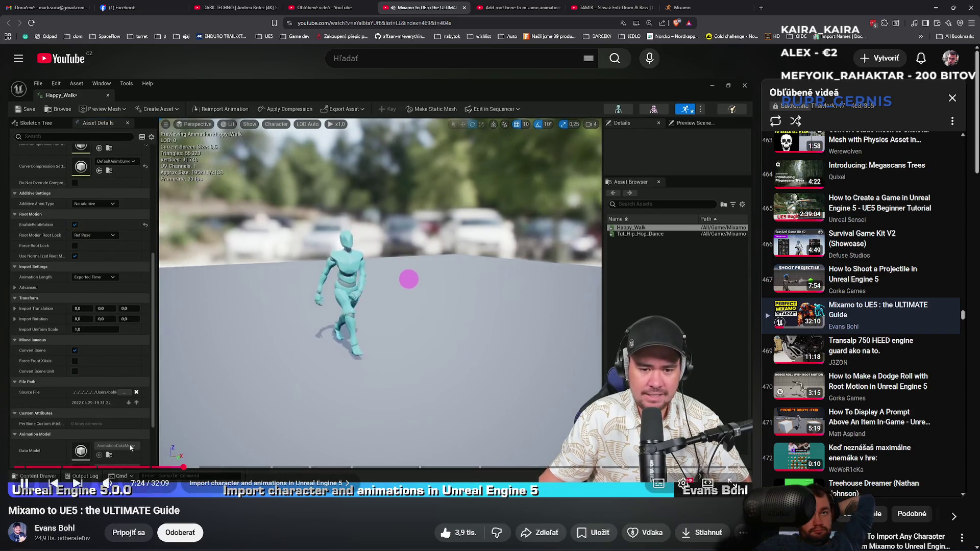
left_click(416, 283)
left_click(416, 282)
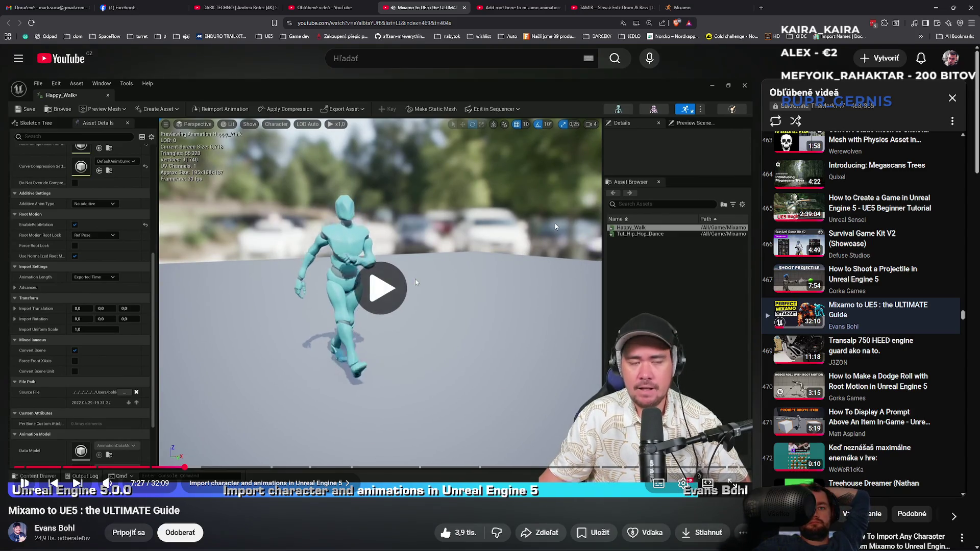
left_click(416, 282)
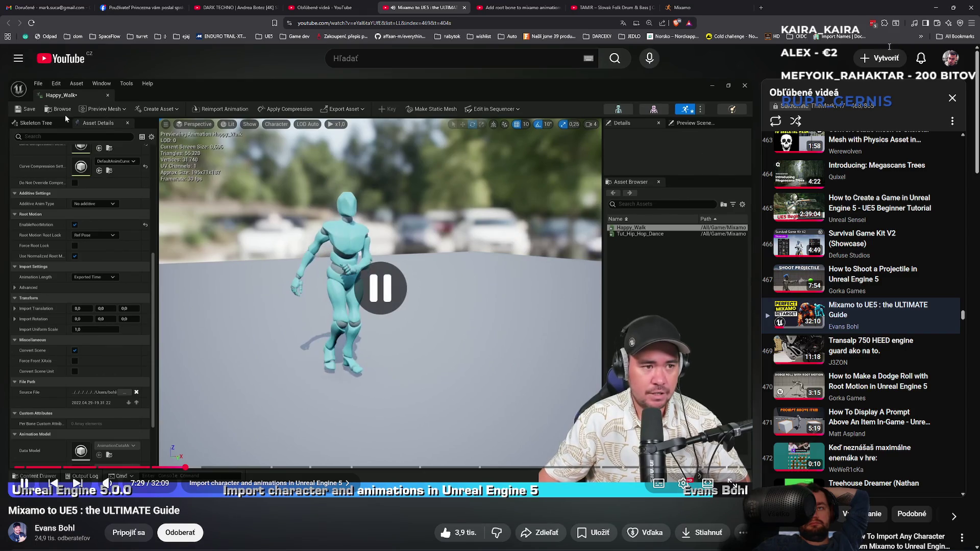
left_click(938, 7)
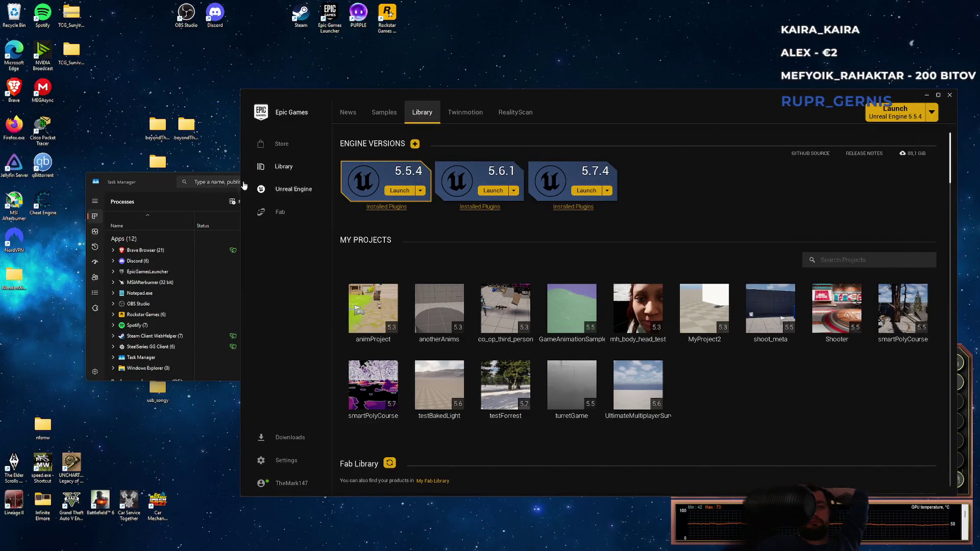
- From the Epic Games Launcher, relaunch the smartPolyCourse 5.7 project and hide the launcher
left_click(142, 186)
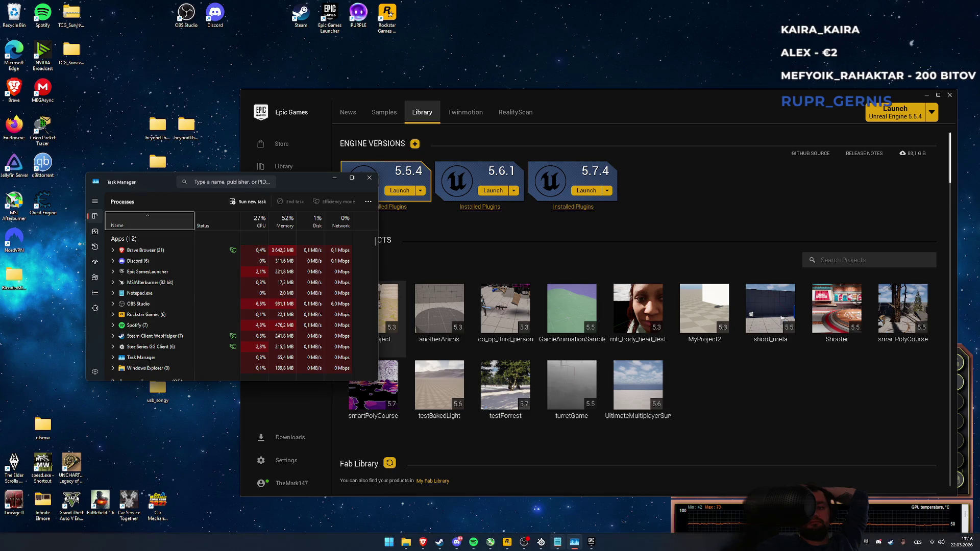
mouse_move(534, 544)
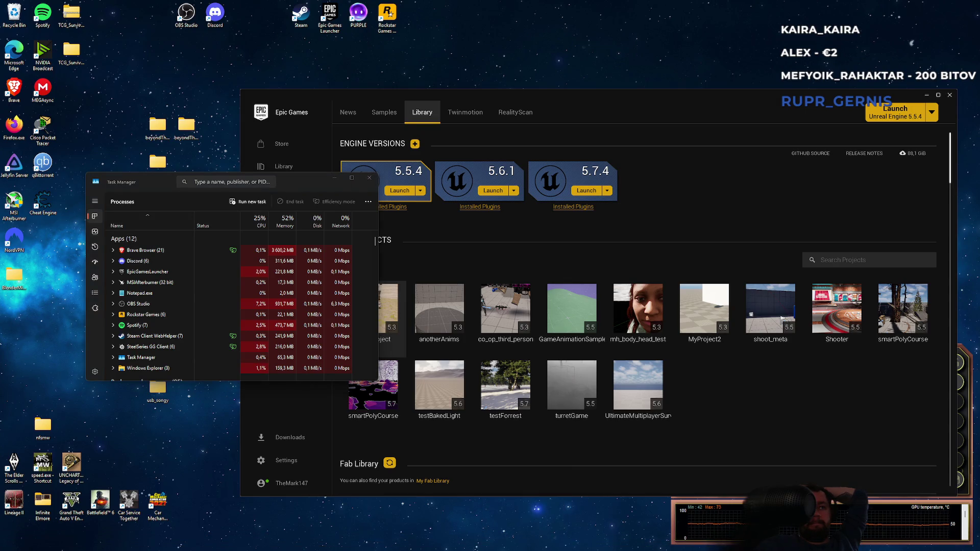
mouse_move(431, 542)
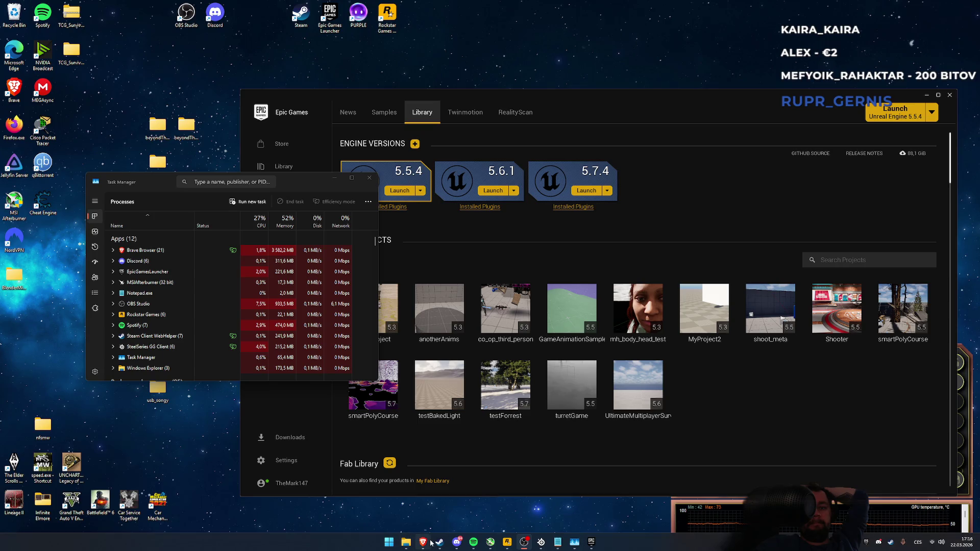
left_click(593, 547)
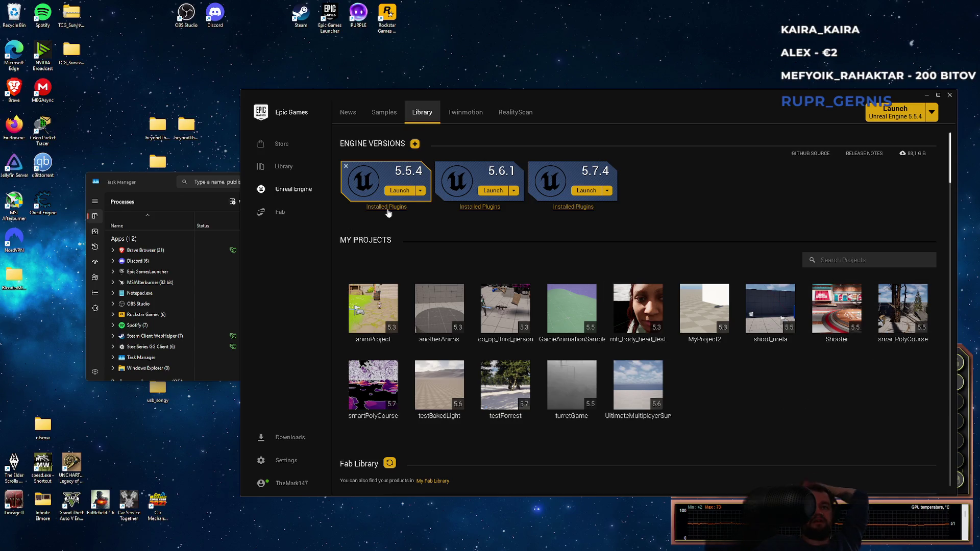
left_click(911, 314)
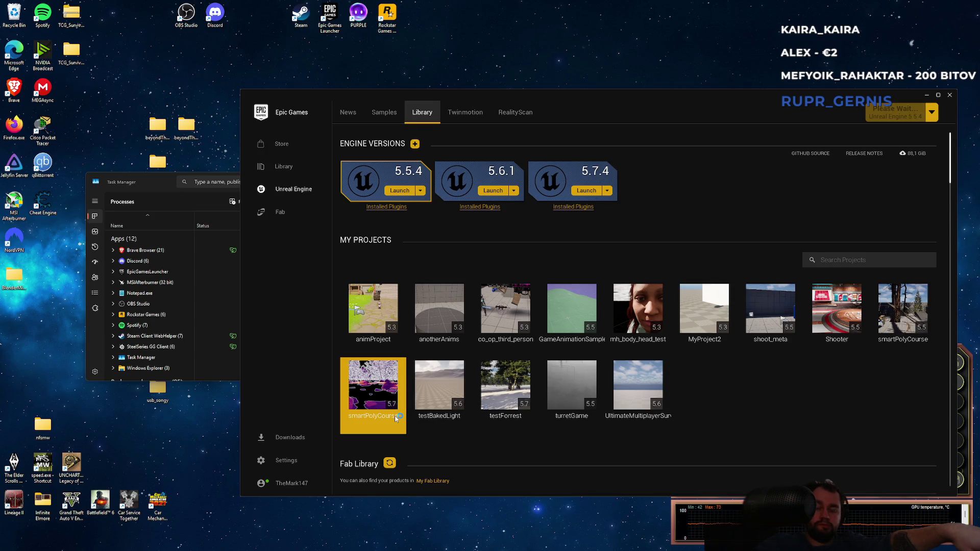
mouse_move(390, 407)
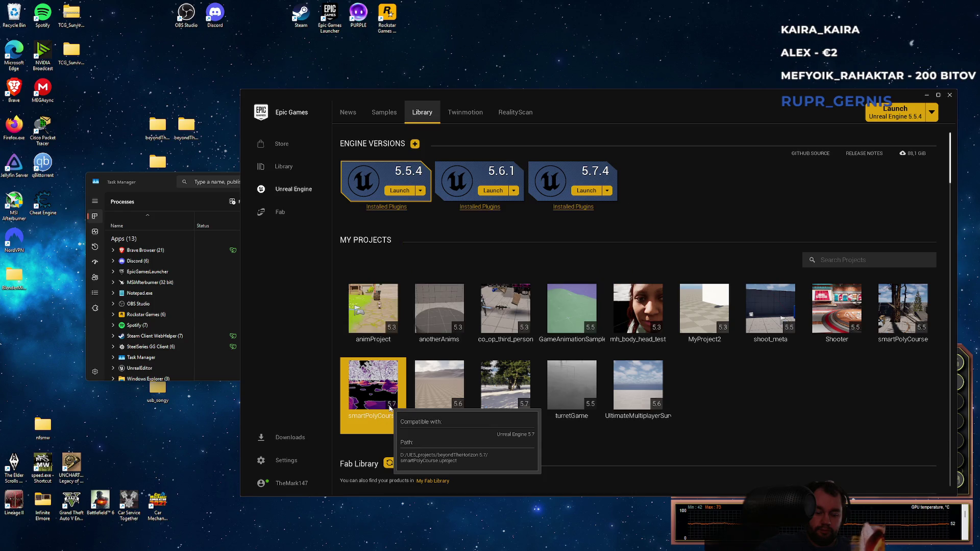
right_click(390, 408)
left_click(483, 448)
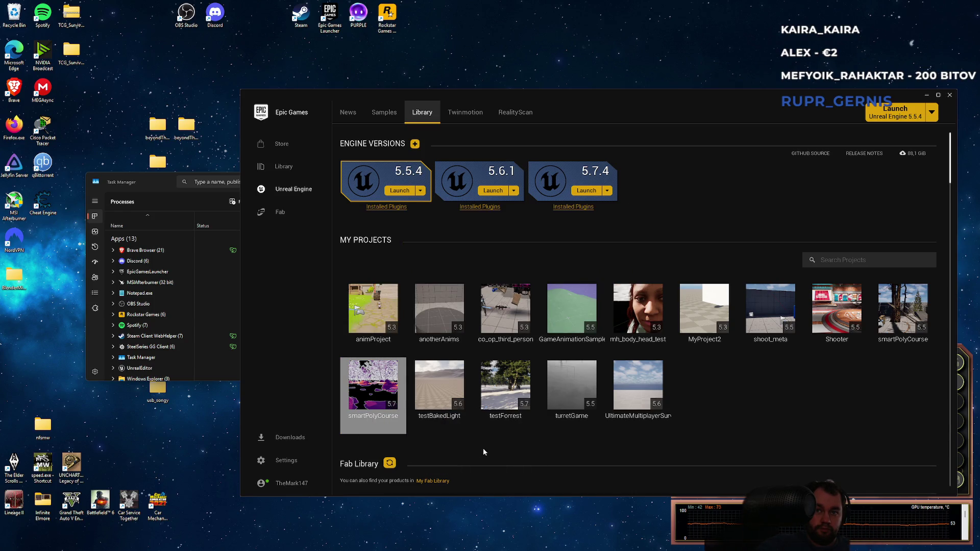
left_click(927, 96)
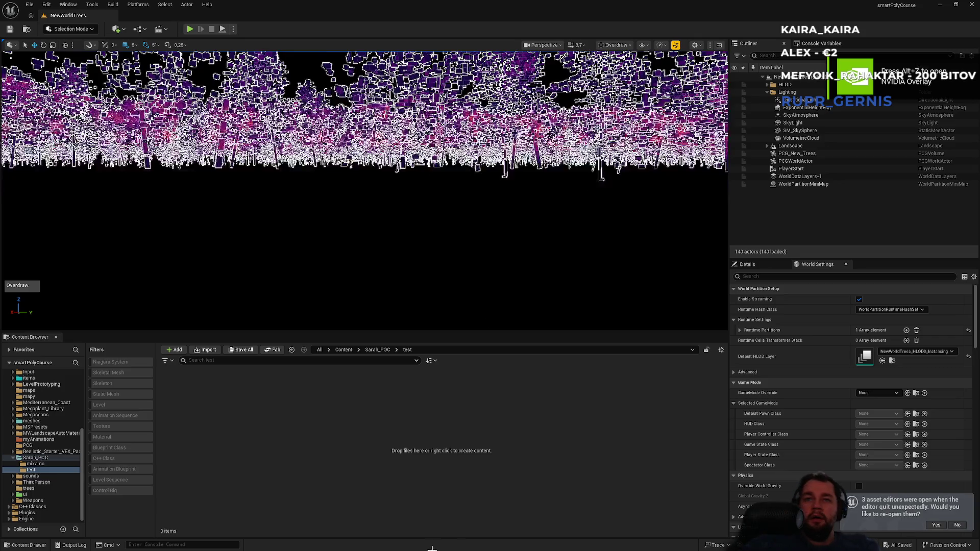
- Switch the level viewport back to Lit shading
left_click(615, 45)
left_click(633, 76)
mouse_move(365, 192)
left_mouse_down()
mouse_move(372, 189)
mouse_move(365, 197)
left_mouse_up()
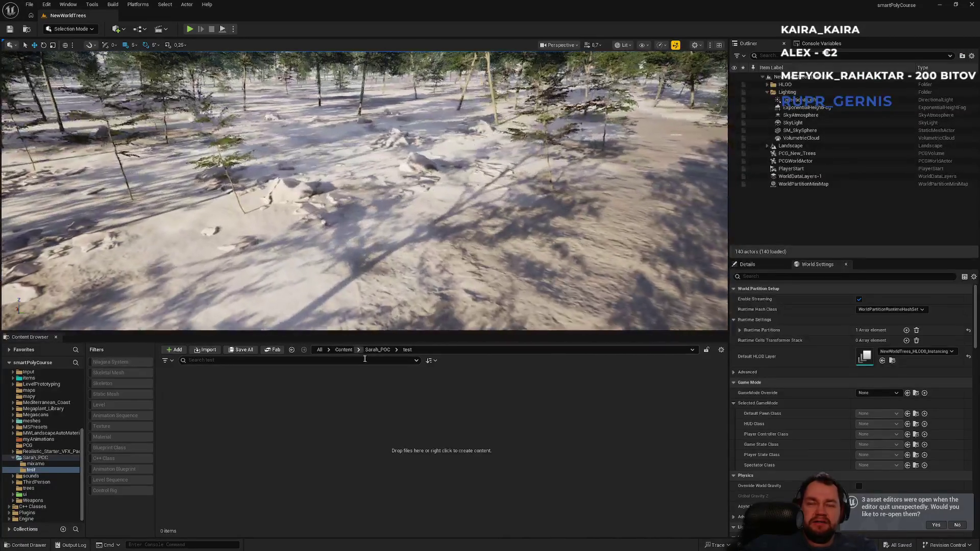
- Delete the empty test folder from Sarah_POC
left_click(380, 351)
double_click(218, 393)
left_click(377, 350)
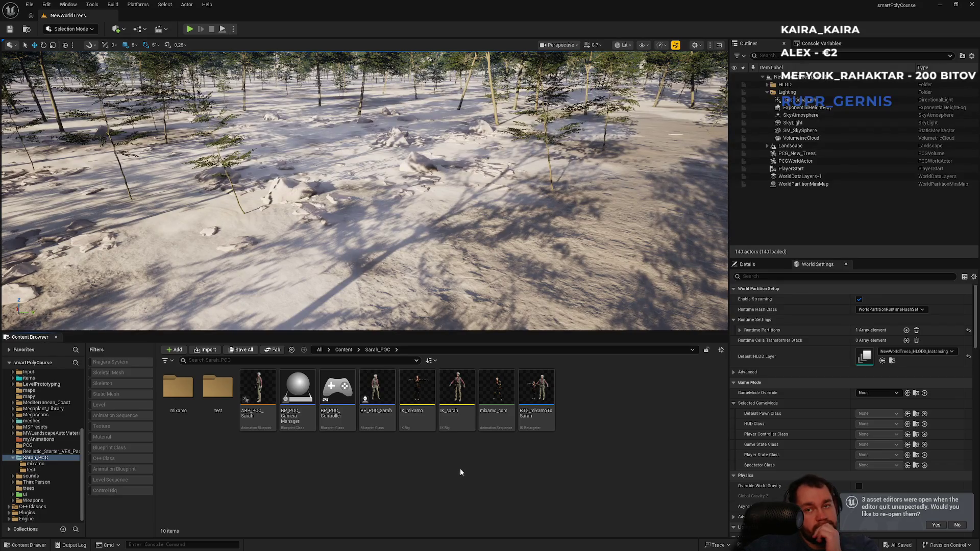
left_click(214, 419)
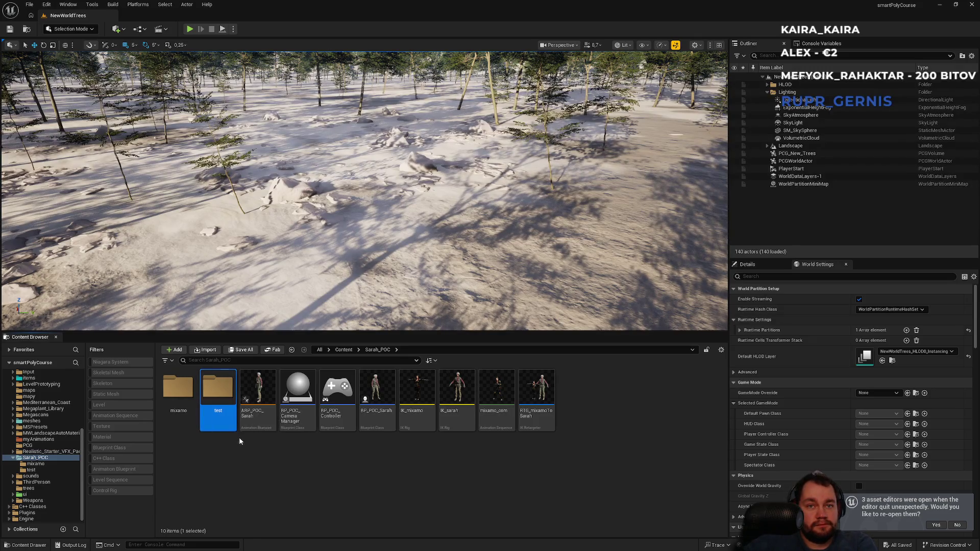
key("Delete")
- Open Mesh_PhysicsAsset from the mixamo folder and dismiss the message log
double_click(188, 410)
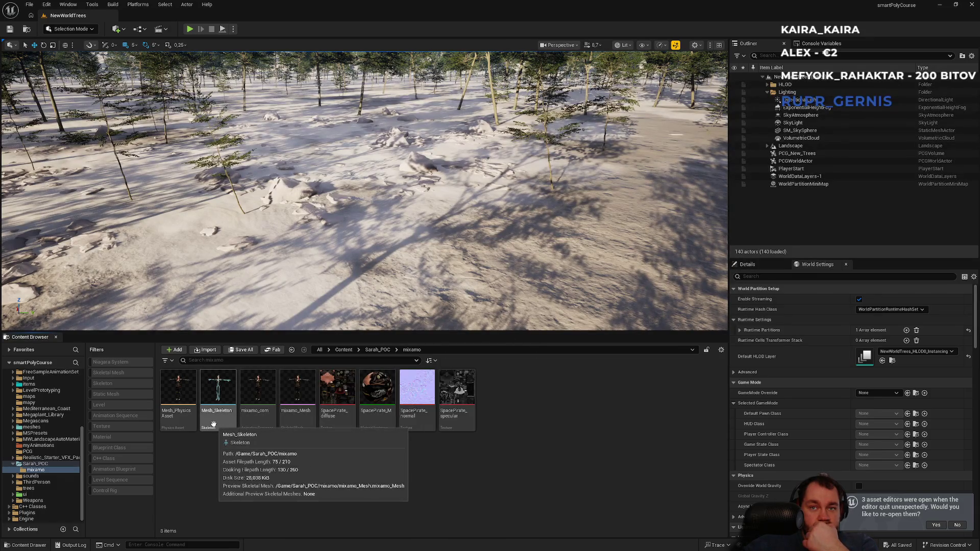
double_click(191, 431)
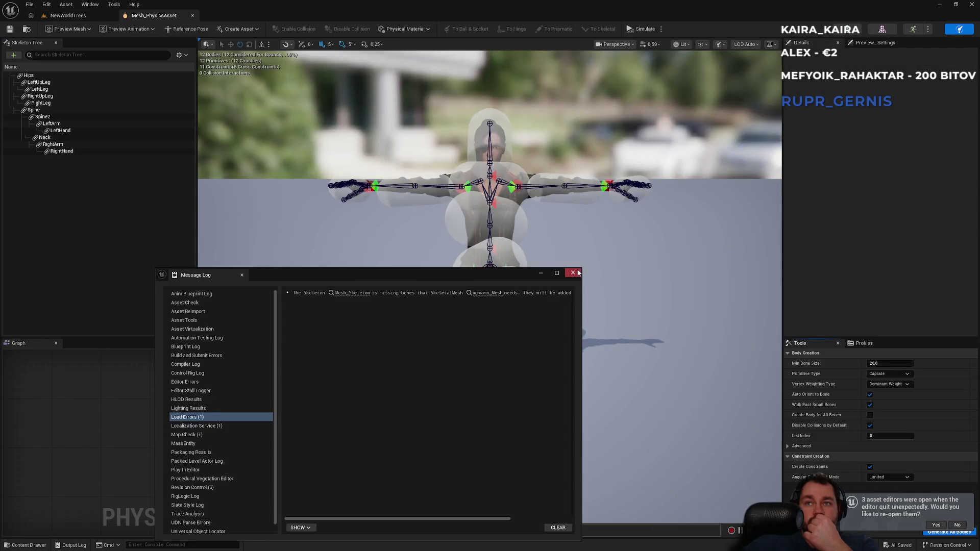
left_click(573, 273)
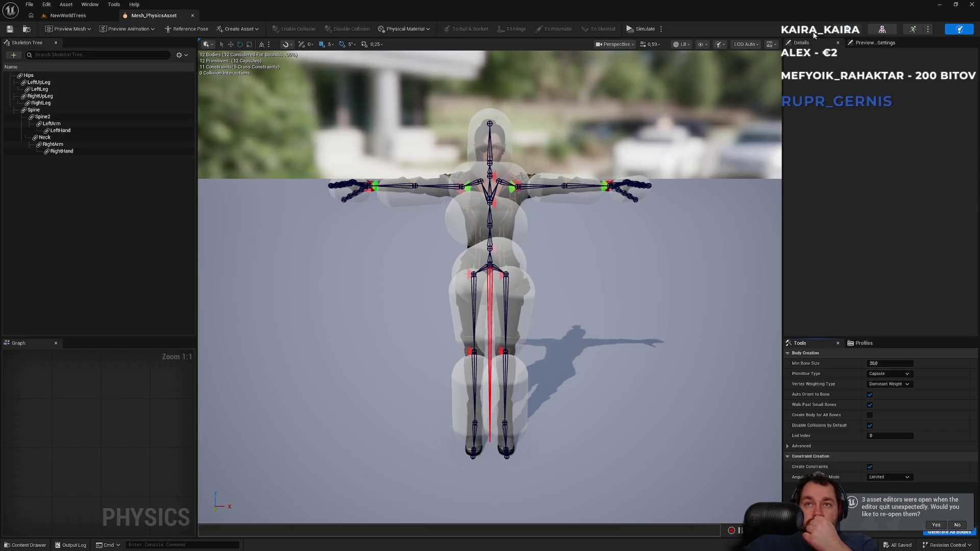
- Open the character's skeleton asset, then switch to the mixamo_Mesh editor
left_click(842, 29)
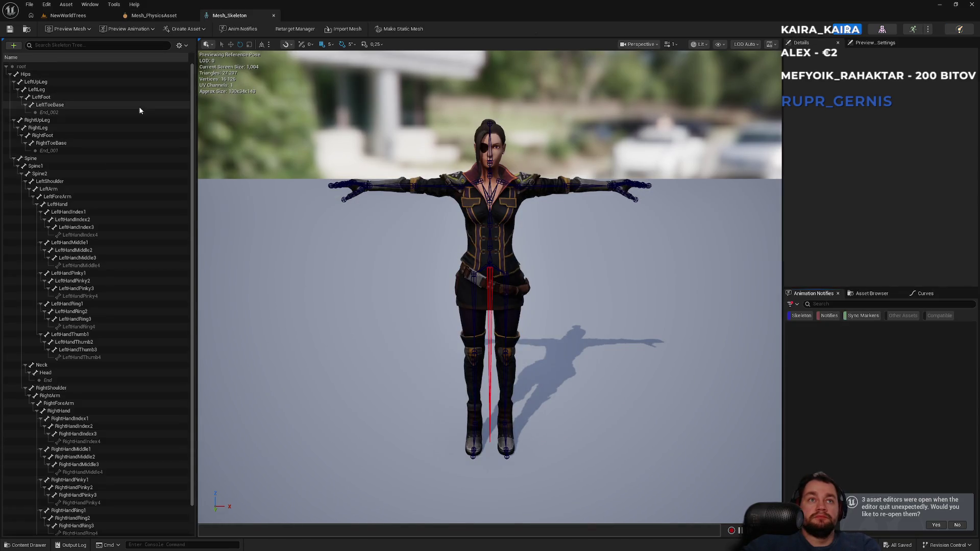
left_click_drag(378, 183, 460, 153)
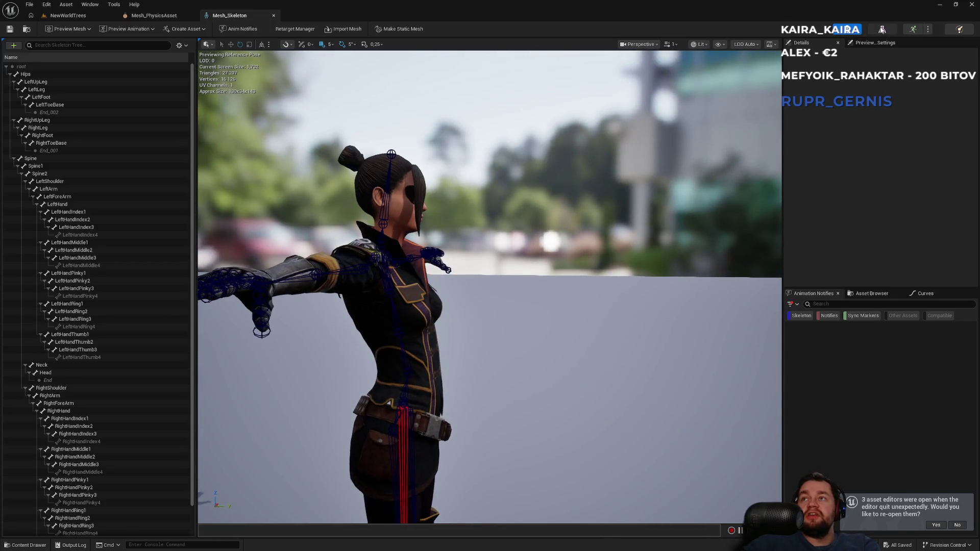
left_click(882, 29)
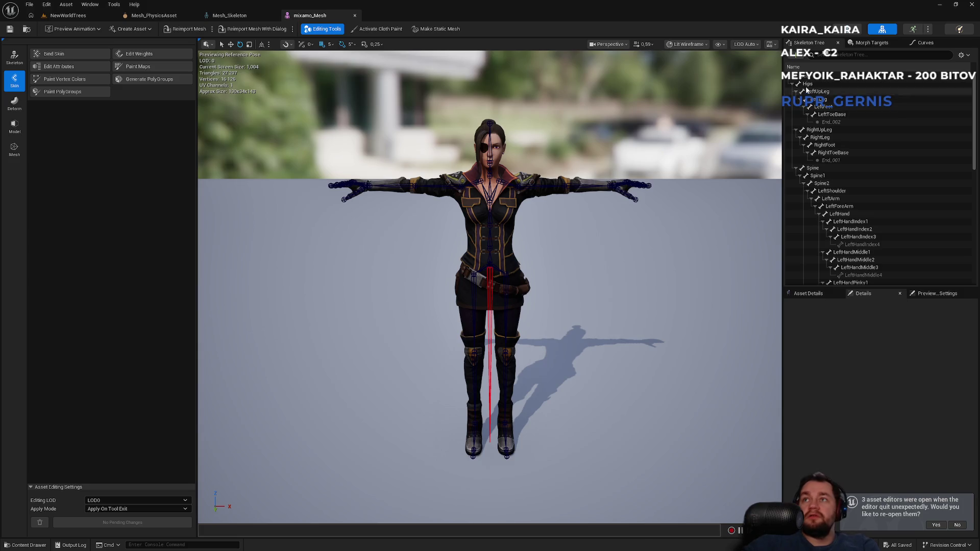
- Inspect the top bone's details and switch to the Skeleton editing mode
left_click(807, 78)
right_click(806, 78)
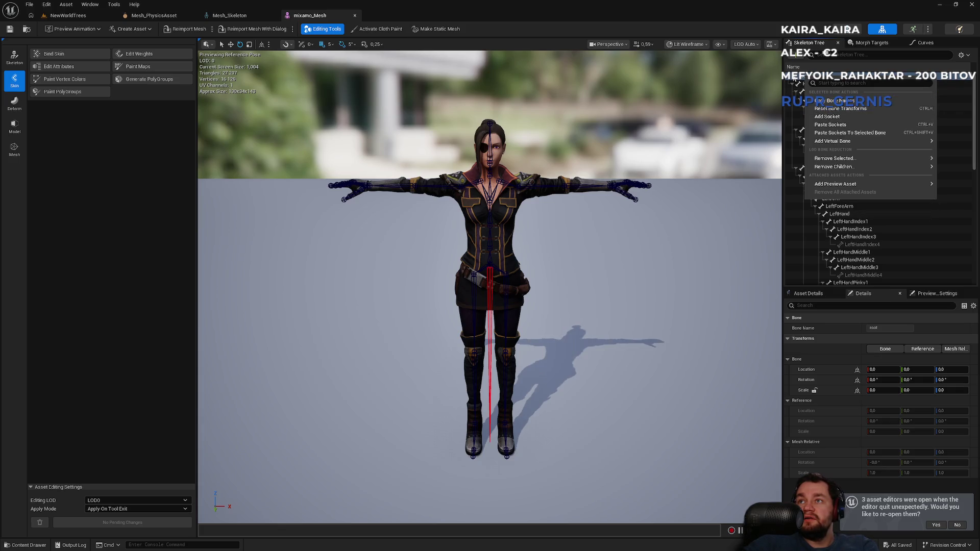
left_click(794, 80)
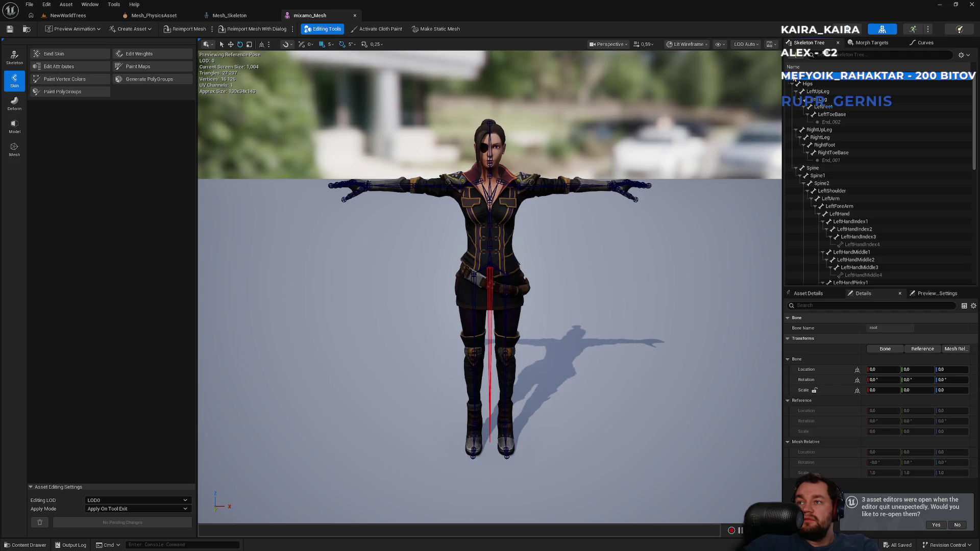
left_click(934, 294)
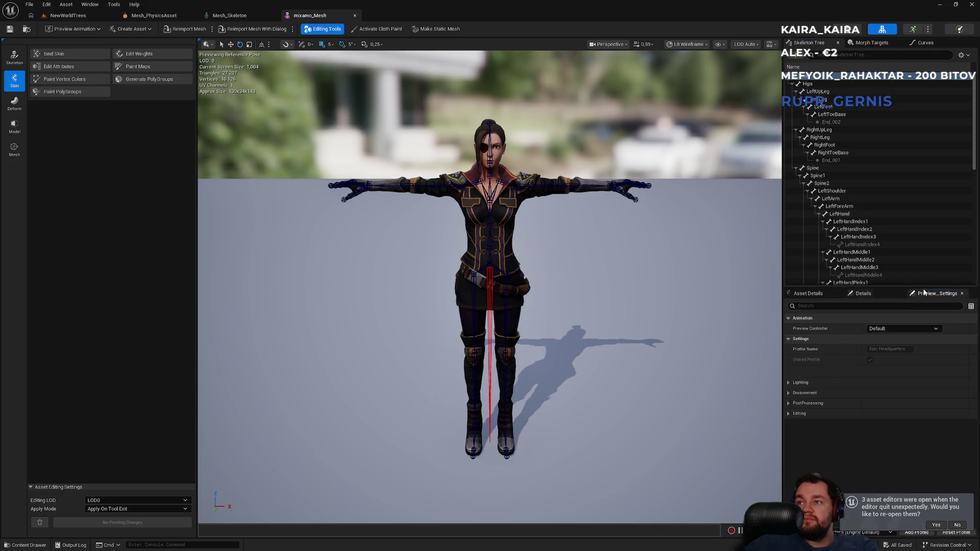
left_click(832, 293)
left_click(877, 296)
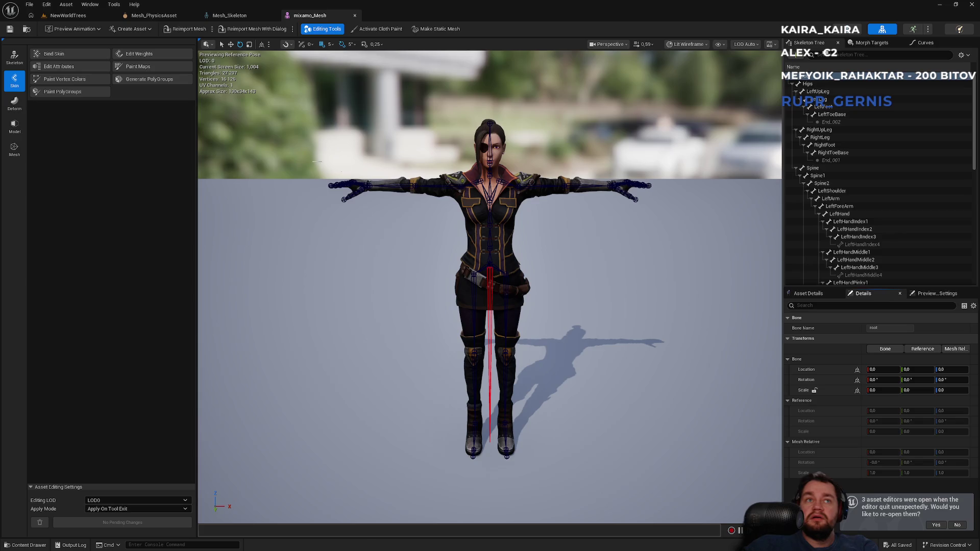
left_click(16, 58)
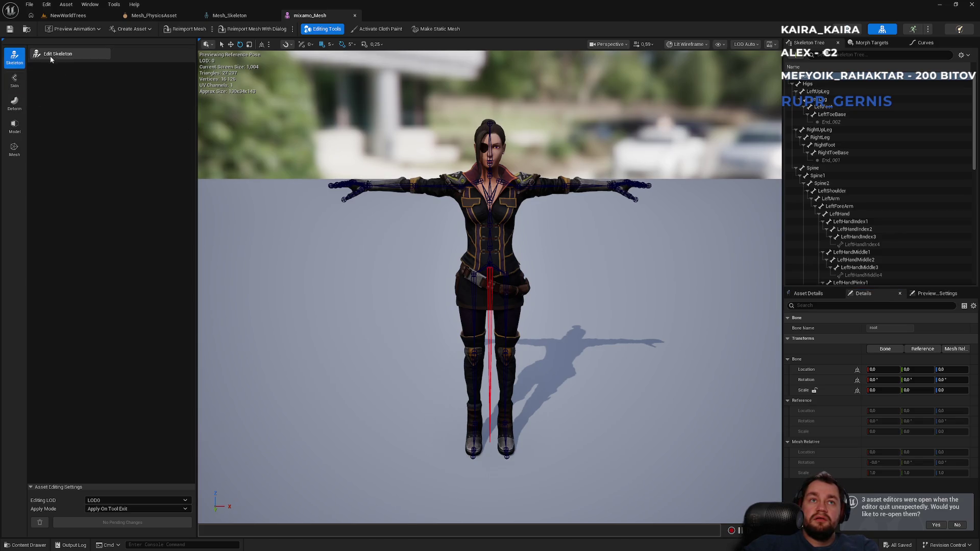
- In Edit Skeleton, add a new bone from the Hips bone and name it root
left_click(51, 56)
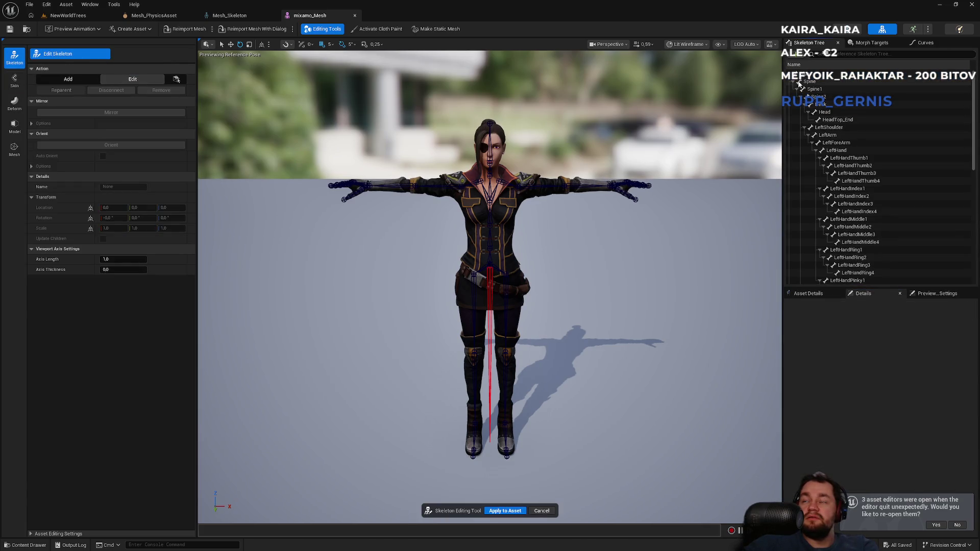
left_click(805, 73)
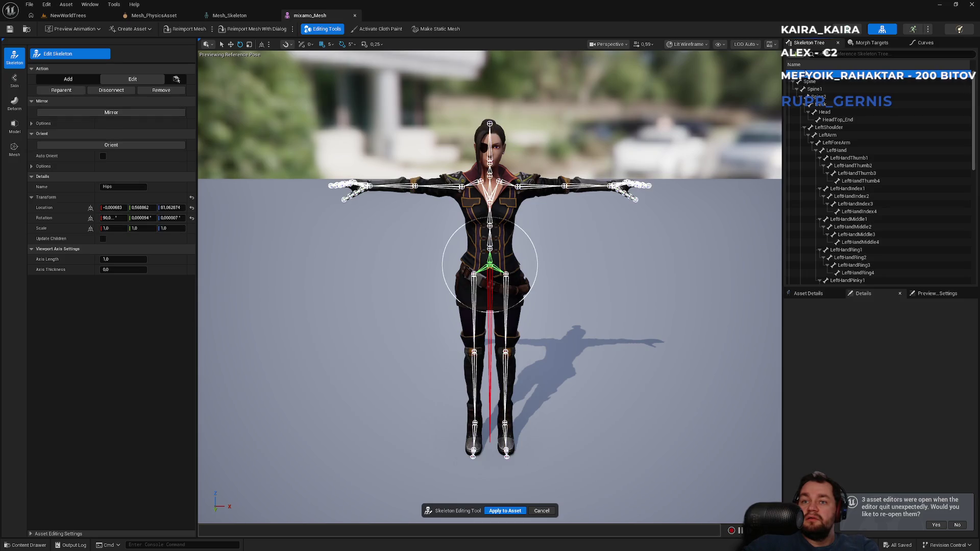
right_click(793, 55)
left_click(819, 77)
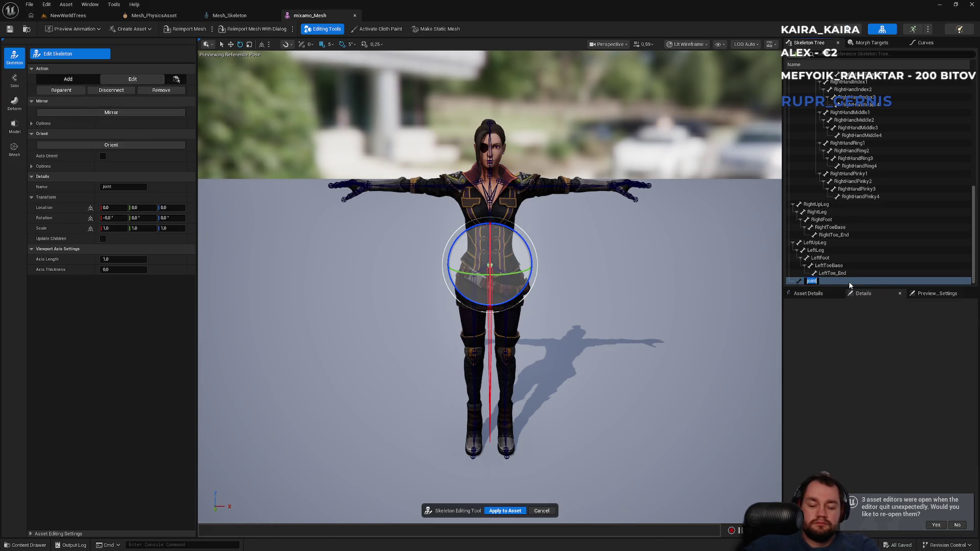
type("root")
key("Return")
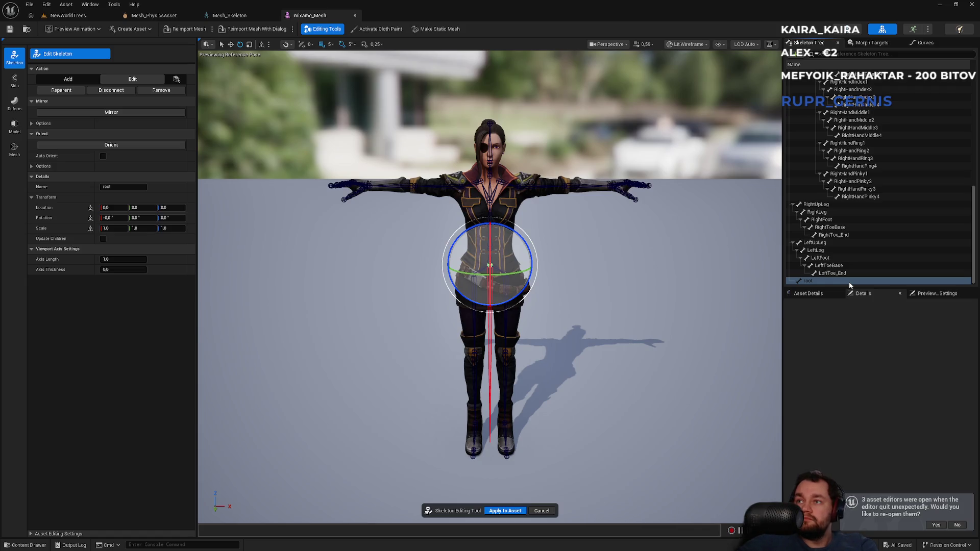
- Drag the root bone through the hierarchy to reposition it near the top
left_click(808, 282)
left_click_drag(837, 104, 839, 105)
left_click_drag(864, 250, 862, 87)
left_click_drag(847, 168, 817, 81)
scroll(851, 121, "down", 5)
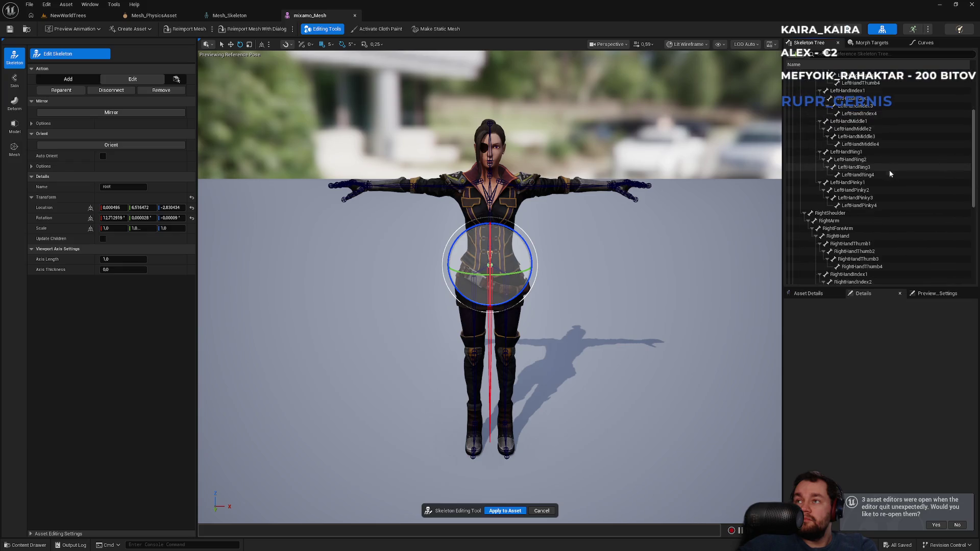
left_click_drag(841, 124, 841, 127)
left_click_drag(843, 197, 857, 99)
mouse_move(848, 276)
left_mouse_down()
mouse_move(850, 120)
mouse_move(851, 134)
left_mouse_up()
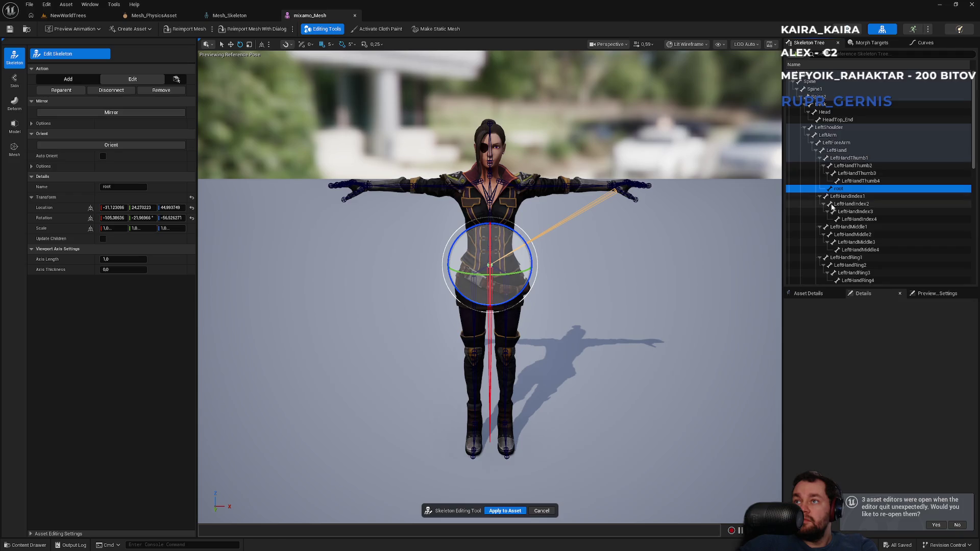
mouse_move(840, 193)
left_mouse_down()
mouse_move(827, 97)
mouse_move(811, 77)
mouse_move(839, 190)
mouse_move(816, 97)
mouse_move(799, 84)
left_mouse_up()
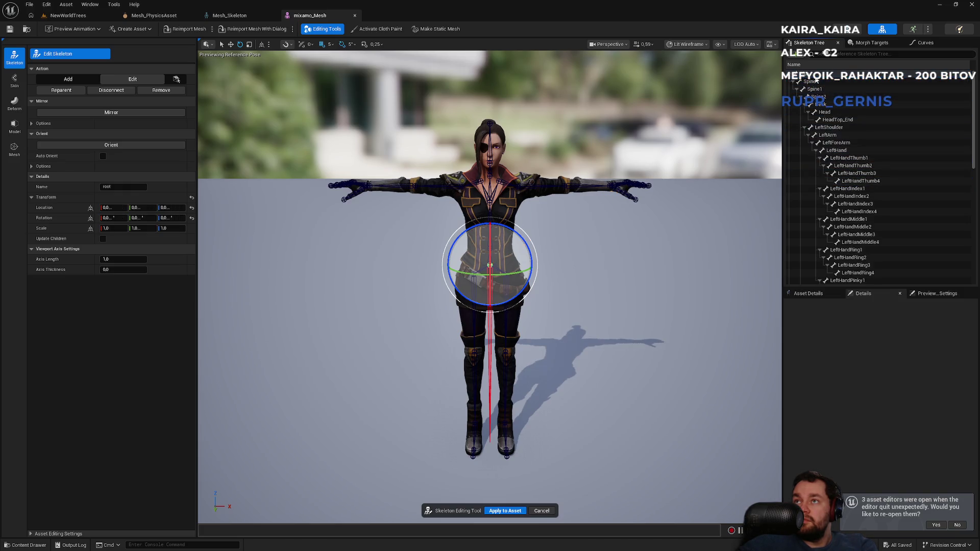
left_click(794, 82)
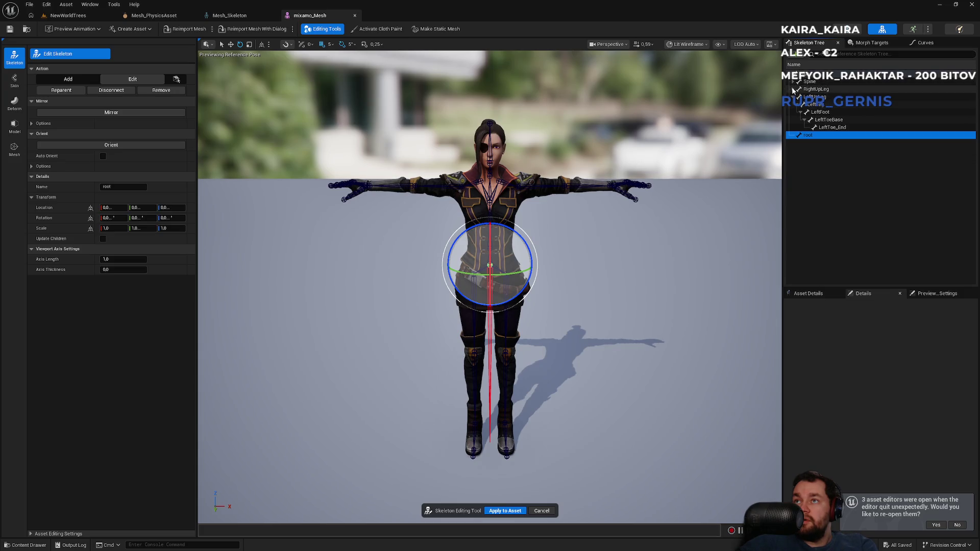
- Collapse the Spine, RightUpLeg and LeftUpLeg branches of the bone tree
left_click(793, 89)
left_click(793, 96)
left_click(806, 74)
left_click(794, 82)
left_click(797, 83)
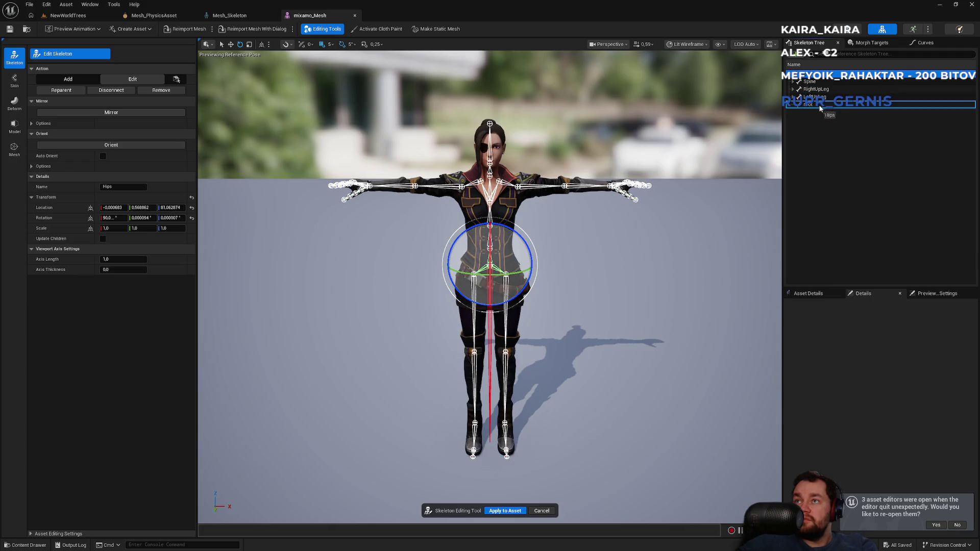
left_click(793, 96)
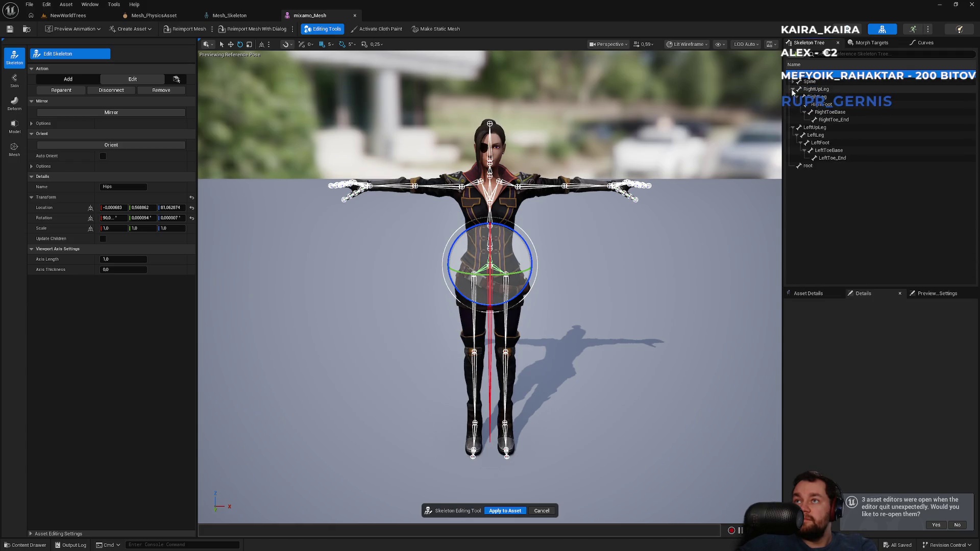
left_click(793, 96)
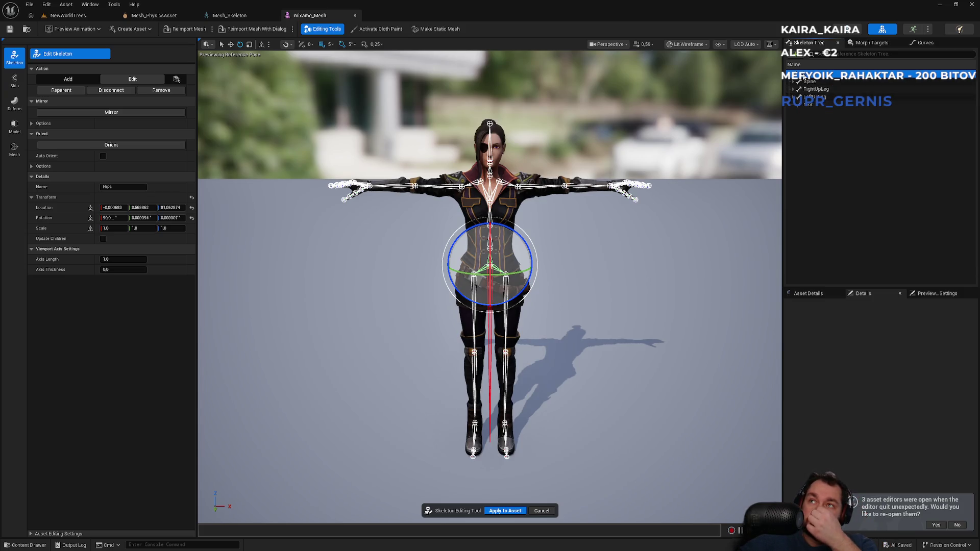
- Select root and apply the skeleton edit to Mesh_Skeleton
left_click(805, 131)
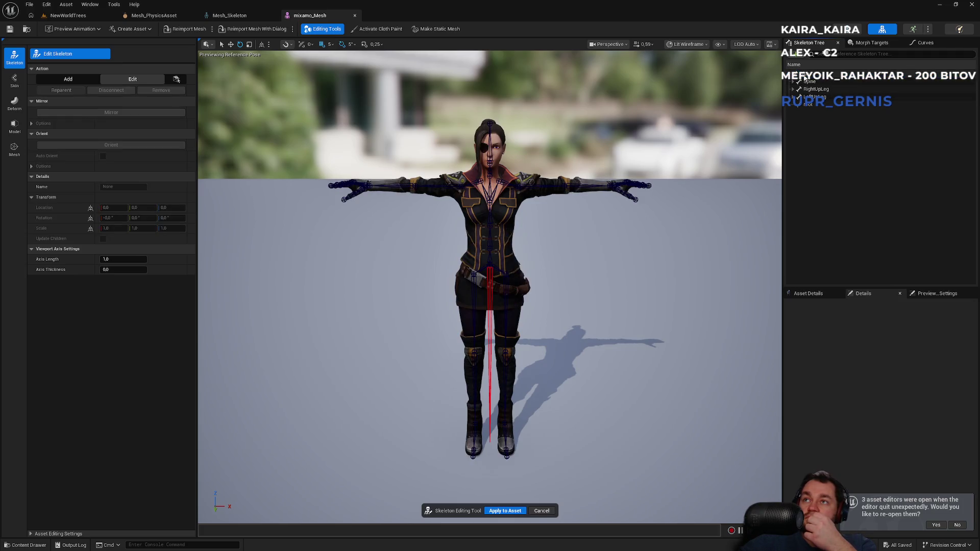
left_click(804, 75)
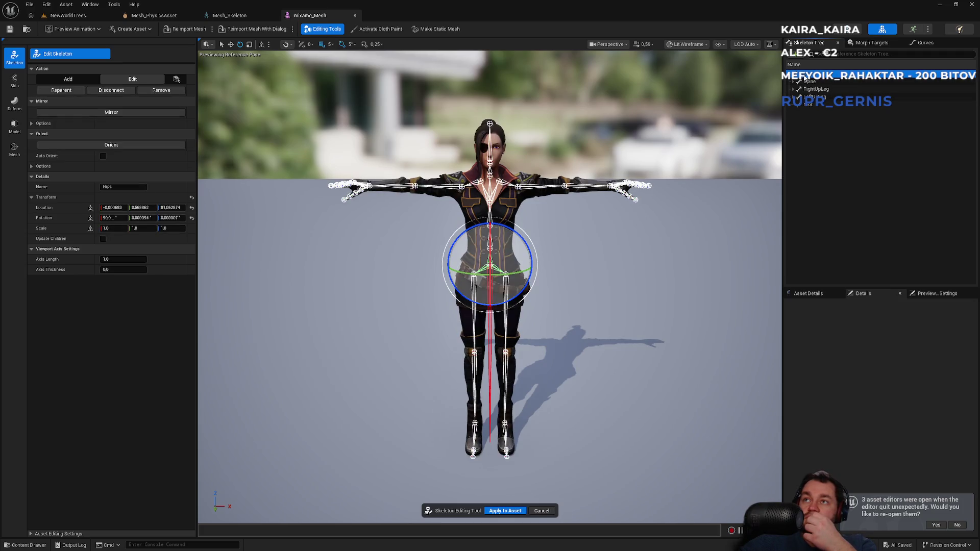
left_click(803, 104)
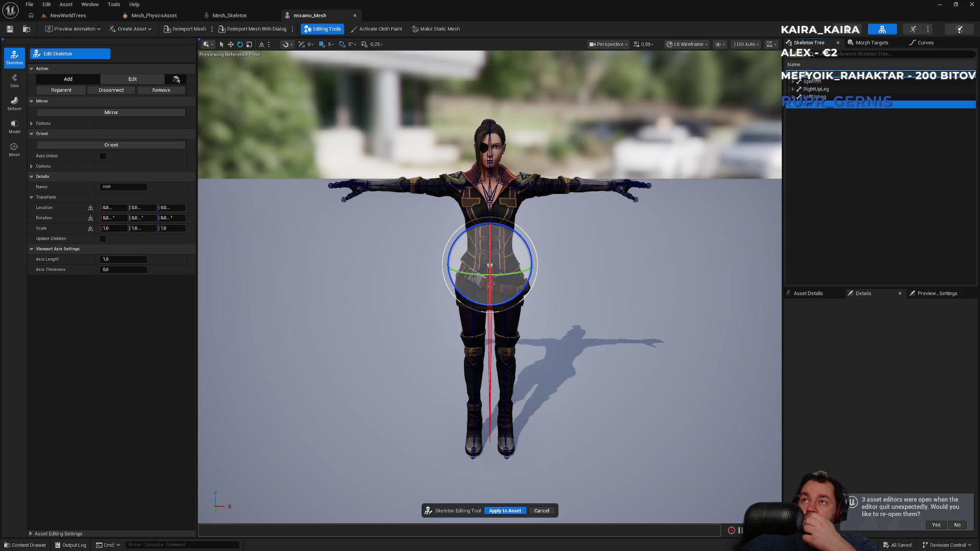
left_click(176, 79)
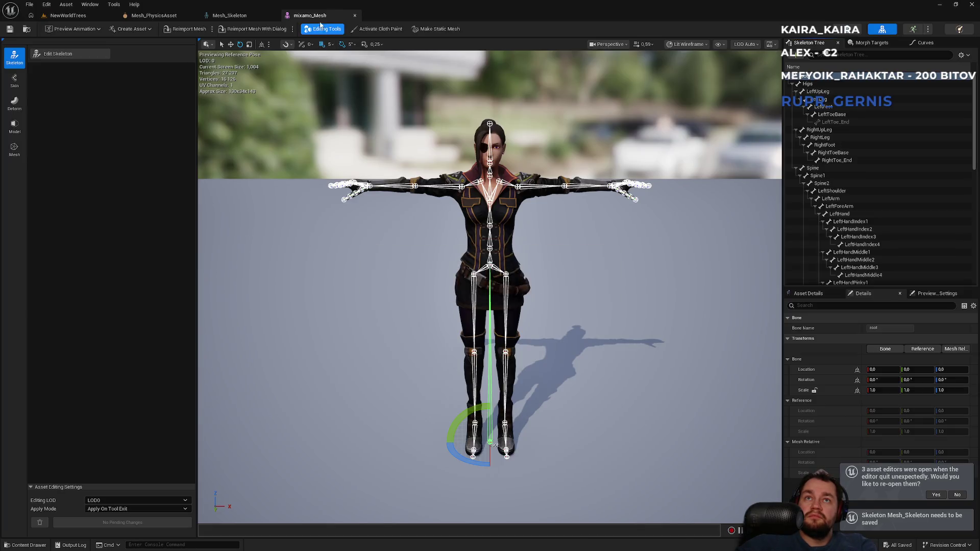
left_click(244, 14)
- Back in the level editor, open the RTG_mixamoToSarah retargeter from the Sarah_POC folder
mouse_move(490, 275)
left_mouse_down()
mouse_move(434, 245)
mouse_move(459, 230)
left_mouse_up()
left_click(68, 15)
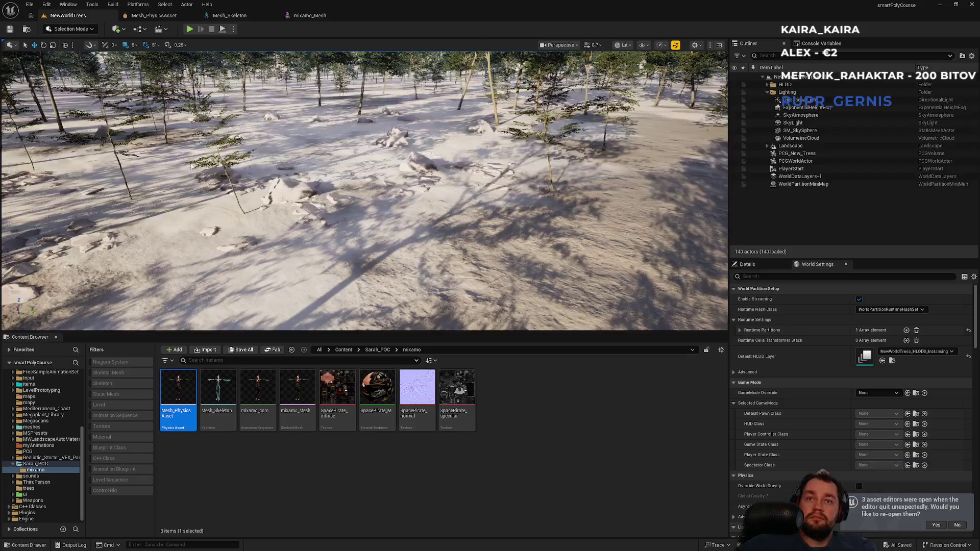
left_click(376, 350)
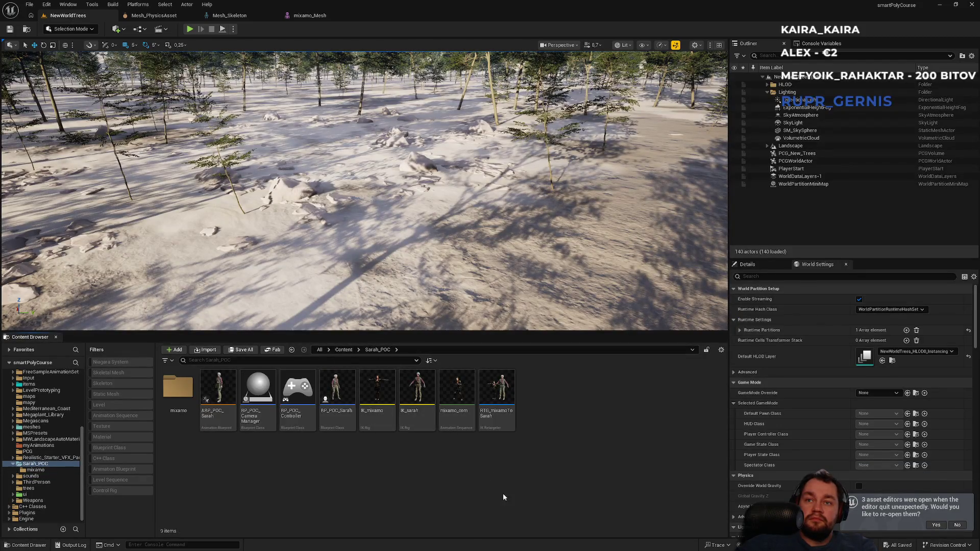
double_click(503, 422)
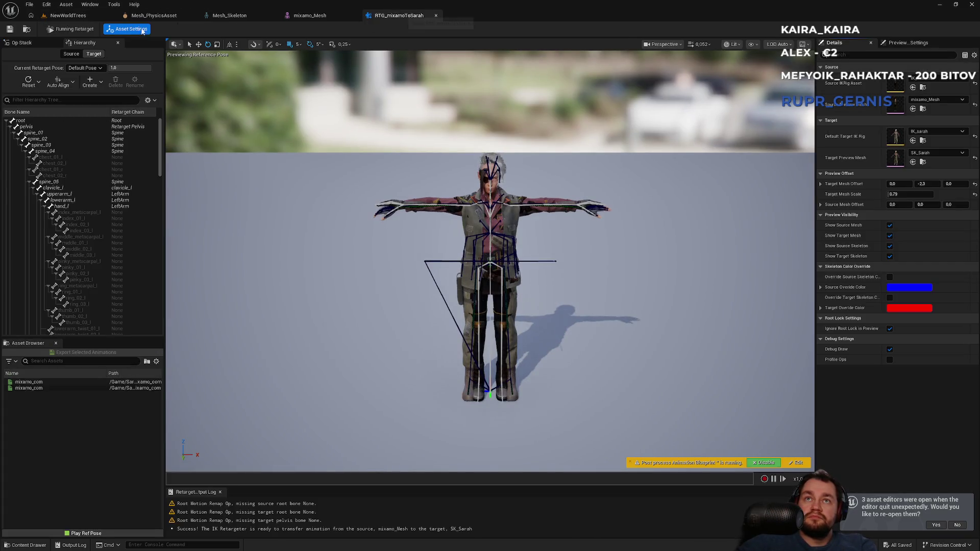
- Close the retargeter, preview the mixamo_com animation, then return to the NewWorldTrees level
left_click(436, 16)
left_click(68, 16)
double_click(457, 410)
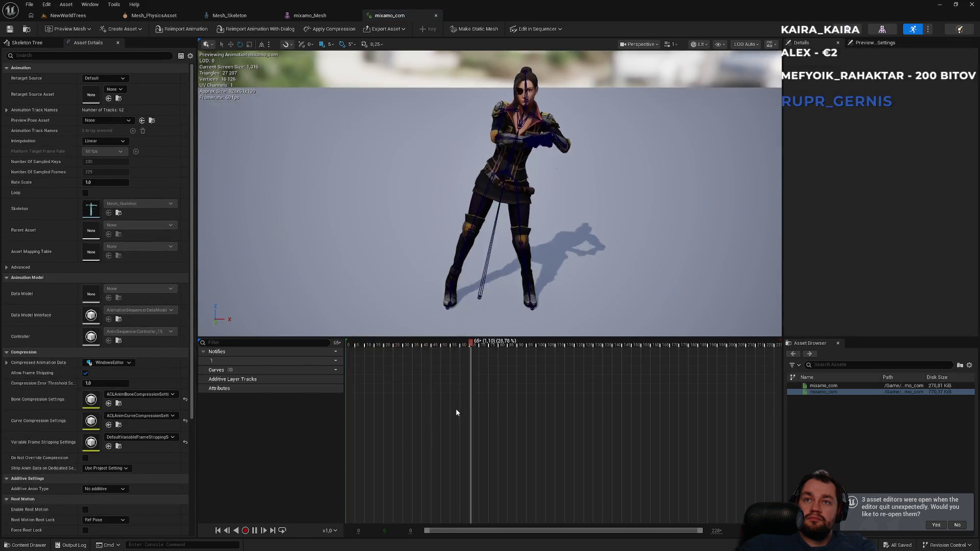
scroll(89, 458, "down", 3)
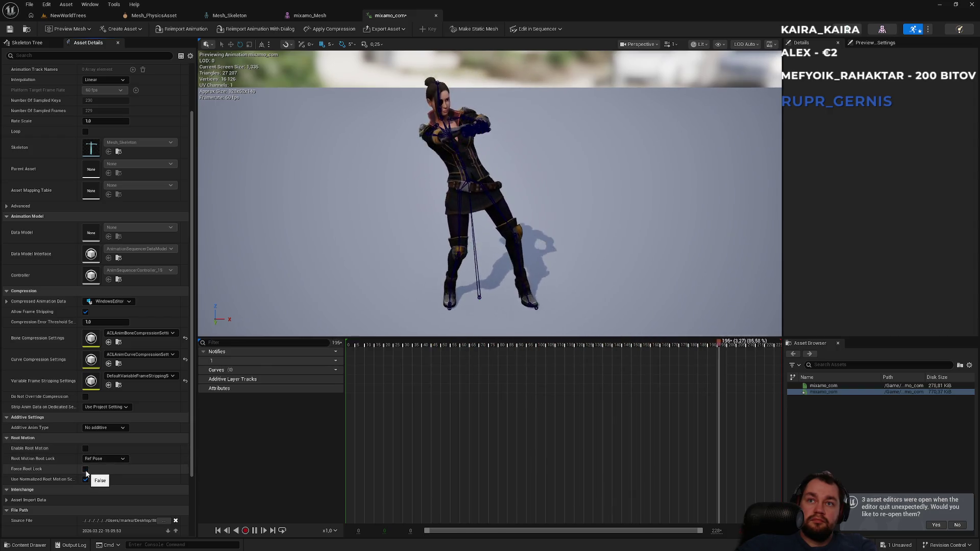
left_click(79, 17)
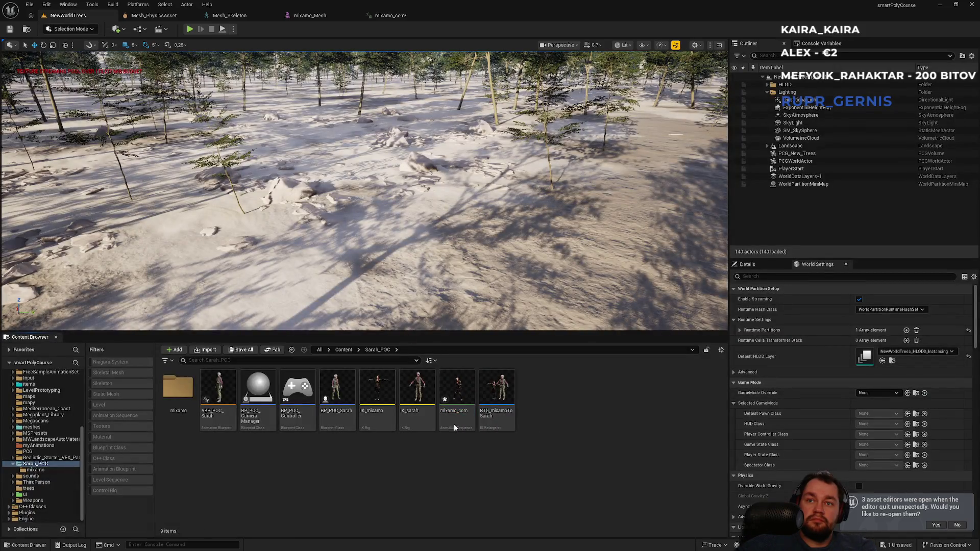
right_click(463, 402)
mouse_move(526, 145)
mouse_move(531, 142)
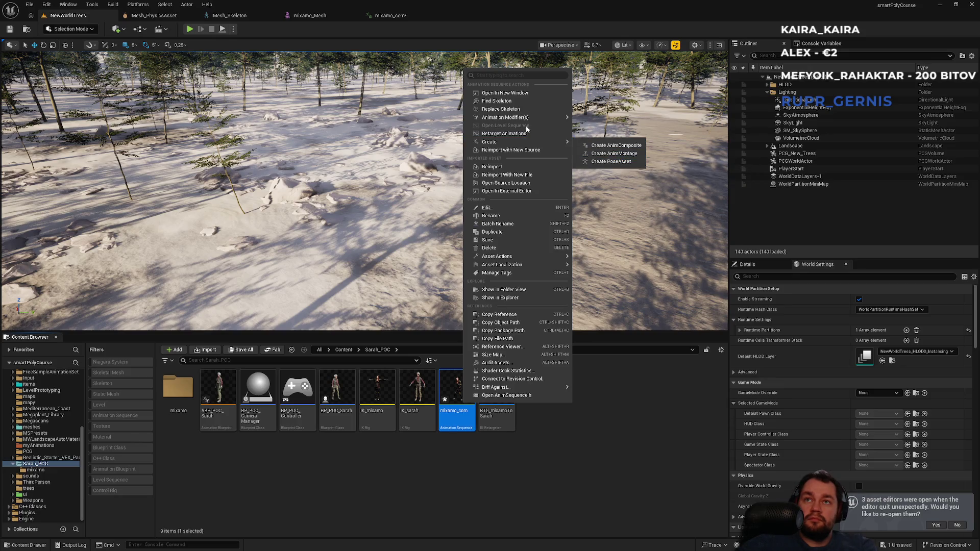
left_click(530, 135)
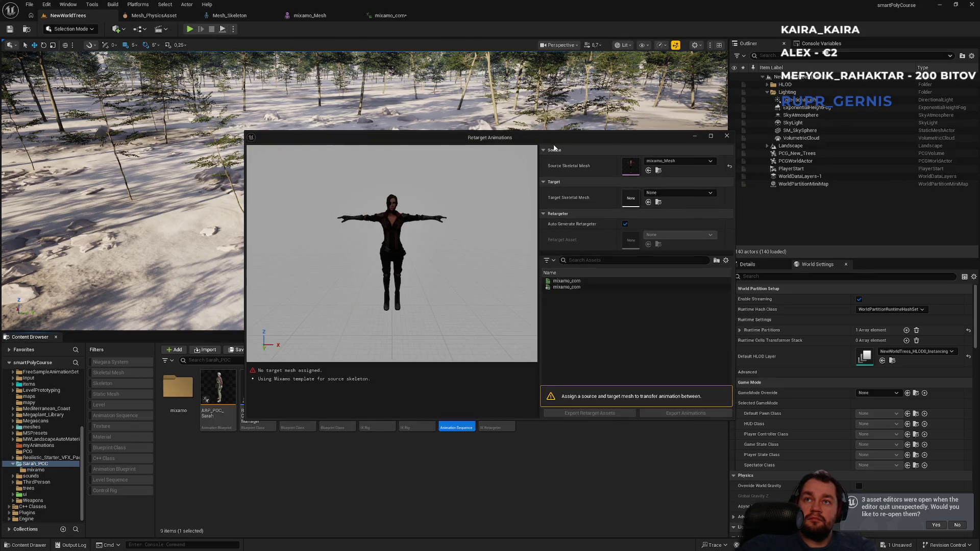
left_click(665, 193)
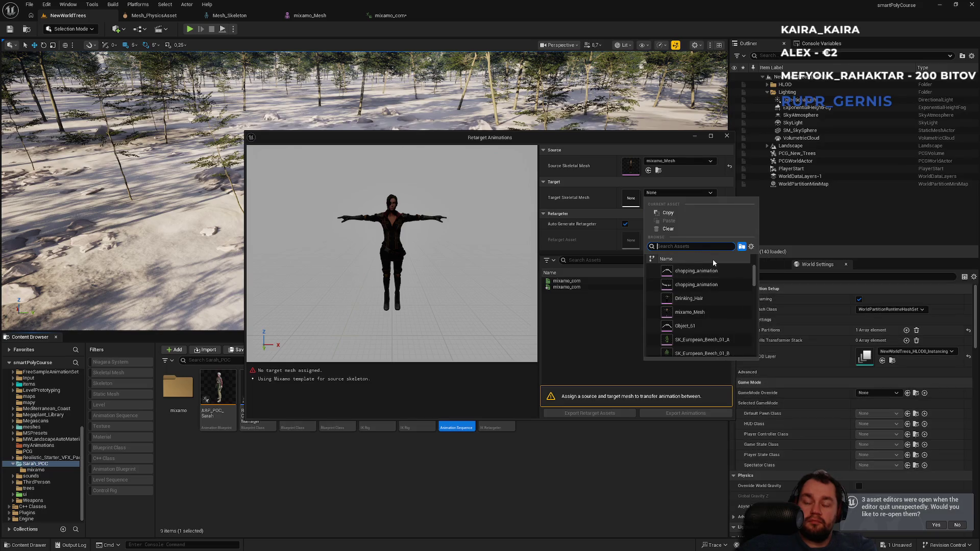
type("sara")
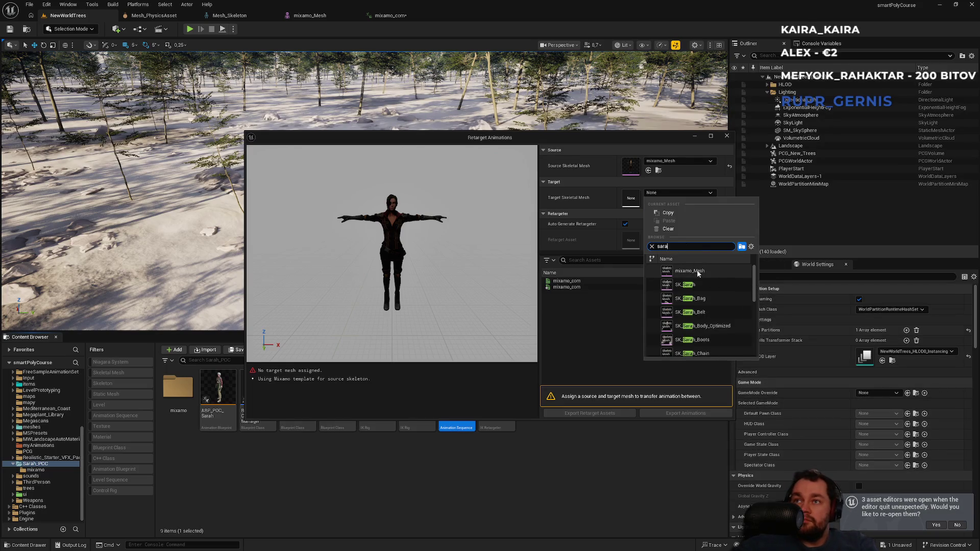
left_click(686, 285)
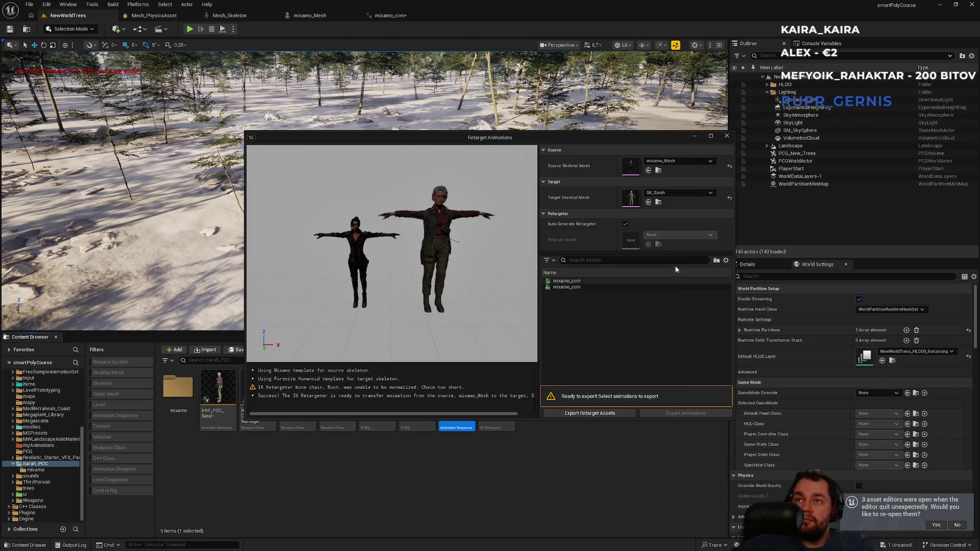
left_click(562, 287)
left_click_drag(437, 280, 437, 219)
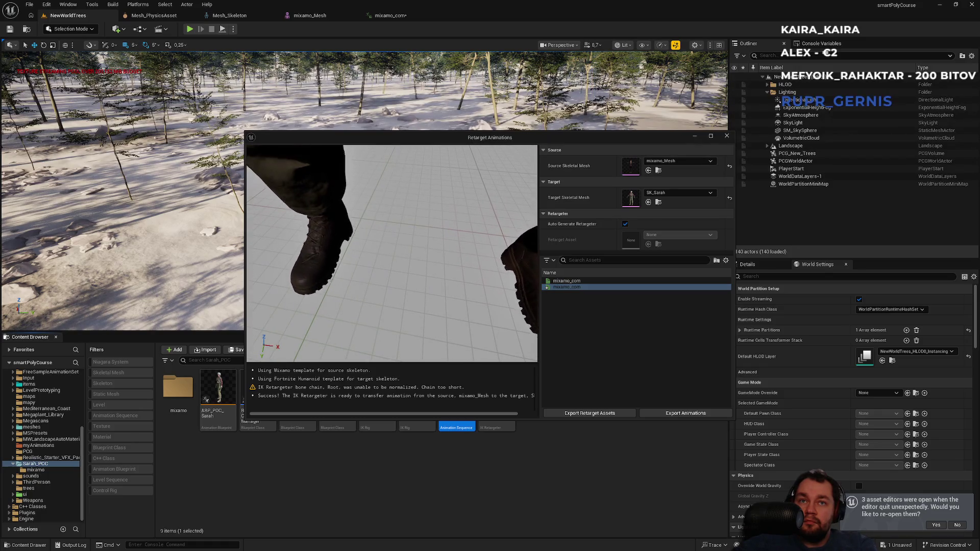
mouse_move(437, 219)
left_mouse_down()
mouse_move(436, 265)
mouse_move(437, 217)
mouse_move(436, 255)
mouse_move(418, 261)
mouse_move(428, 255)
mouse_move(429, 276)
left_mouse_up()
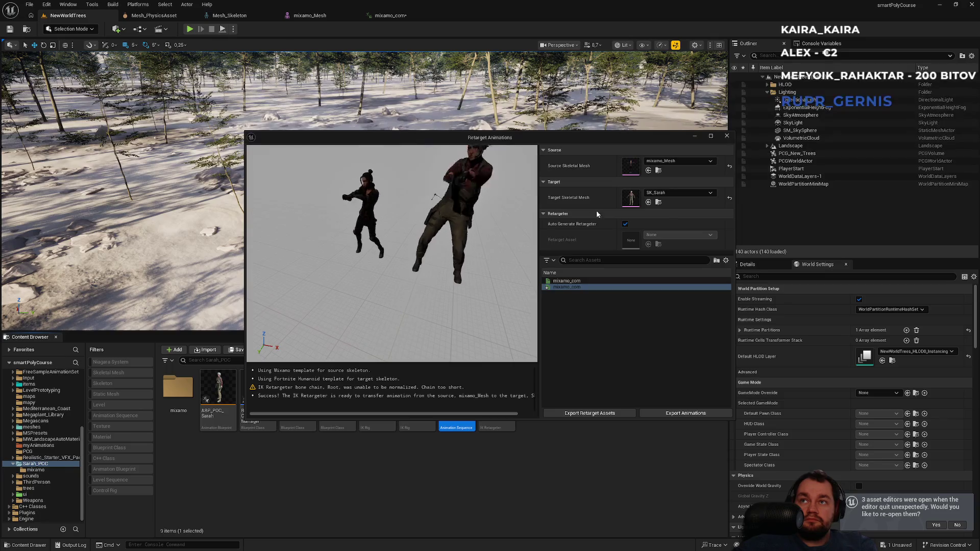
left_click(658, 171)
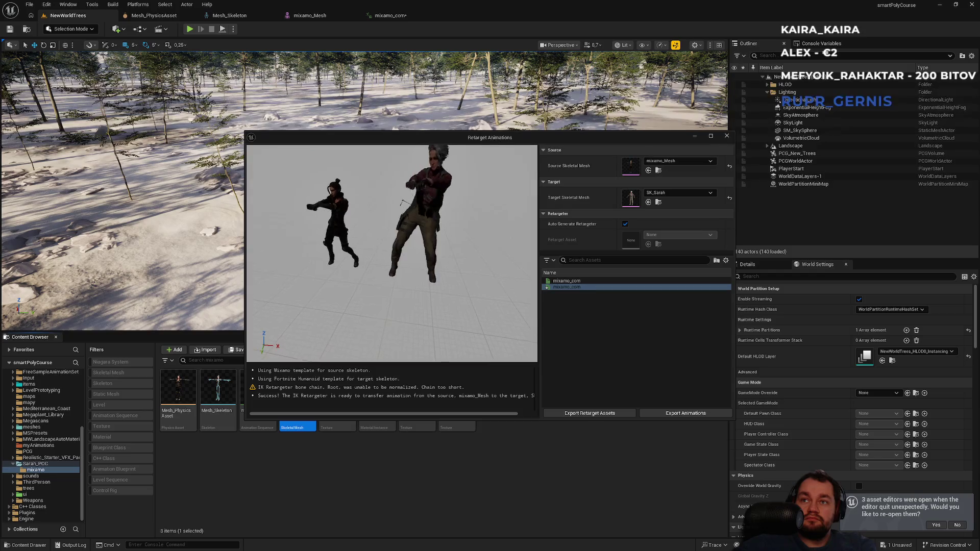
scroll(392, 253, "up", 3)
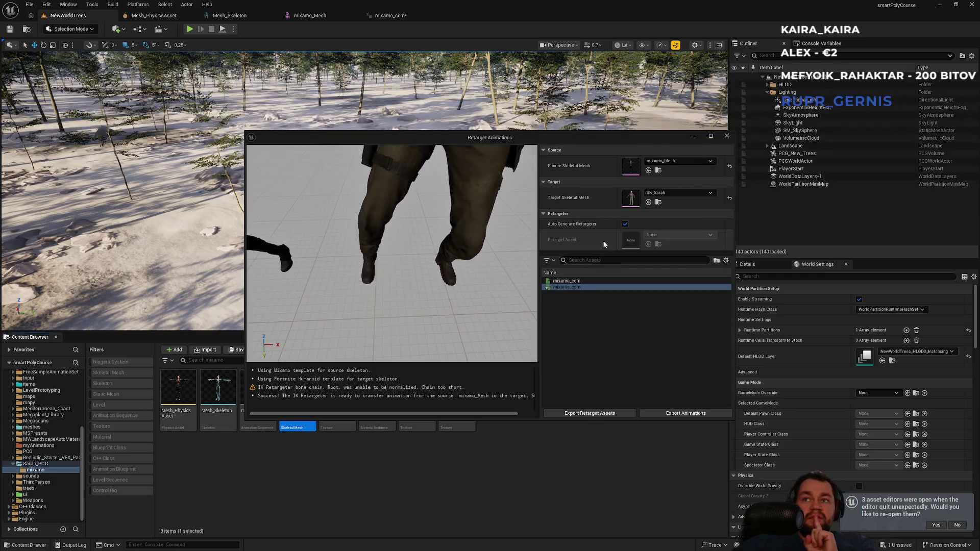
left_click(728, 137)
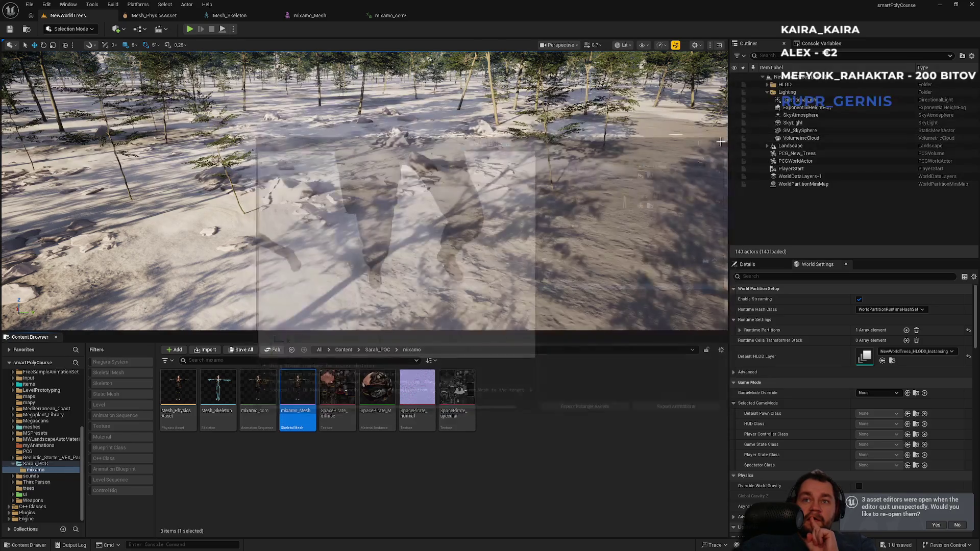
left_click(378, 350)
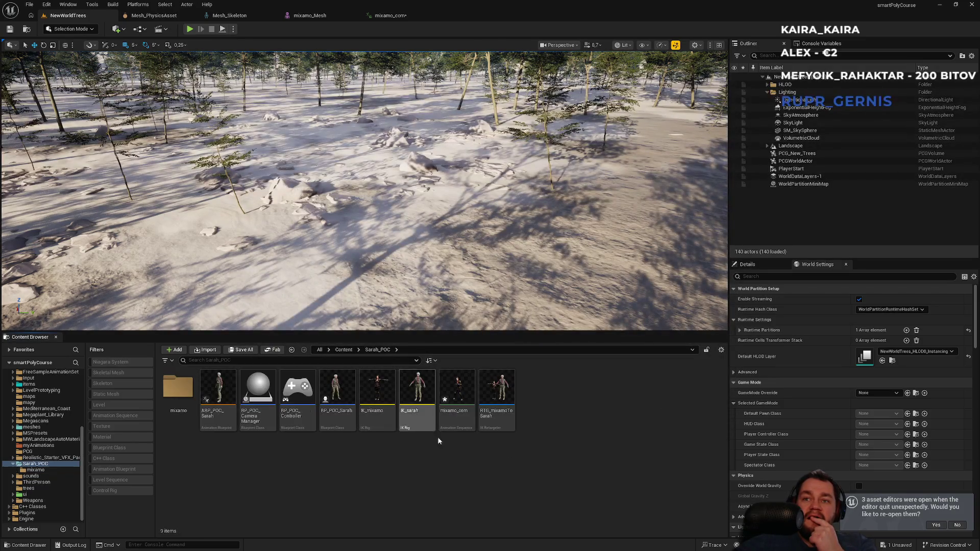
- Open IK_mixamo, check its Hips bone branch in the Hierarchy, then return to NewWorldTrees
left_click(383, 421)
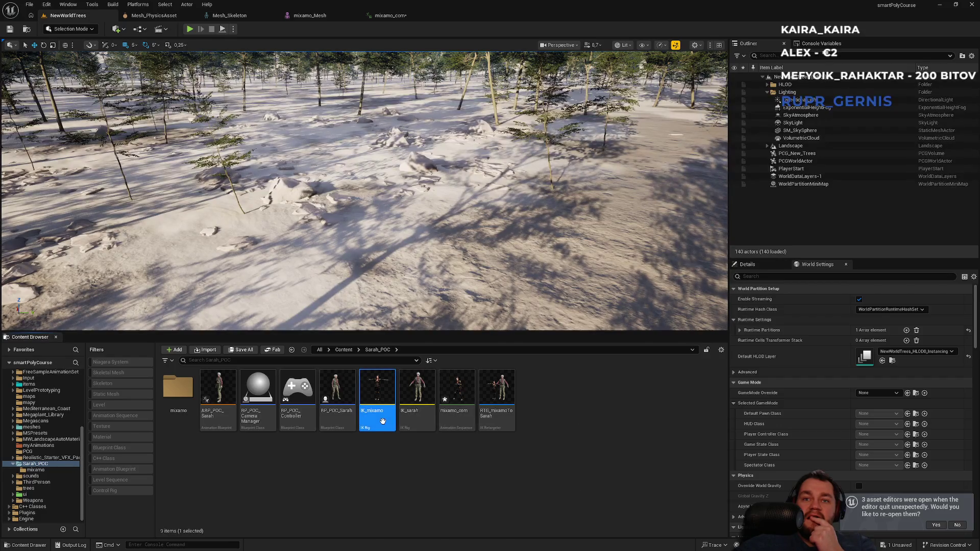
double_click(384, 425)
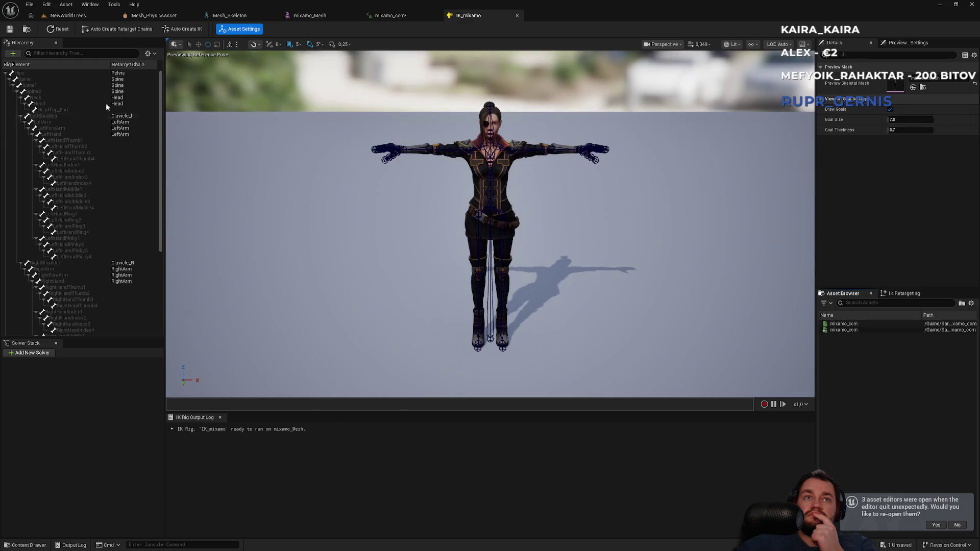
left_click(7, 74)
left_click(6, 74)
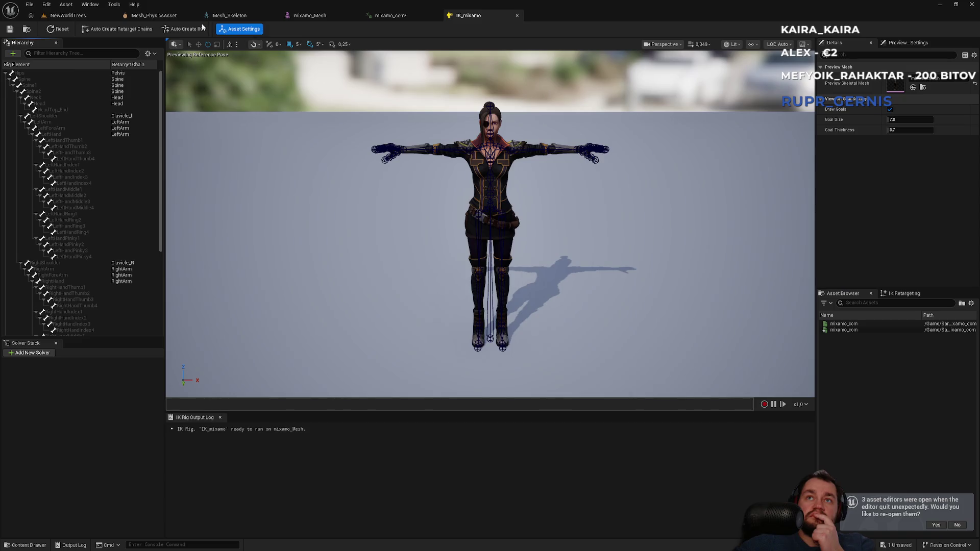
left_click(74, 17)
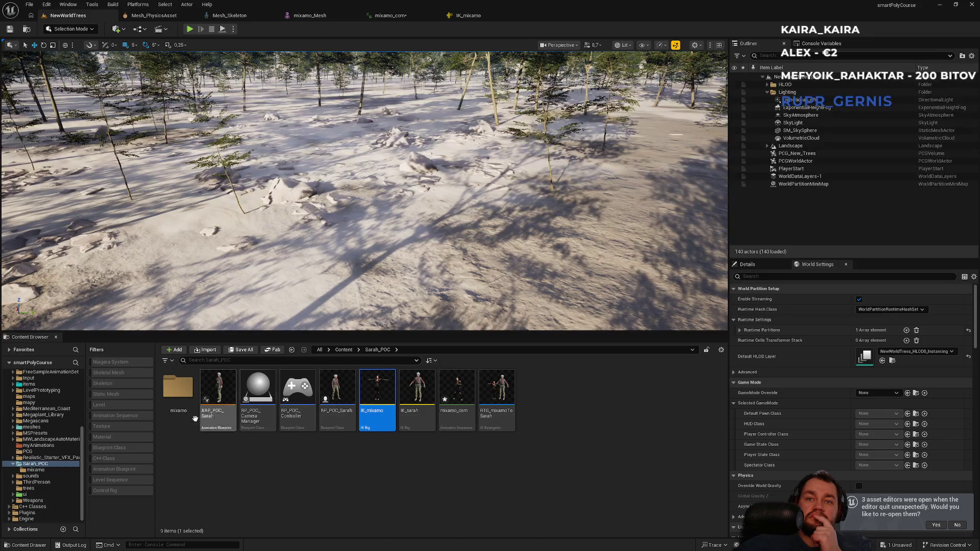
- Create an IK Rig asset named IK_mixamo2 via Animation > Retargeting in Sarah_POC
right_click(497, 507)
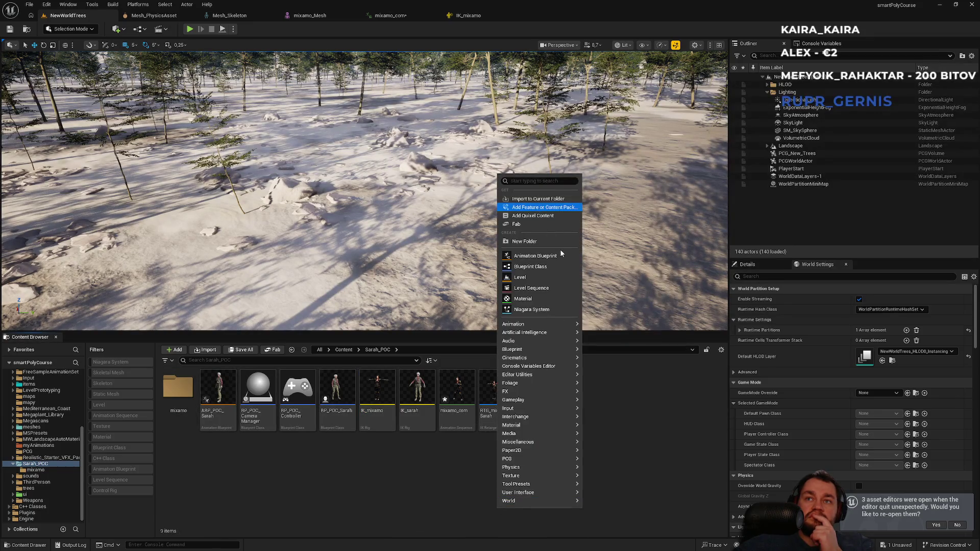
mouse_move(532, 327)
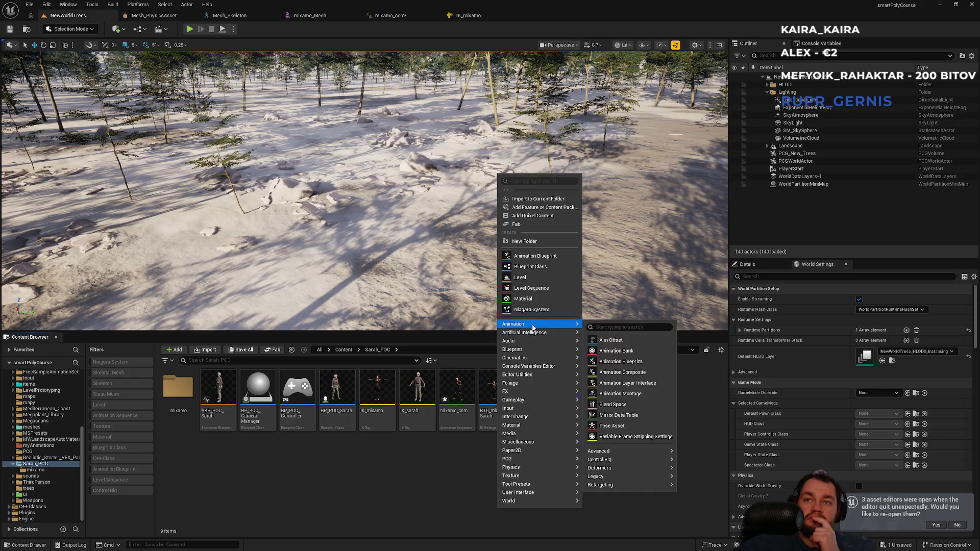
mouse_move(633, 477)
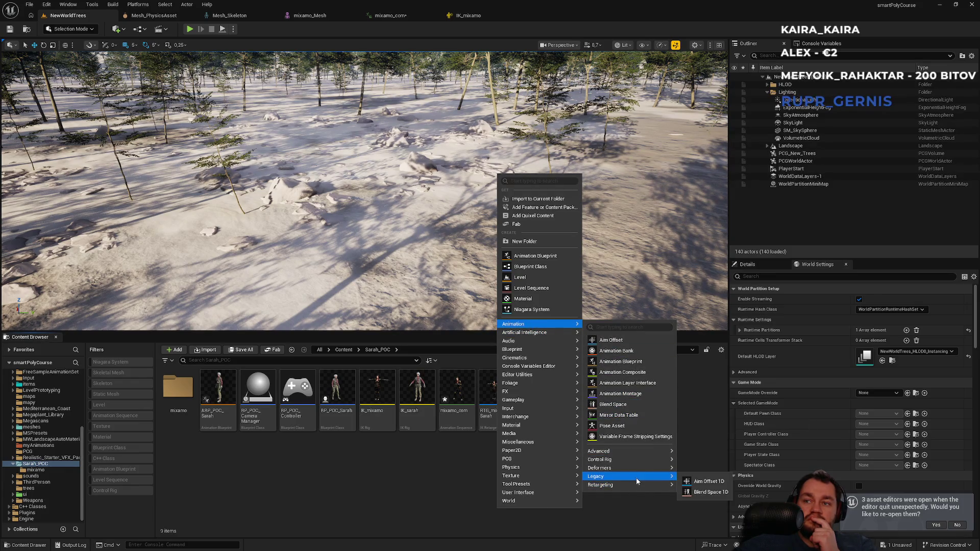
left_click(703, 501)
type("IK_mixamo2")
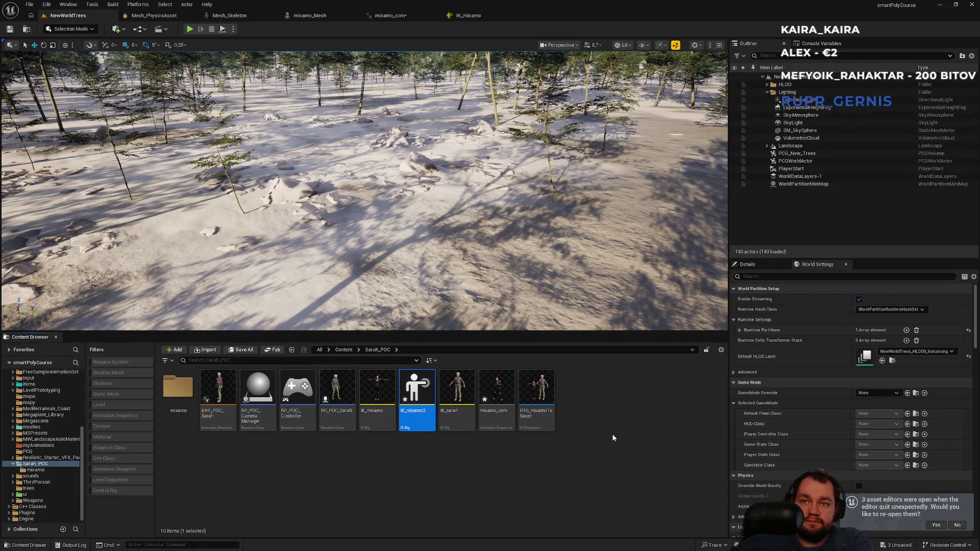
key("Return")
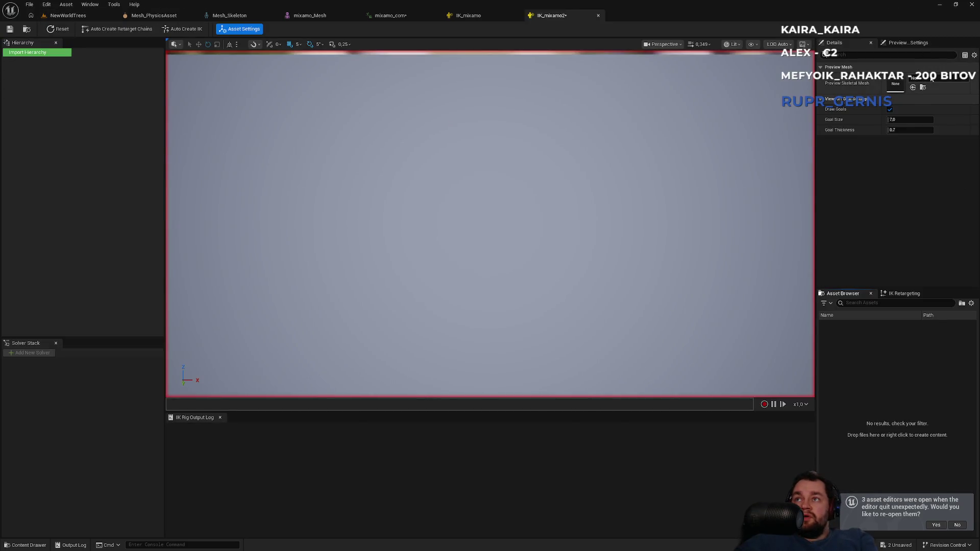
- Set mixamo_Mesh as IK_mixamo2's preview mesh and move the camera closer to the character
left_click(932, 78)
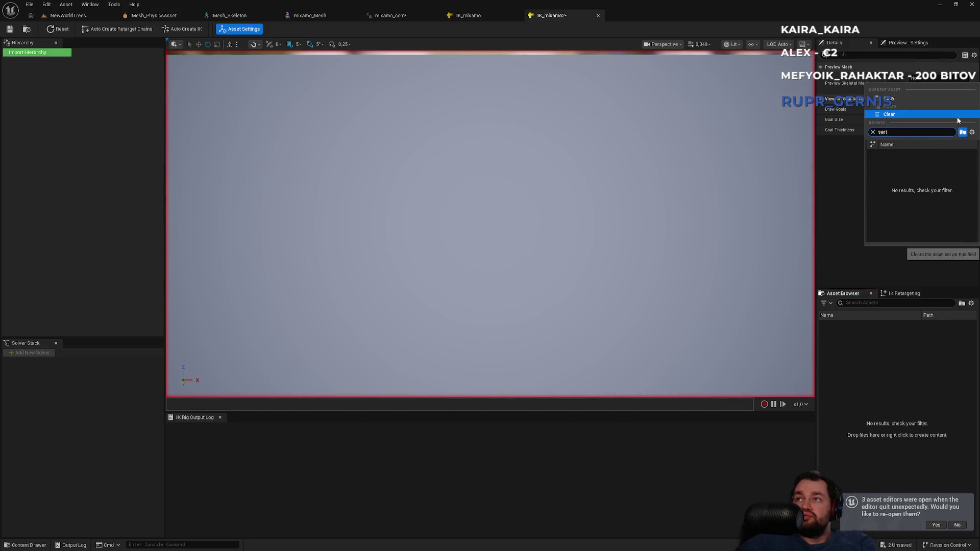
type("a")
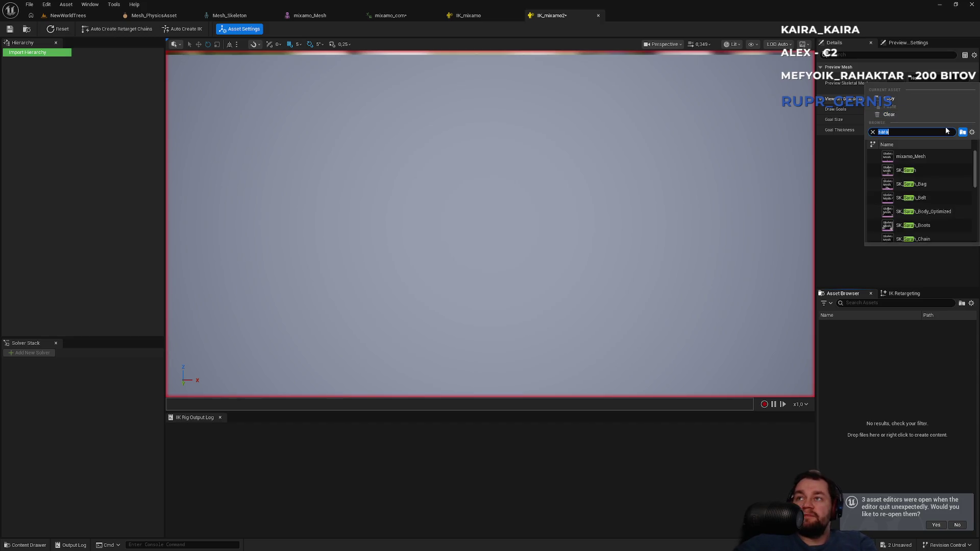
key("BackSpace")
type("mesh")
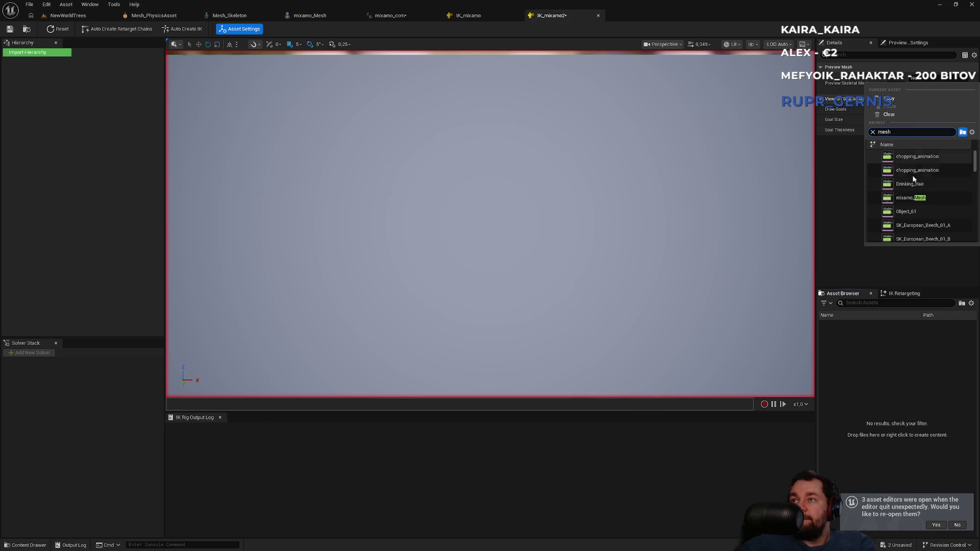
left_click(910, 198)
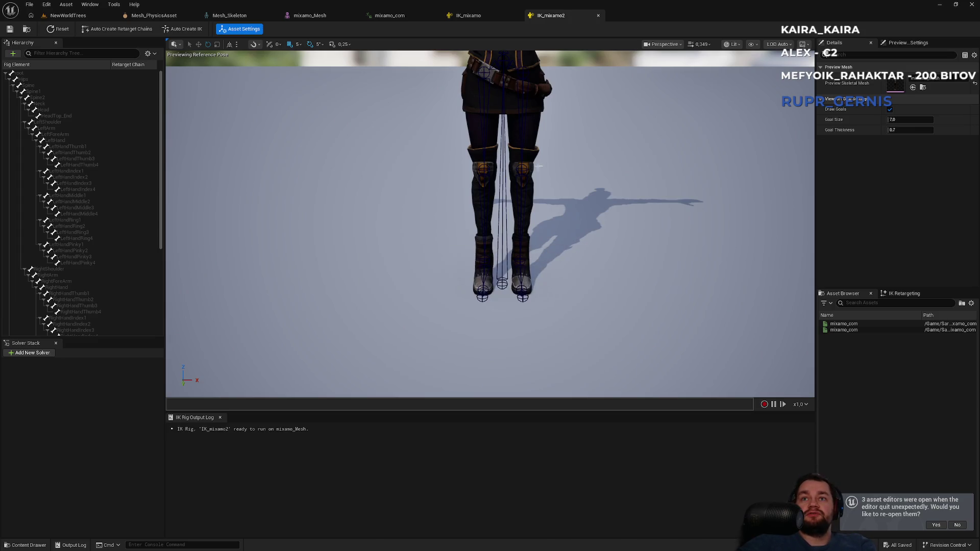
scroll(547, 191, "up", 5)
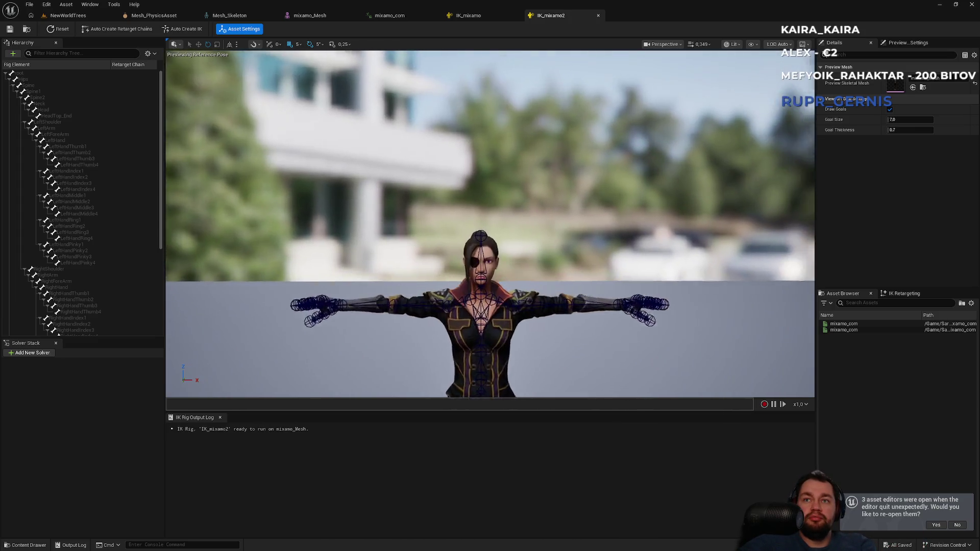
scroll(490, 225, "down", 5)
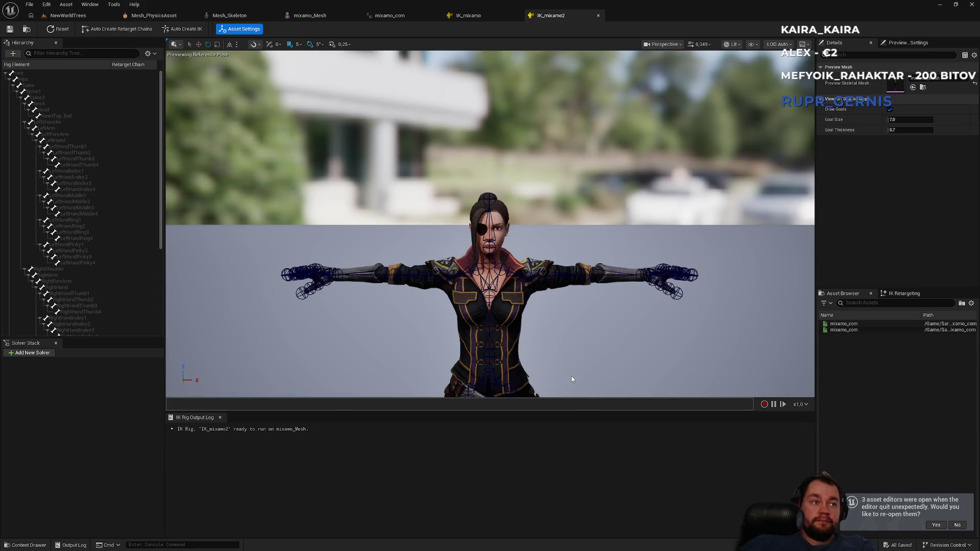
mouse_move(551, 322)
left_mouse_down()
mouse_move(531, 301)
mouse_move(531, 240)
mouse_move(531, 293)
left_mouse_up()
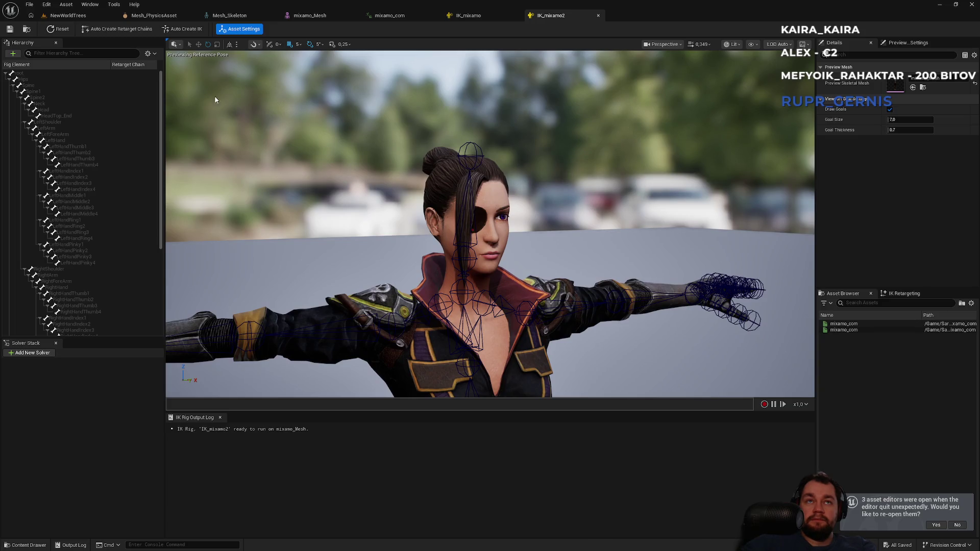
- Back in IK_mixamo2, frame the whole T-posed character in the viewport
left_click(86, 17)
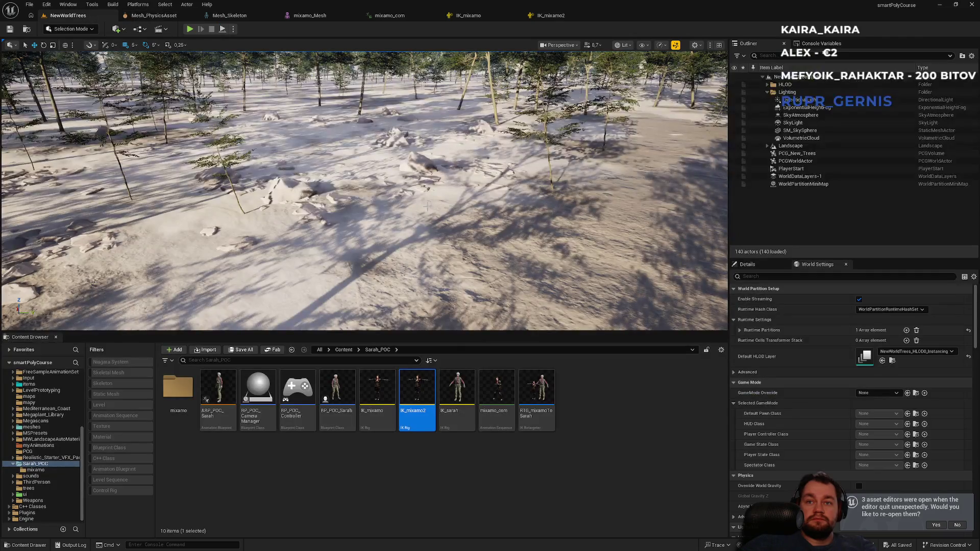
left_click(552, 18)
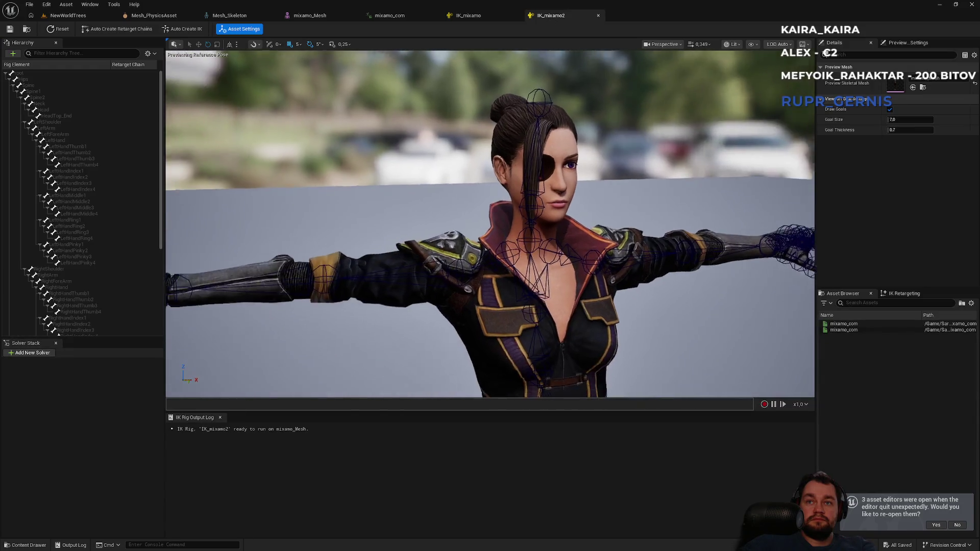
scroll(490, 223, "up", 5)
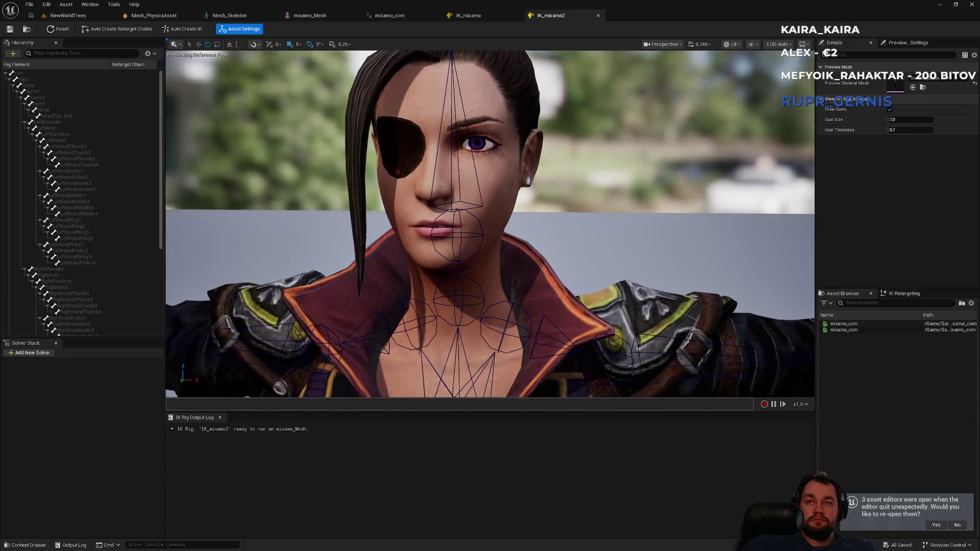
key("f")
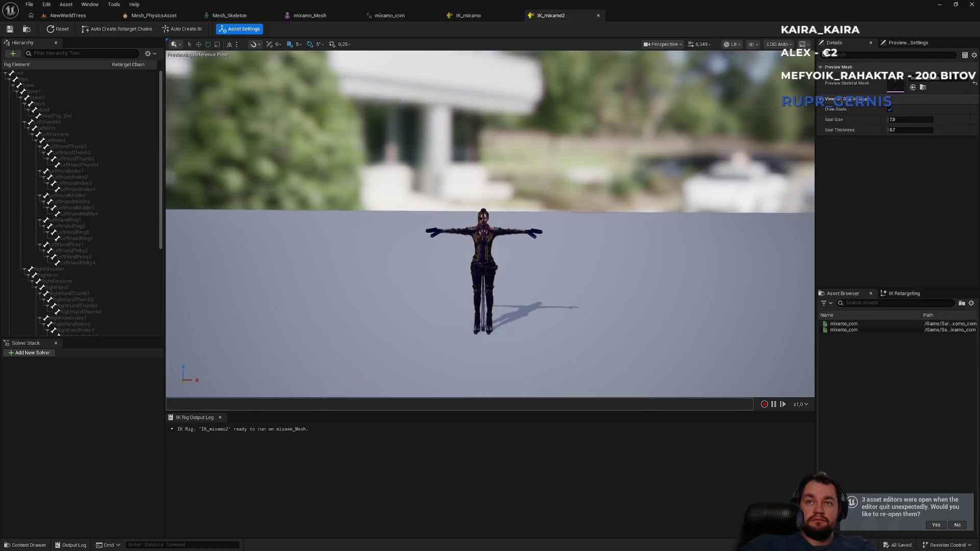
scroll(490, 223, "up", 6)
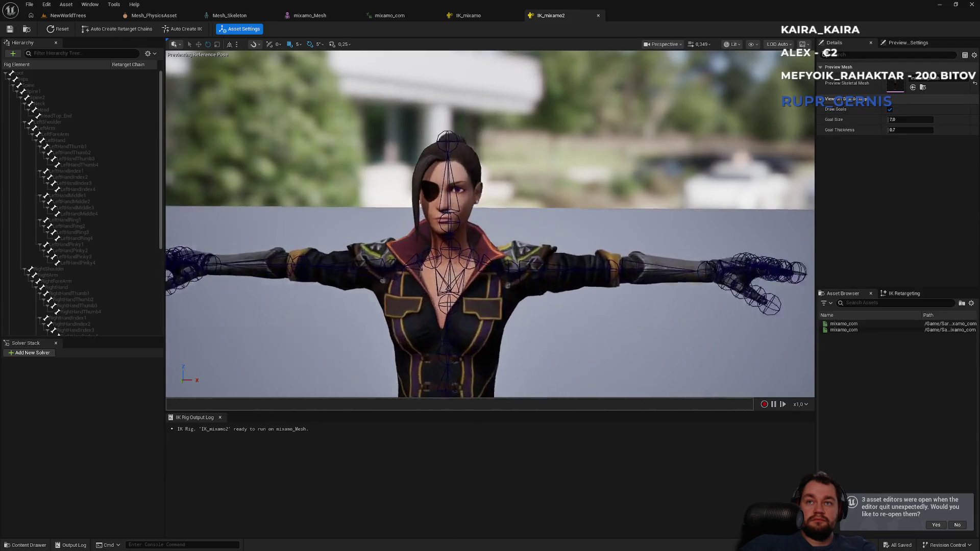
key("f")
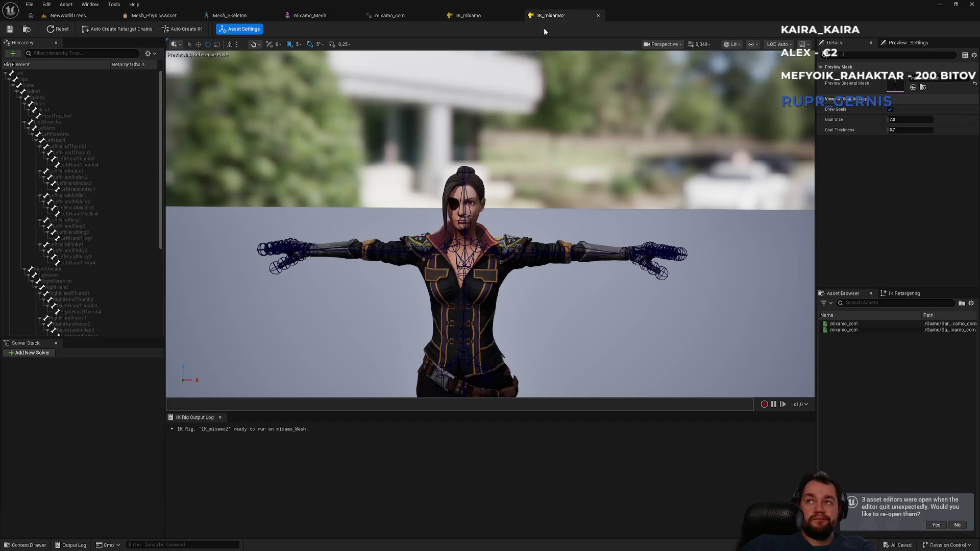
- Select and right-click the root bone, then bring the mixamo_com animation editor forward
left_click(18, 74)
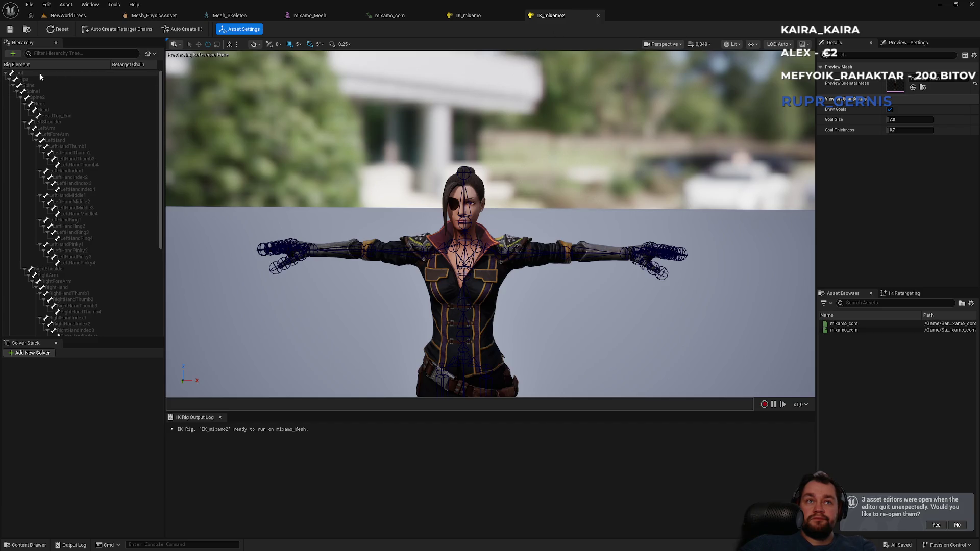
right_click(19, 74)
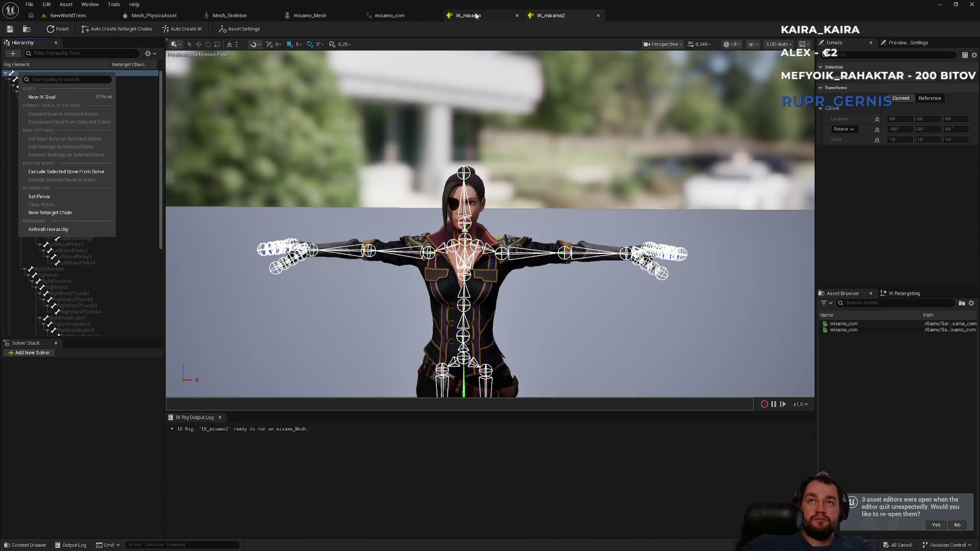
left_click(414, 17)
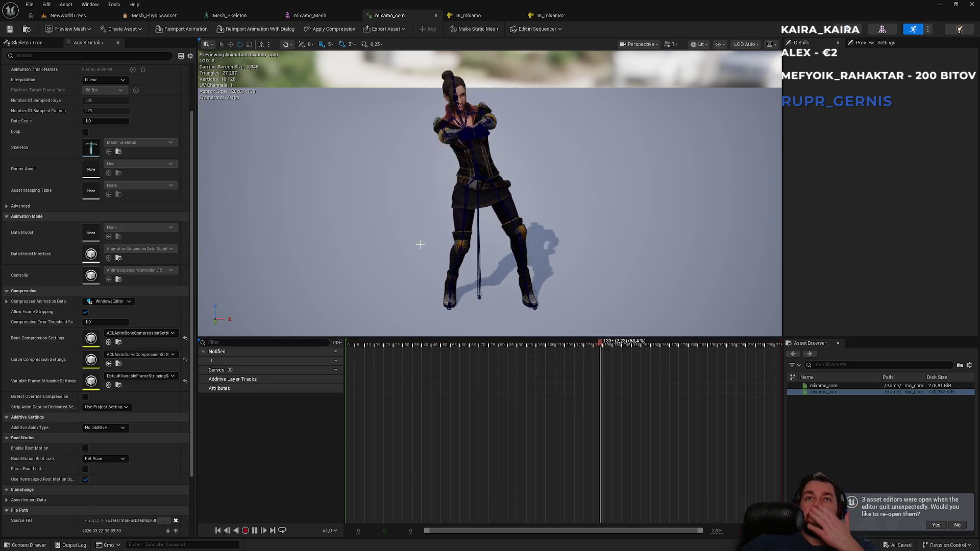
- Import the animation into the Sarah_POC folder from the NewWorldTrees Content Browser
left_click(68, 15)
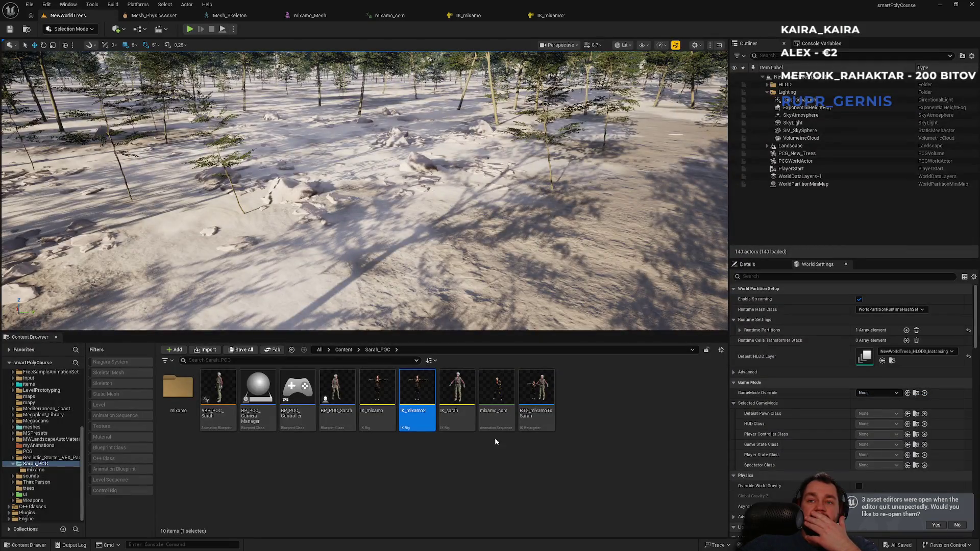
left_click(571, 17)
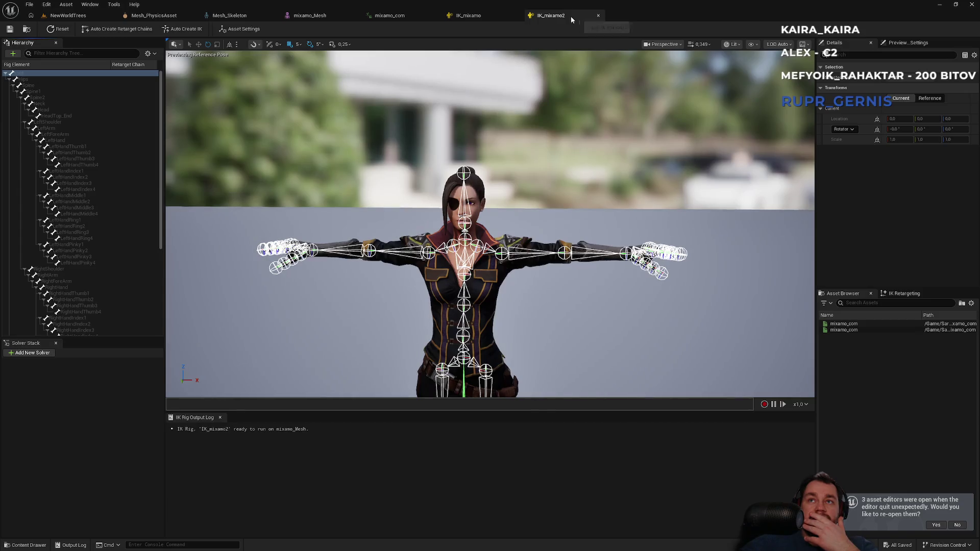
left_click(88, 18)
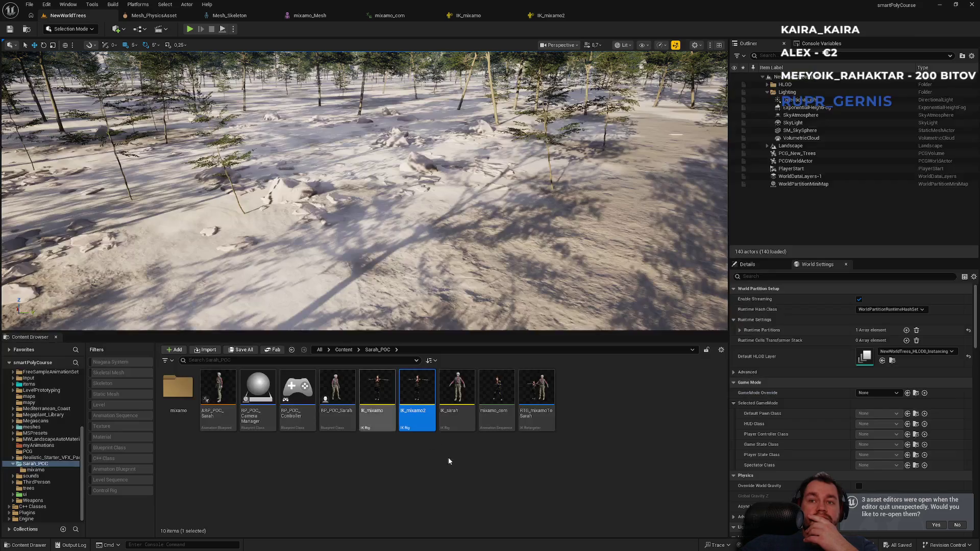
right_click(479, 498)
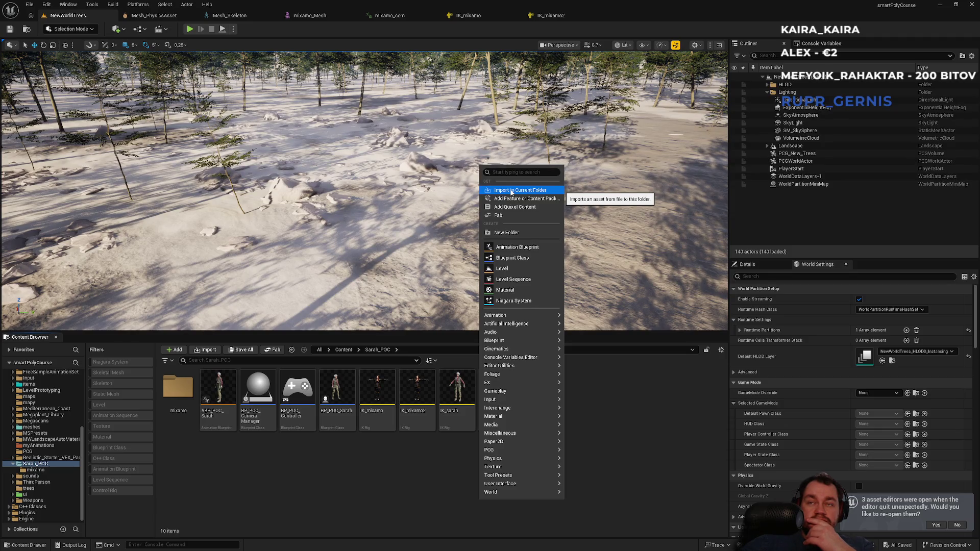
left_click(448, 469)
- Open mixamo_com, uncheck Use Normalized Root Motion Scale, and switch to the web browser
left_click(495, 416)
double_click(495, 416)
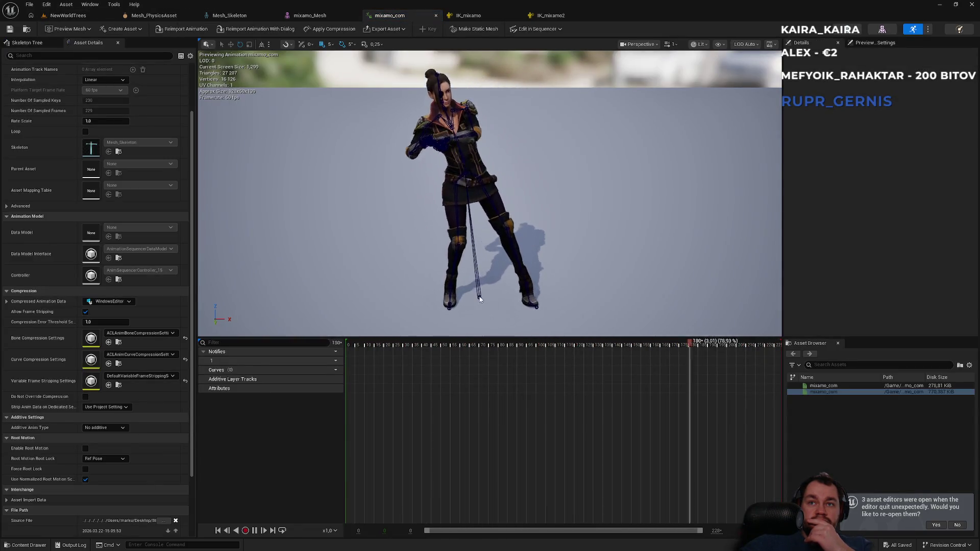
left_click(85, 480)
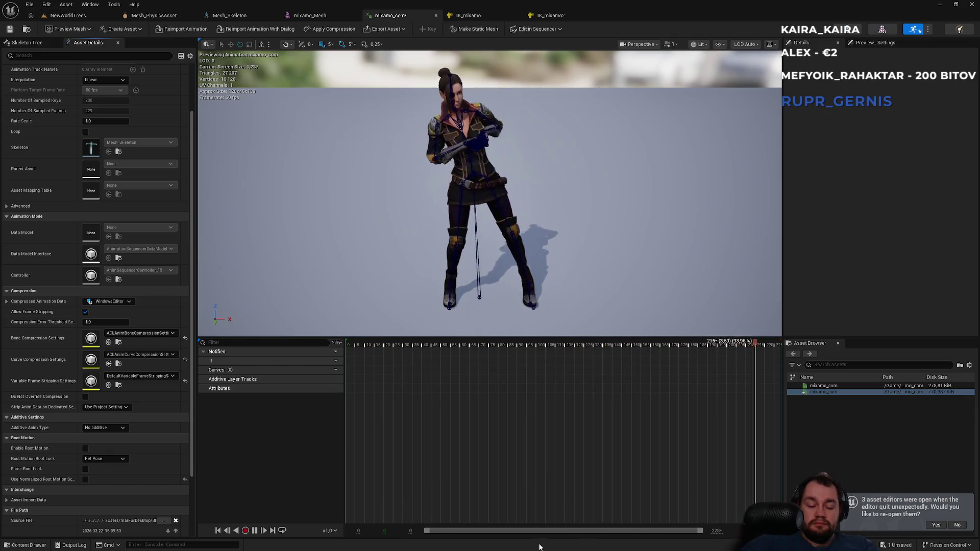
key("super")
left_click(423, 542)
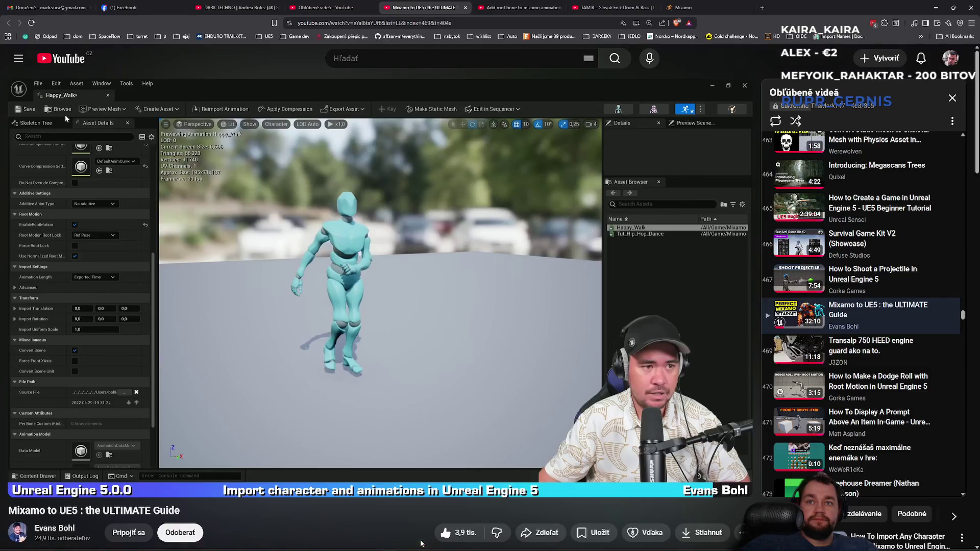
- On the Mixamo site, preview the Basic Shooter Pack on the character
left_click(684, 7)
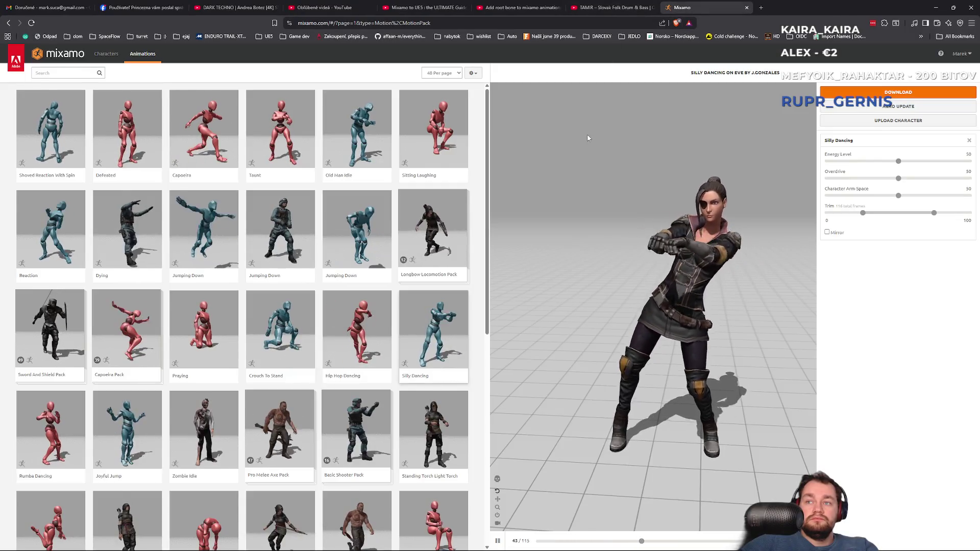
left_click(373, 424)
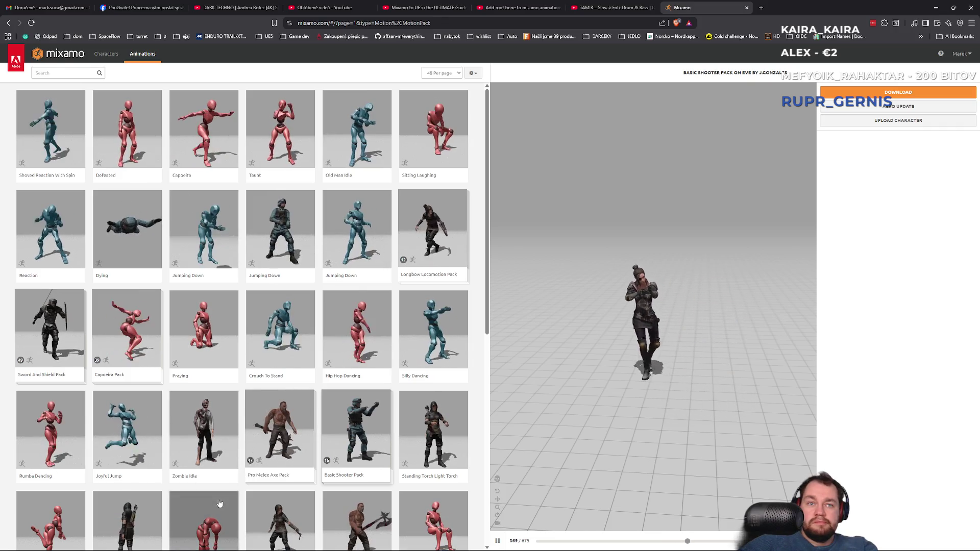
scroll(176, 481, "down", 1)
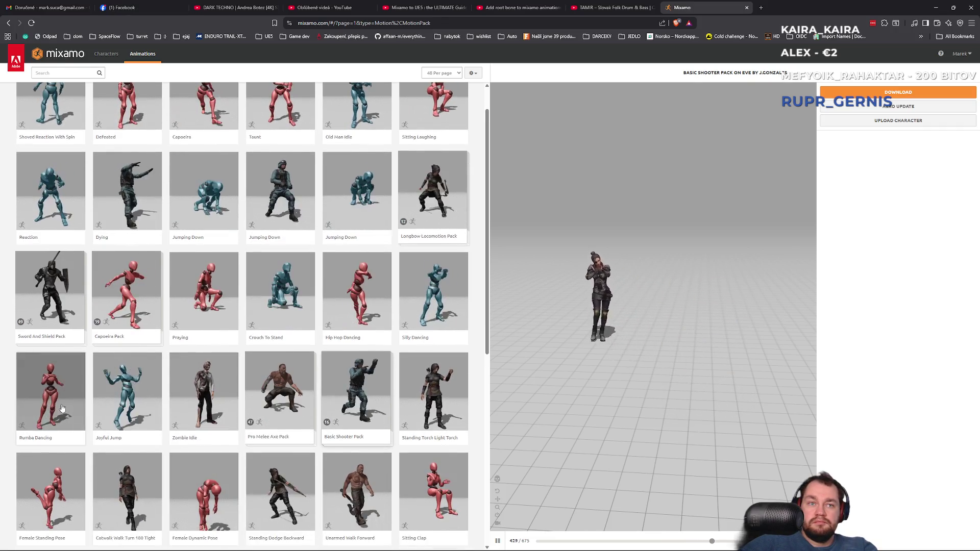
- Preview the Rumba Dancing animation on the character
left_click(62, 408)
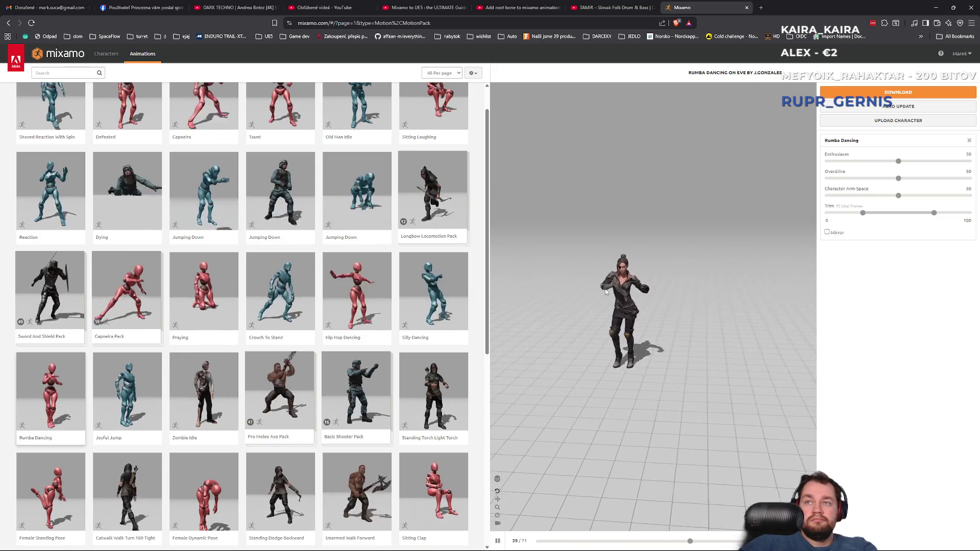
scroll(605, 292, "up", 5)
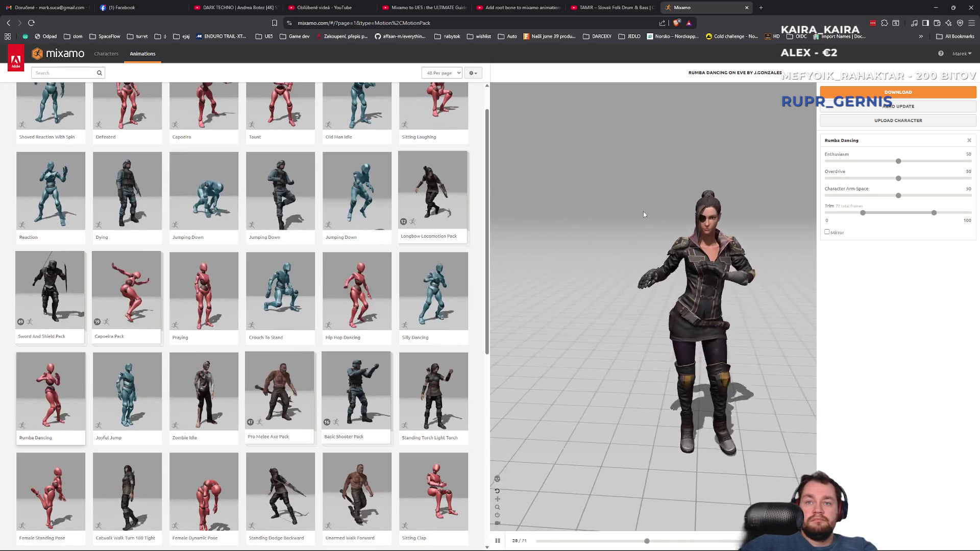
scroll(163, 440, "down", 5)
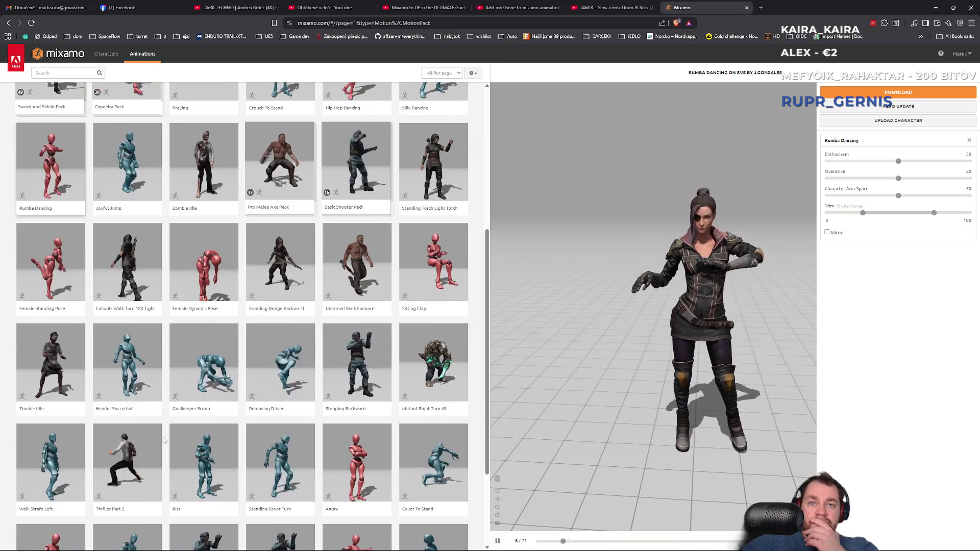
scroll(163, 440, "down", 3)
scroll(198, 416, "up", 8)
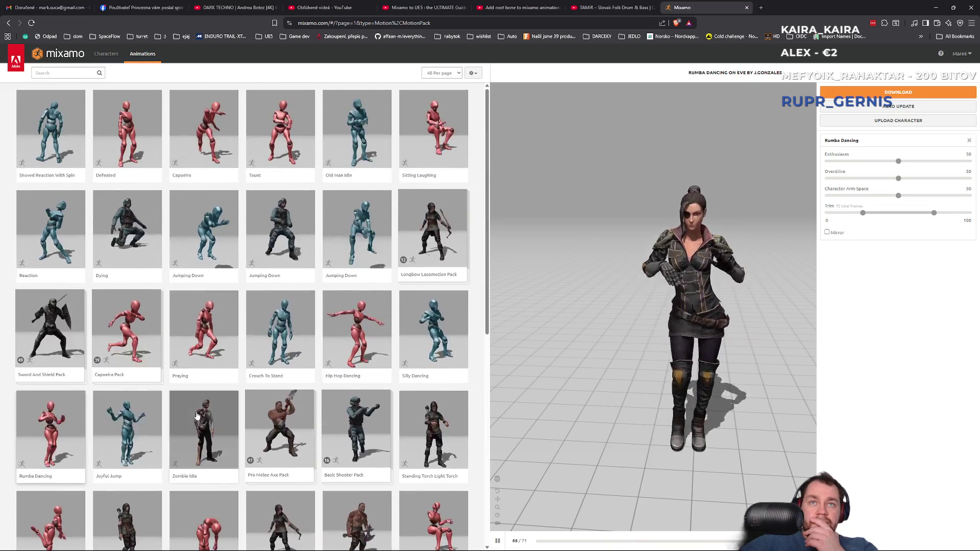
left_click(64, 73)
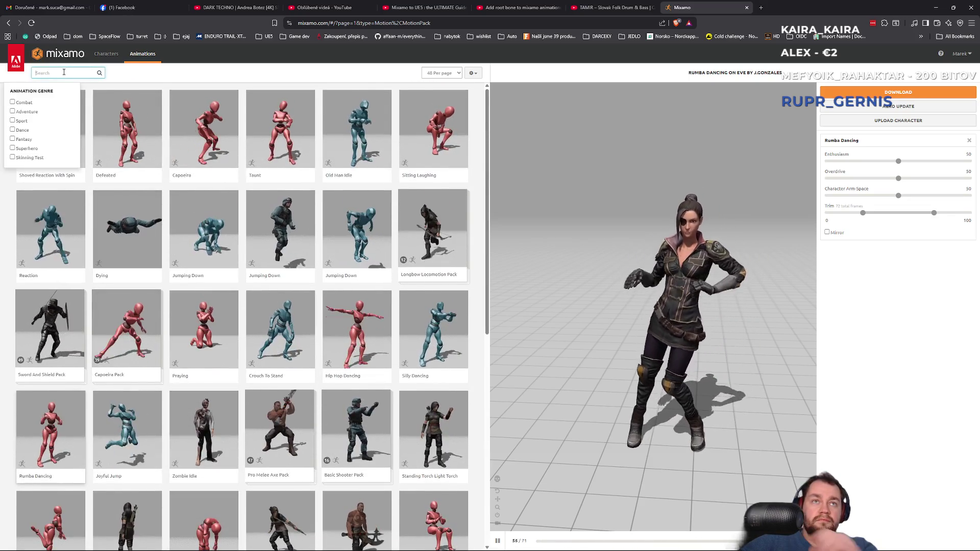
- Search the library for 'walk' and preview the second Walking result on Eve
type("walk")
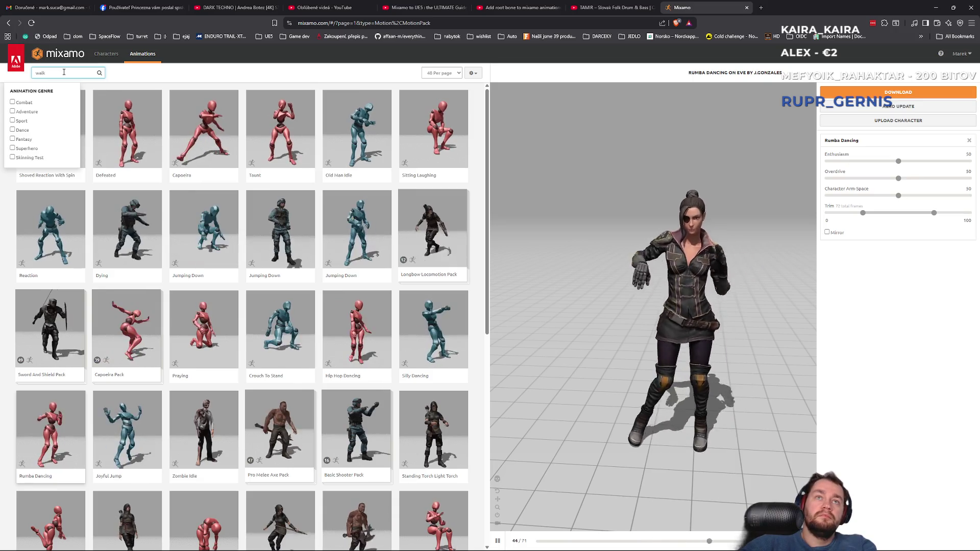
key("Return")
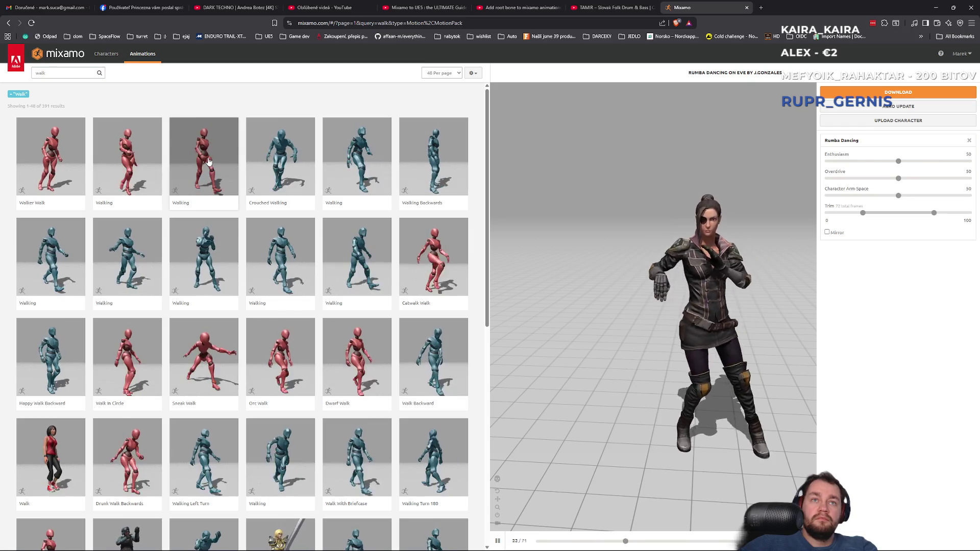
left_click(142, 160)
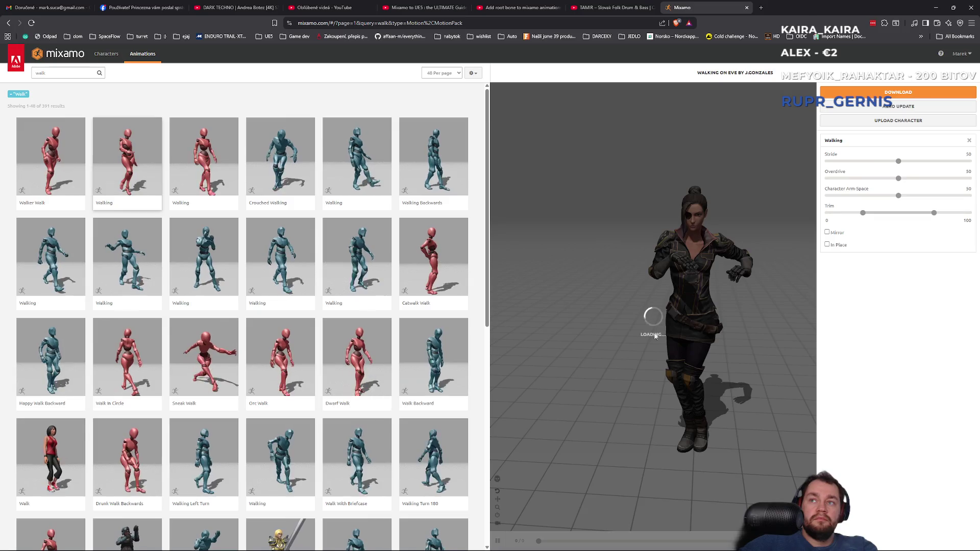
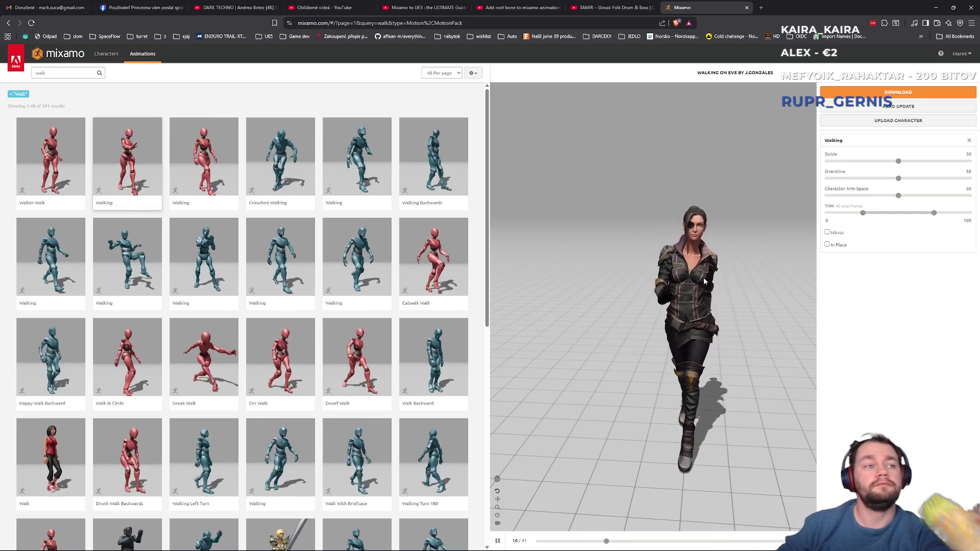
- Select the third Walking animation and set the download to Without Skin with no keyframe reduction
left_click(210, 141)
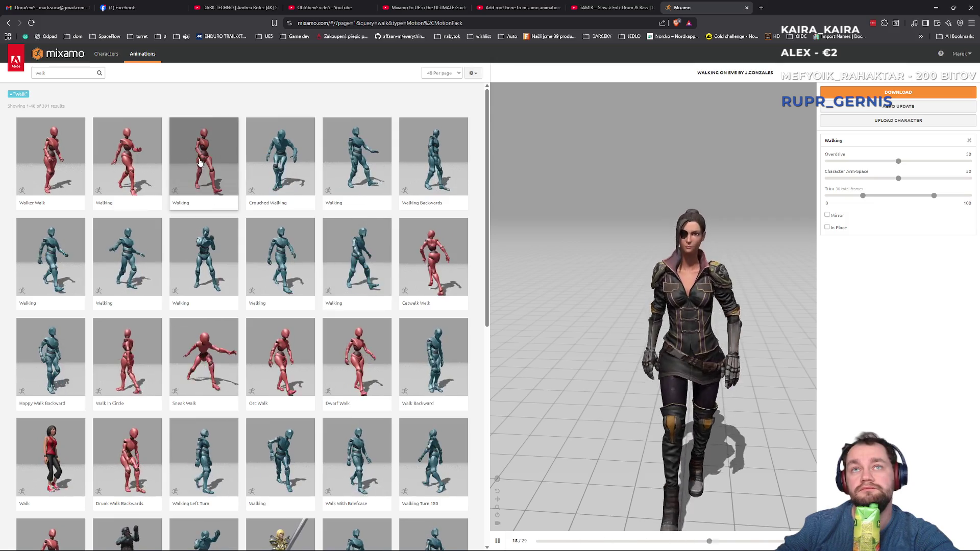
left_click(863, 95)
left_click(515, 124)
left_click(529, 145)
left_click(516, 151)
left_click(516, 155)
- Download the animation and save it as Walking.fbx in Downloads
left_click(596, 181)
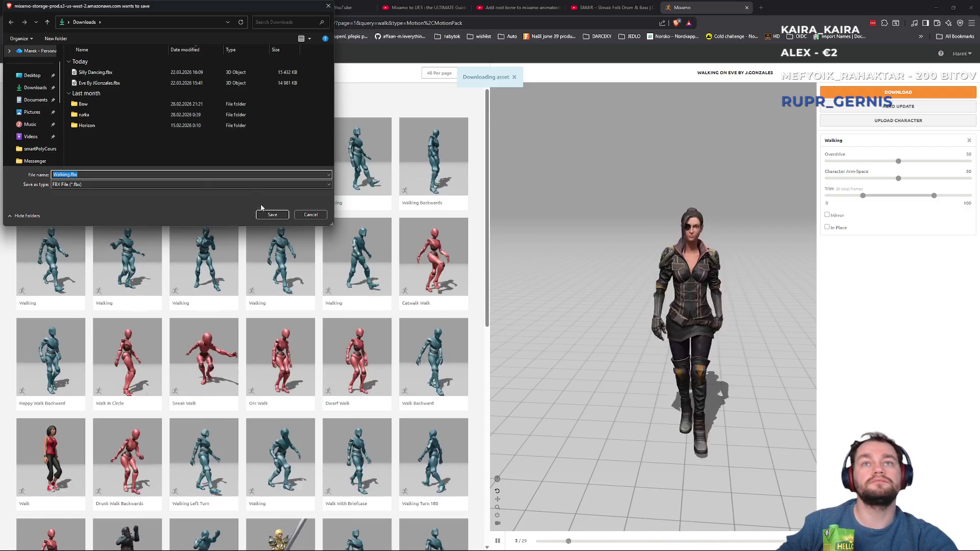
left_click(269, 214)
key("alt+Tab")
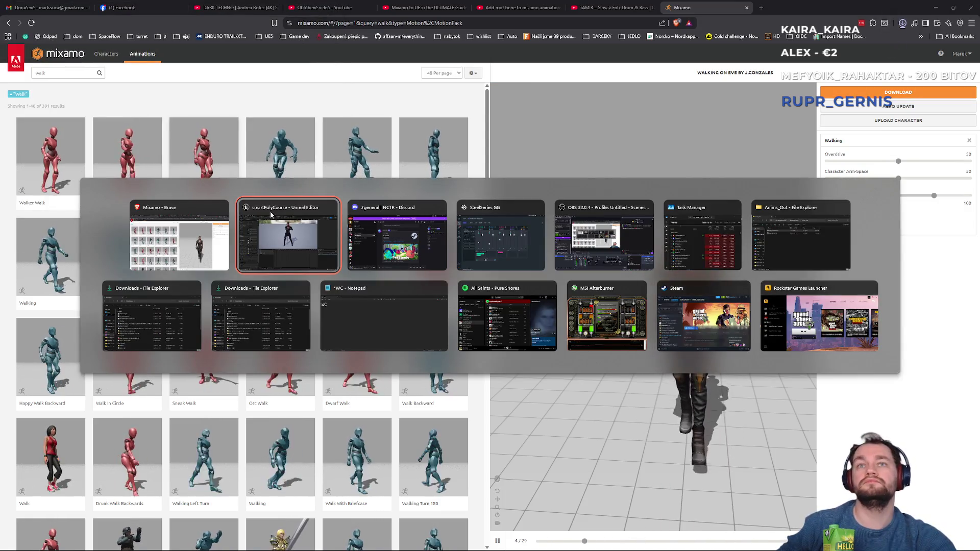
- Start importing Walking.fbx from Downloads into the current Sarah_POC content folder
left_click(68, 15)
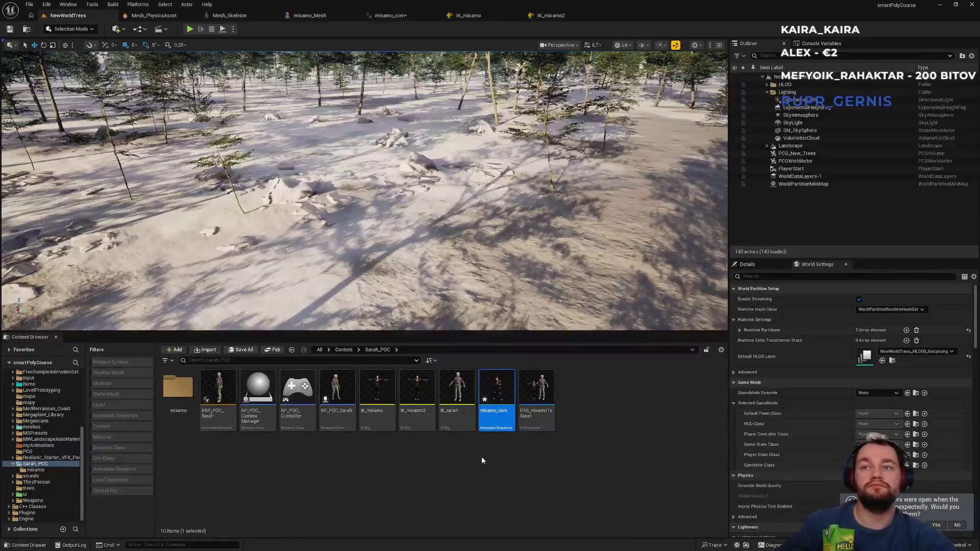
right_click(469, 470)
left_click(499, 162)
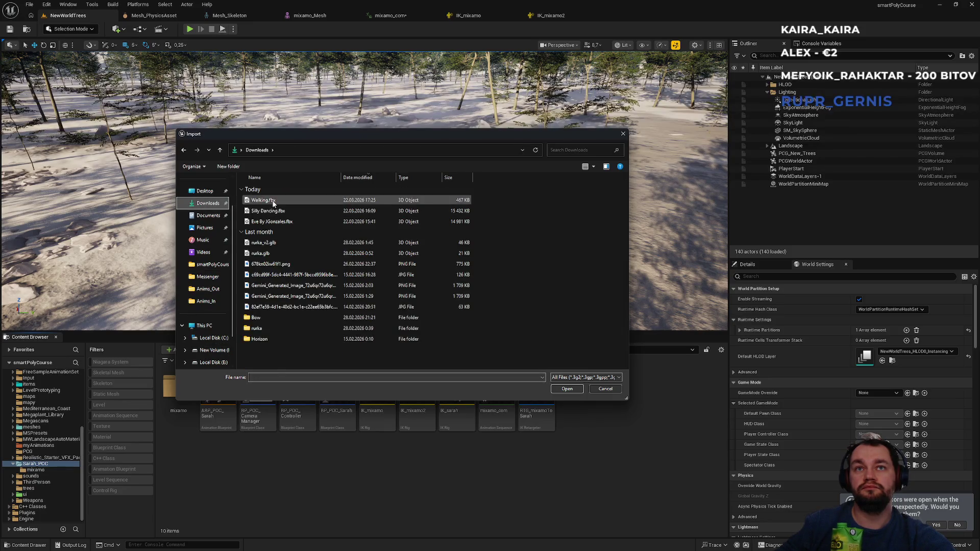
double_click(273, 202)
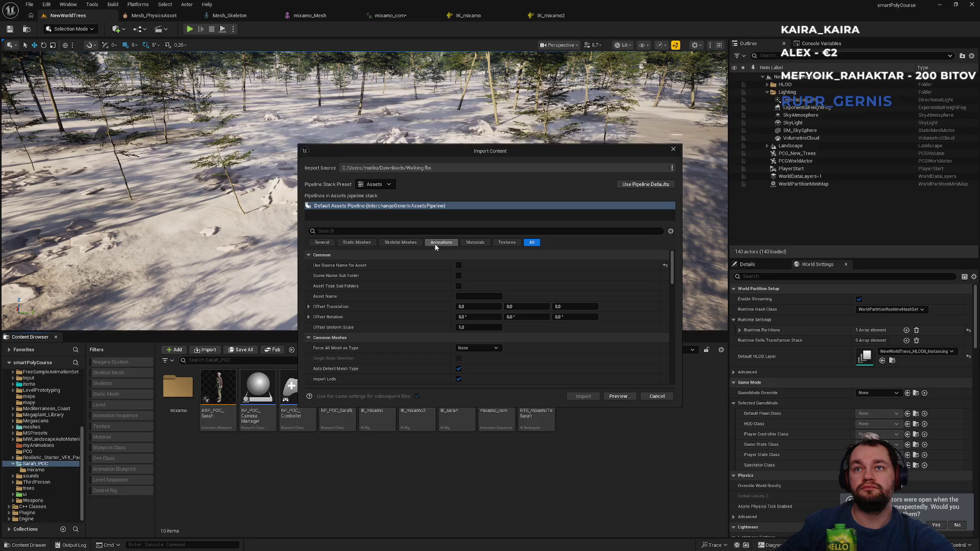
- Import it as an animation on Mesh_Skeleton, overwrite the existing mixamo_com, and open it
left_click(408, 245)
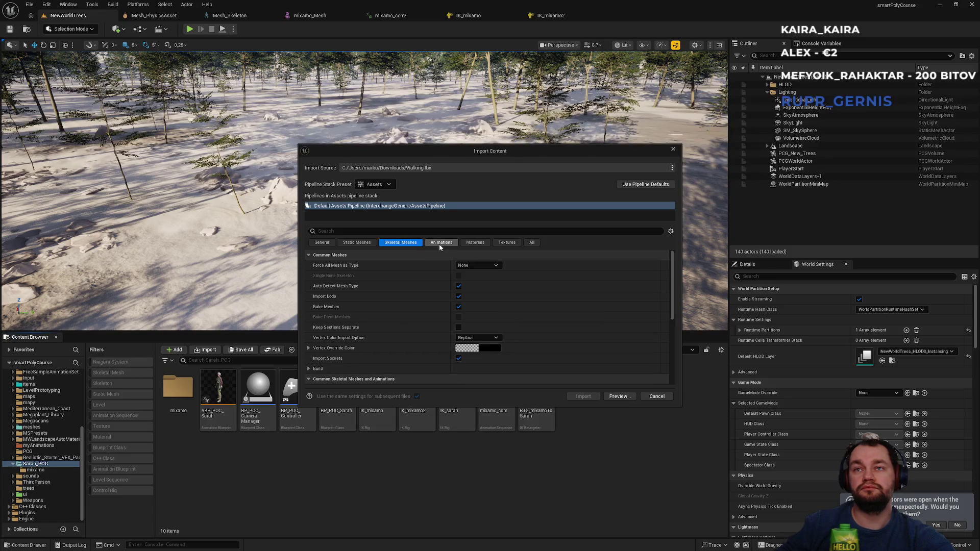
left_click(440, 244)
left_click(496, 277)
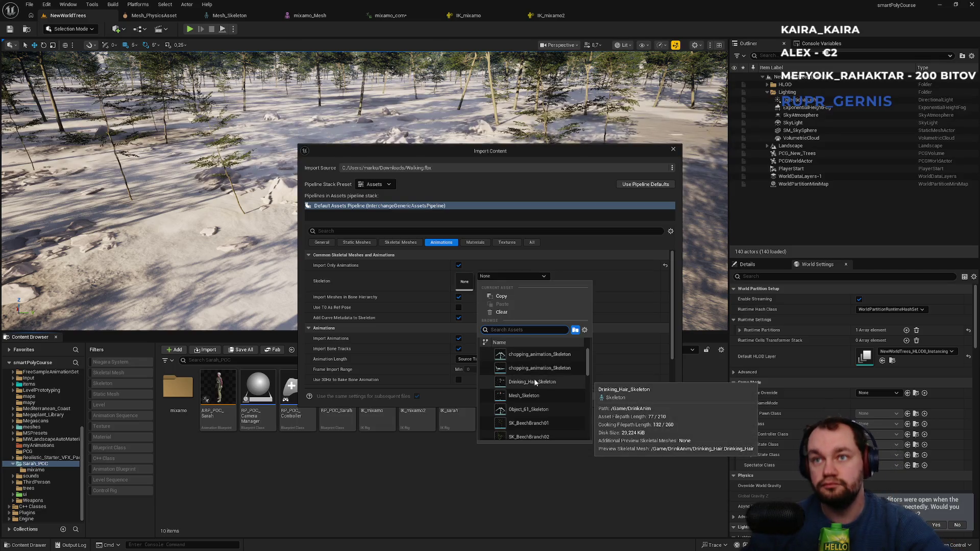
left_click(527, 397)
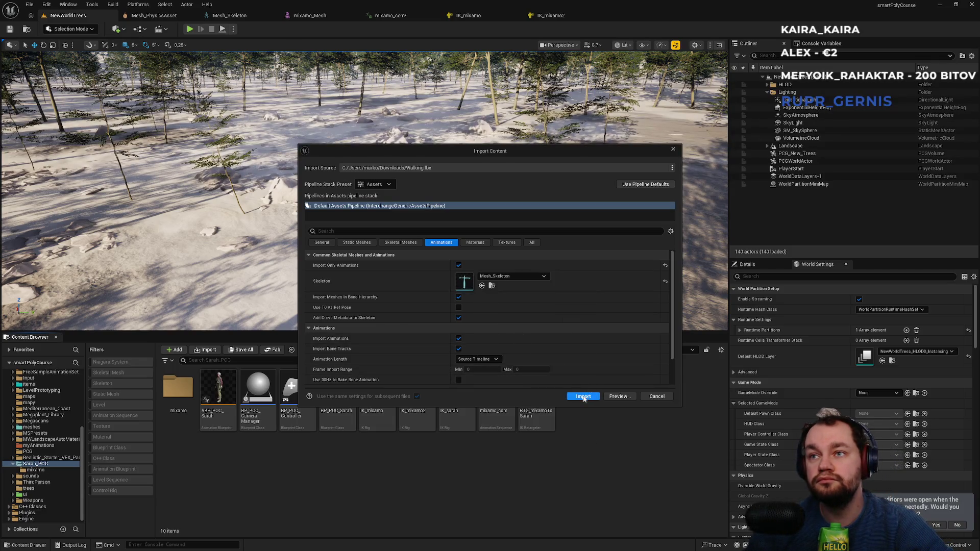
left_click(584, 396)
left_click(537, 294)
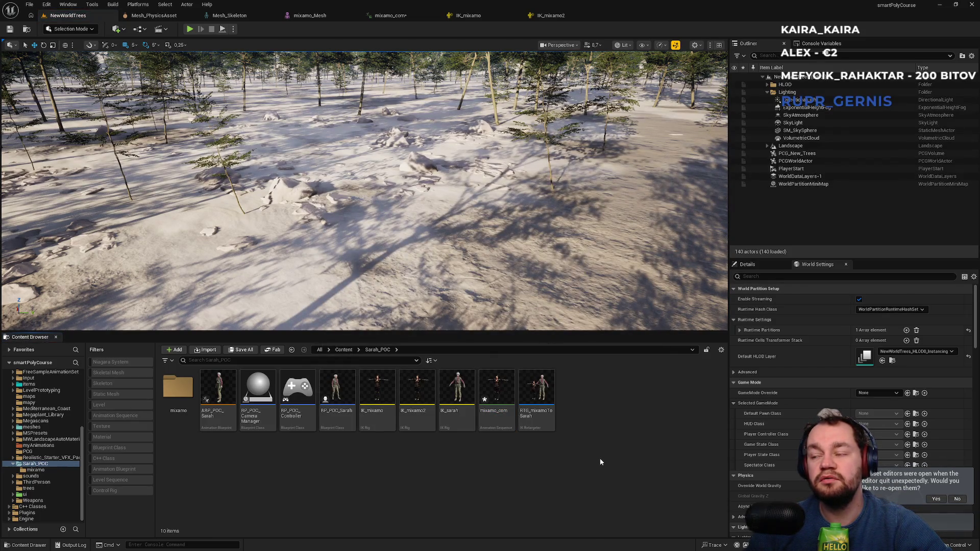
double_click(491, 424)
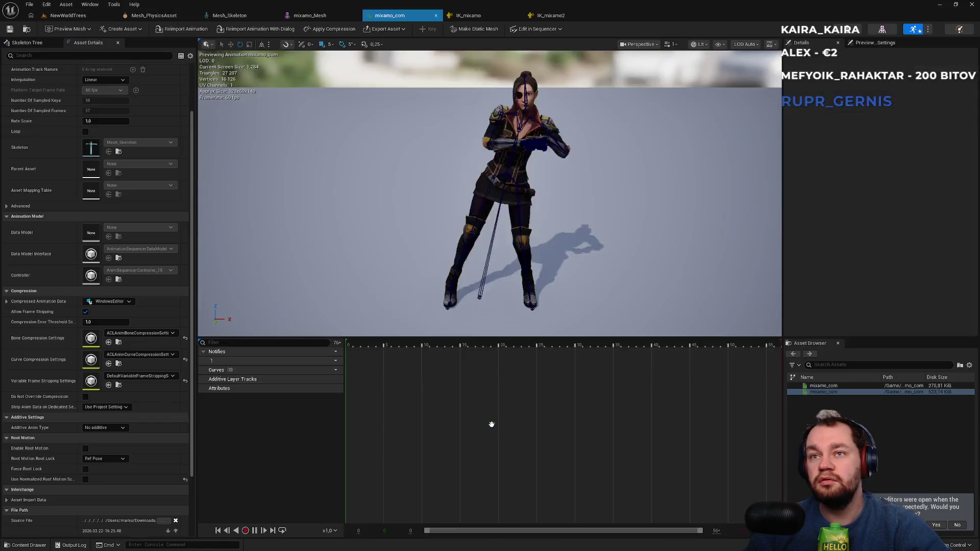
- Enable root motion and force root lock, viewing the walk from the side
left_click(86, 449)
left_click(85, 469)
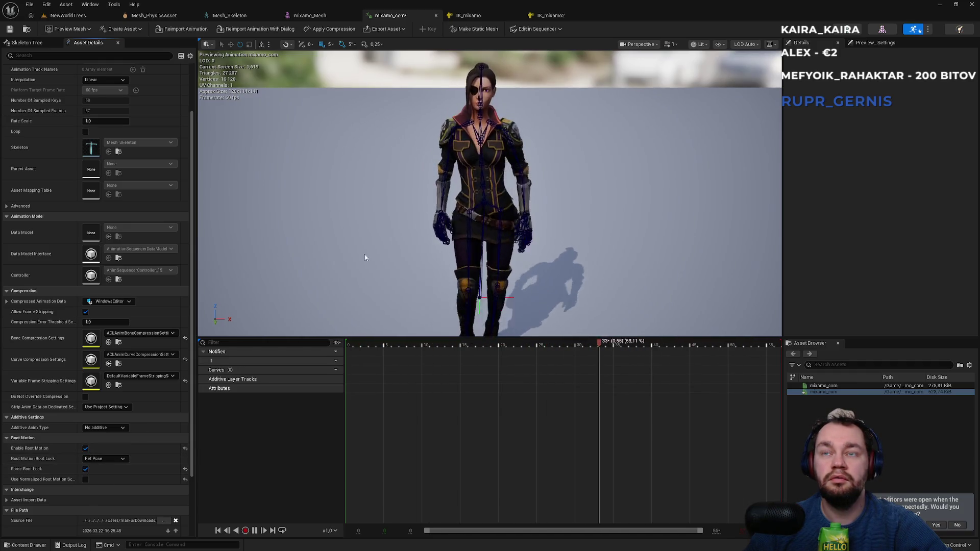
left_click_drag(354, 269, 407, 235)
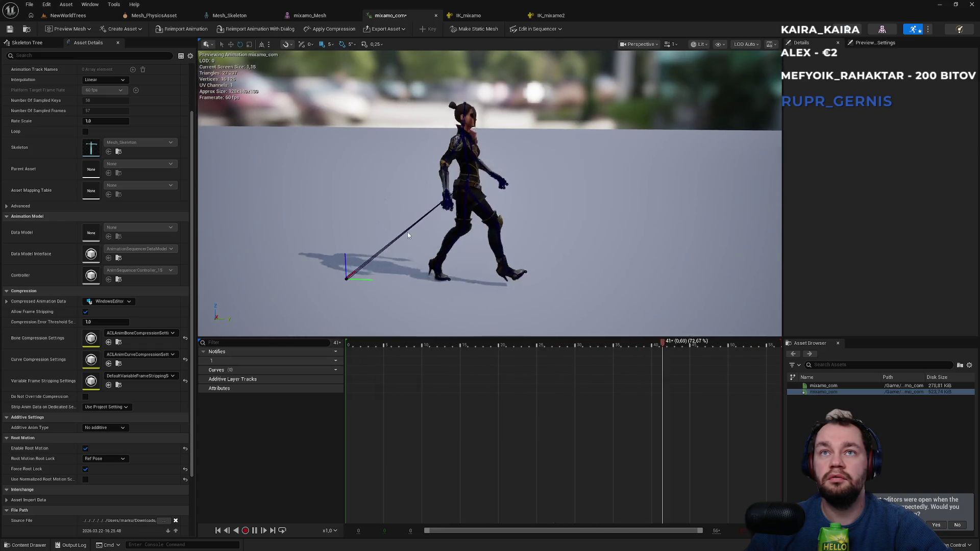
- Toggle root motion on and off repeatedly to compare, leaving root motion and root lock off
left_click(85, 449)
left_click(85, 469)
left_click(85, 449)
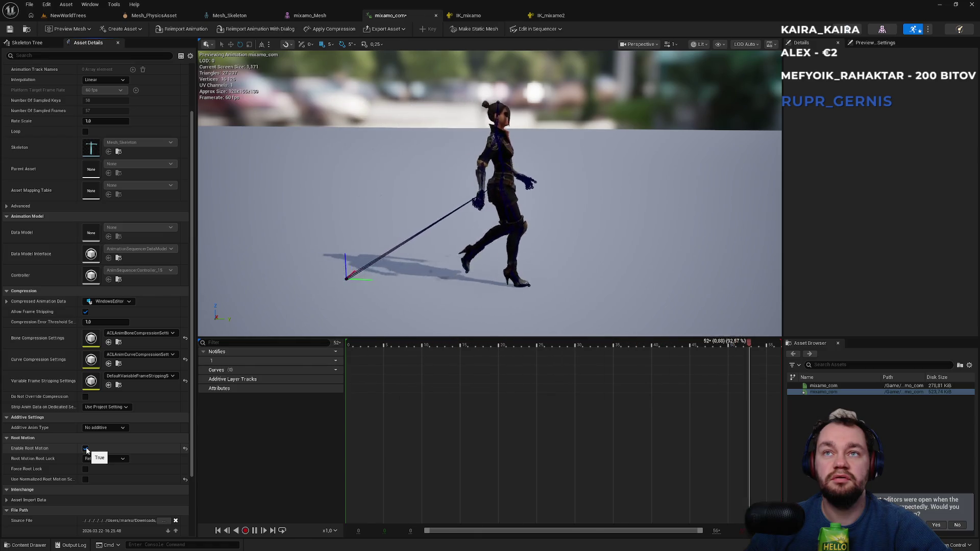
left_click(85, 449)
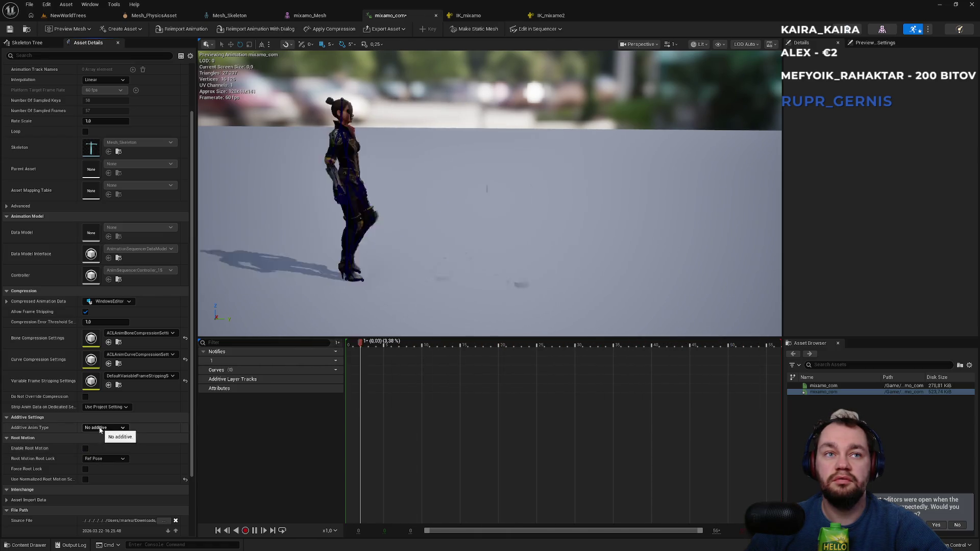
left_click(85, 449)
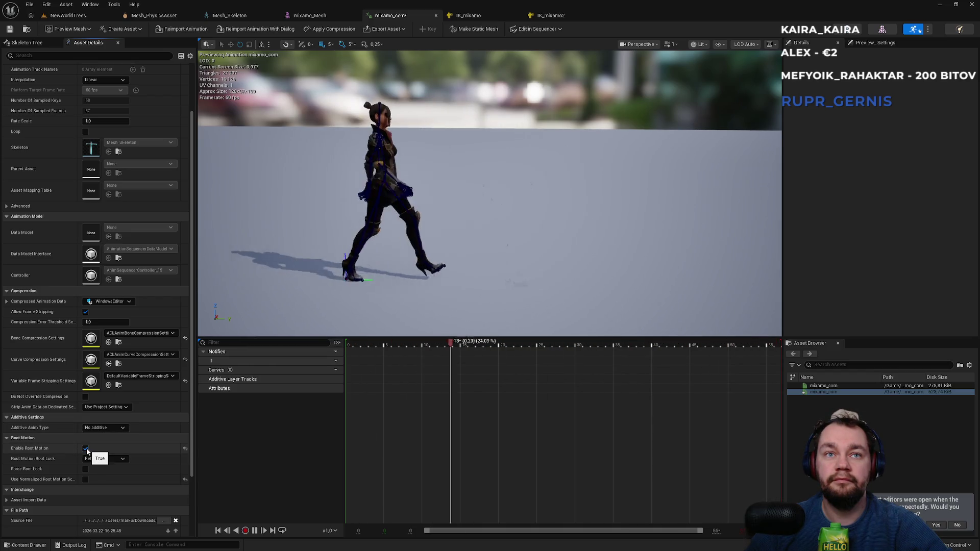
left_click(85, 449)
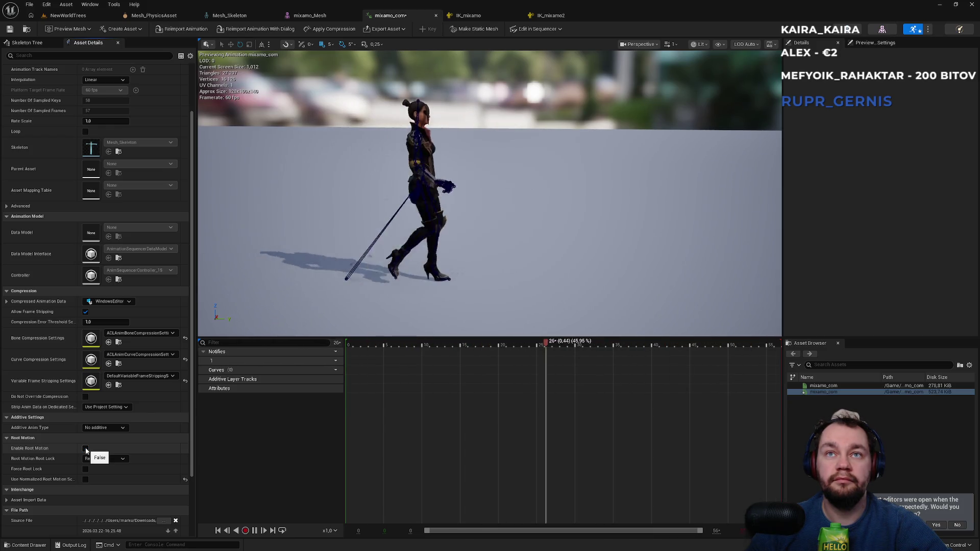
left_click(85, 450)
left_click(85, 449)
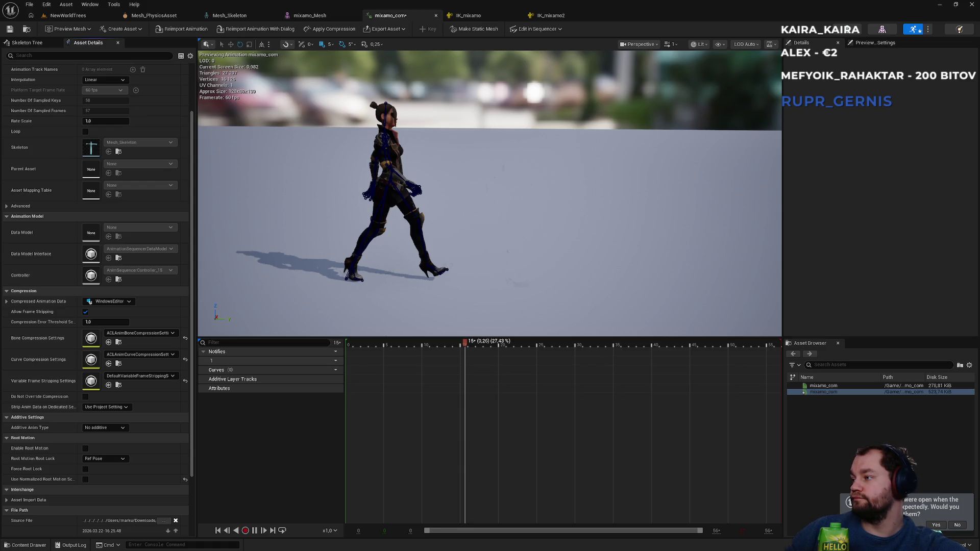
key("super+d")
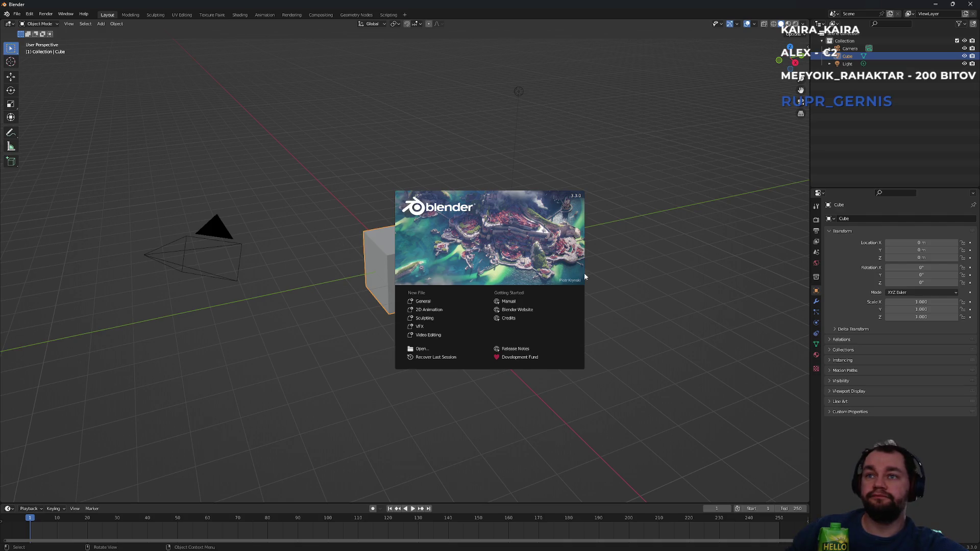
- Close Blender's splash and show the sidebar's Mixamo Rootbaker panel, then return to the Mixamo browser
left_click(280, 209)
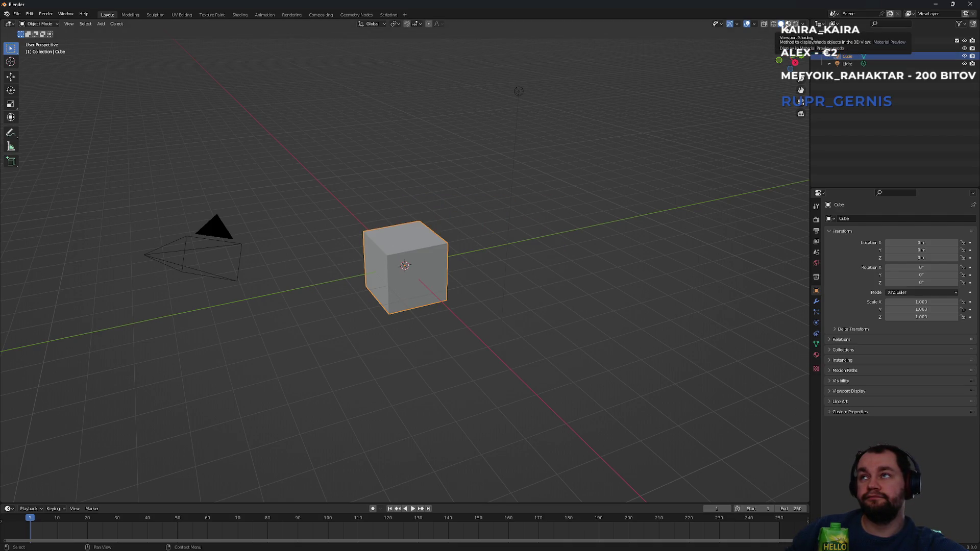
left_click_drag(808, 46, 732, 47)
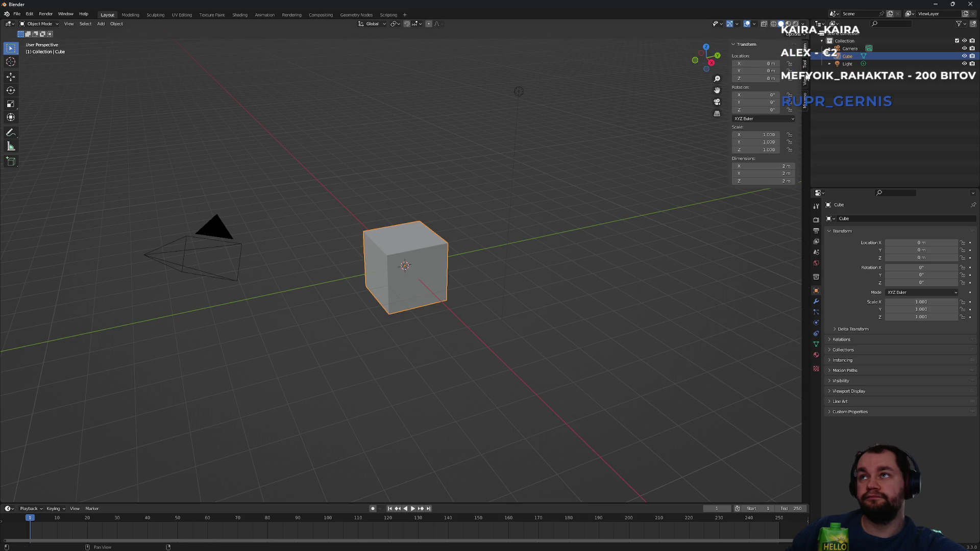
left_click(803, 102)
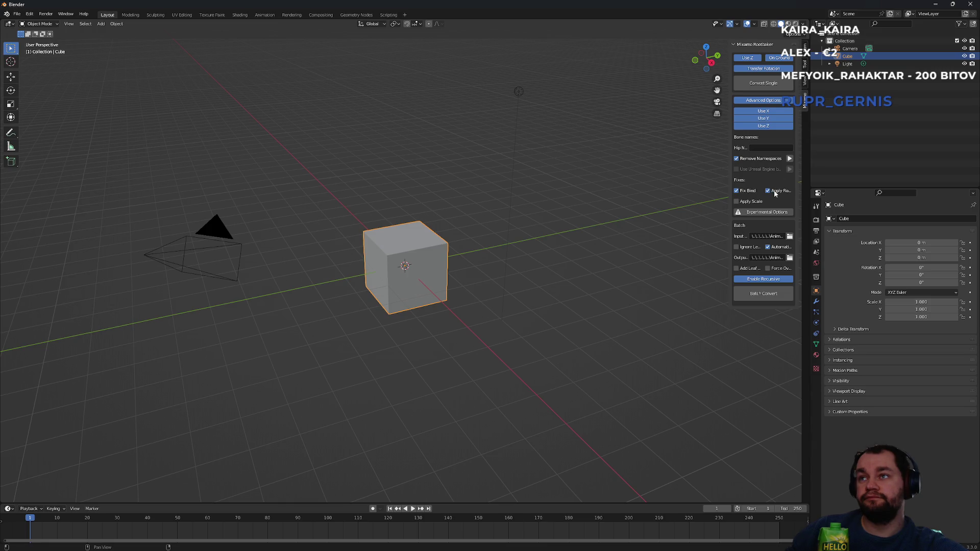
key("alt+Tab")
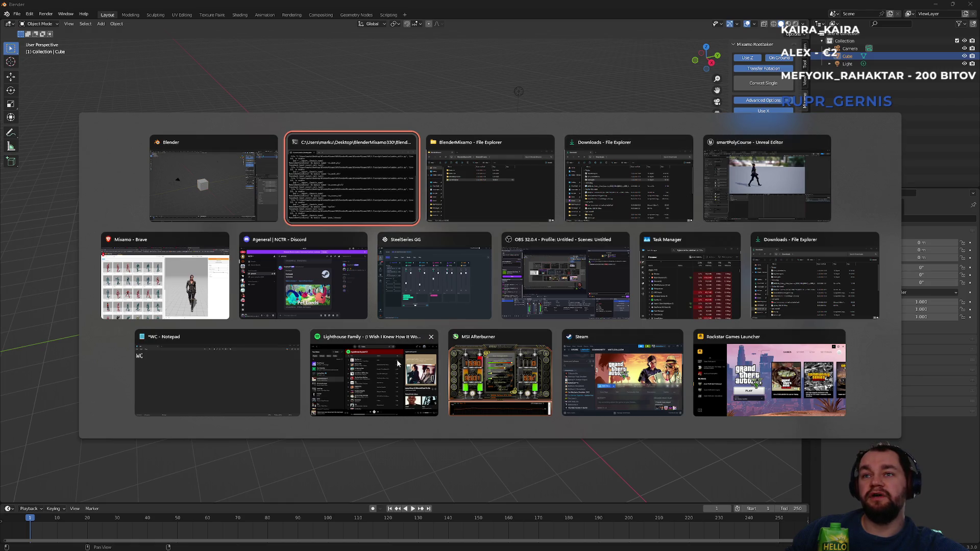
left_click(165, 275)
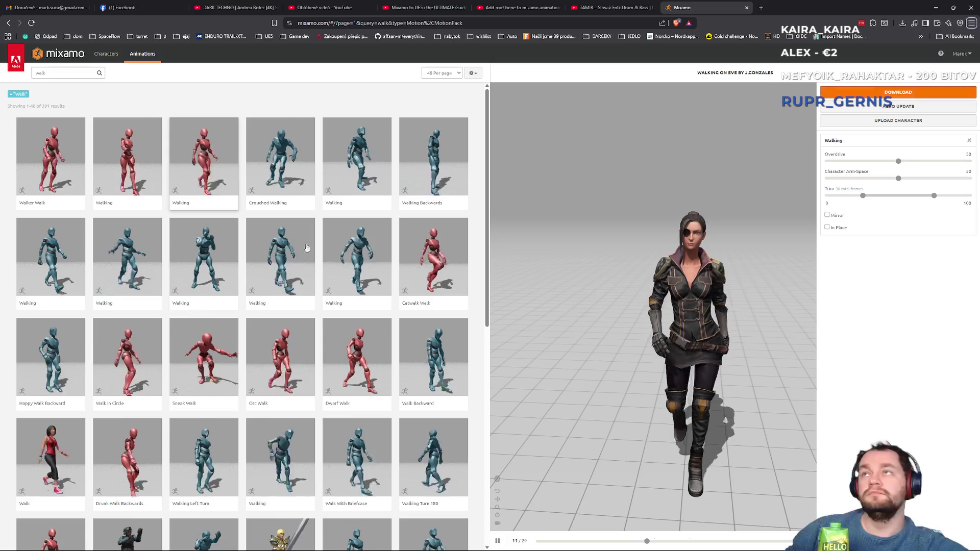
- Close the 'Add root bone to mixamo animations' tutorial tab
left_click(592, 7)
left_click(550, 4)
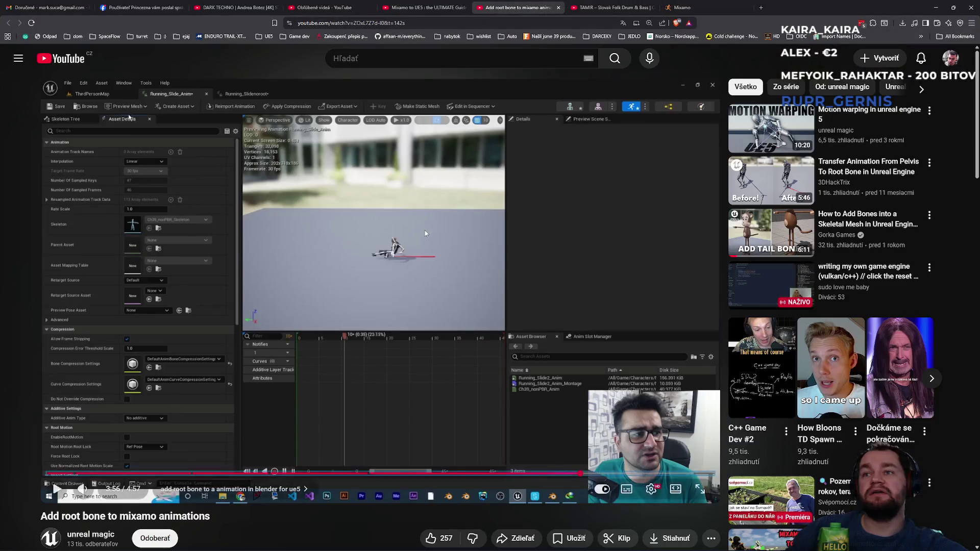
middle_click(497, 4)
- Play the Mixamo to UE5 guide fullscreen from 5:20
left_click(412, 4)
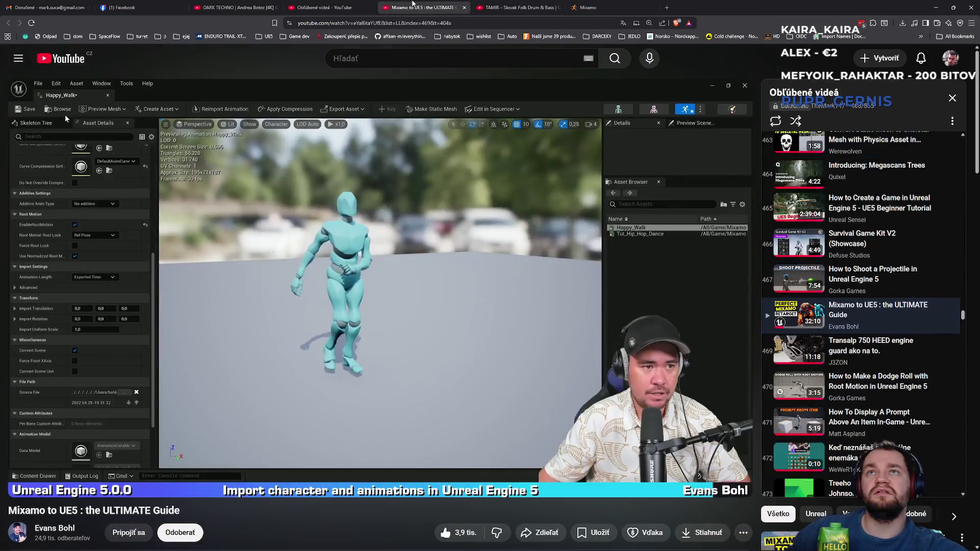
left_click(65, 115)
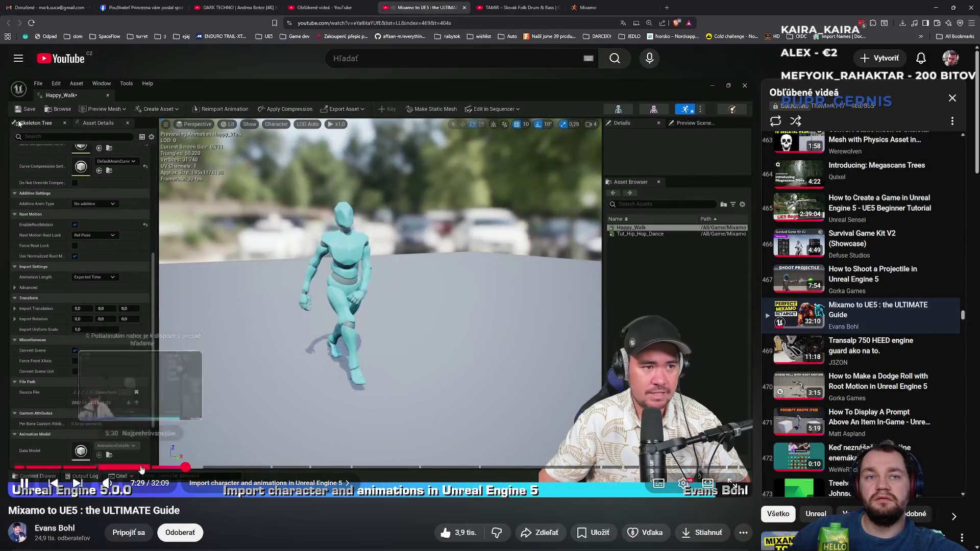
left_click(137, 467)
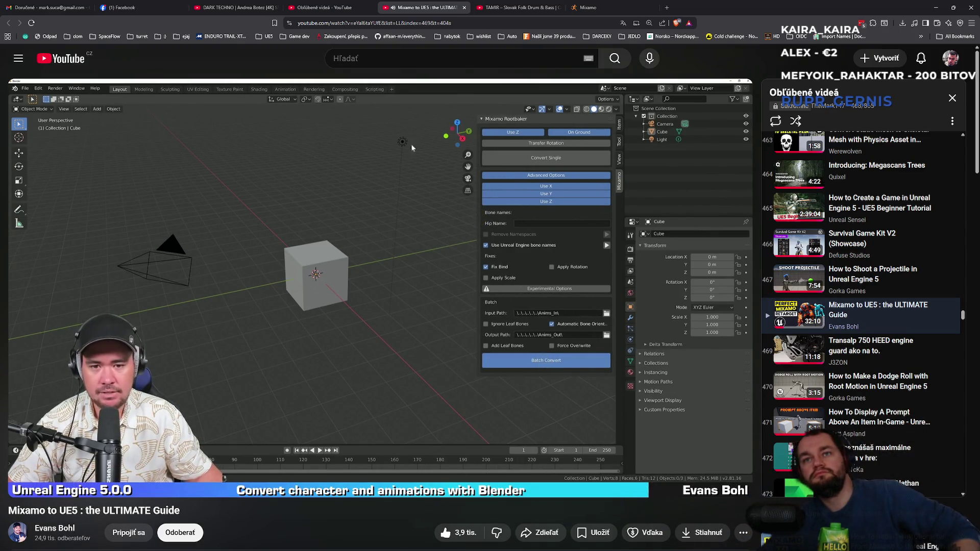
double_click(351, 192)
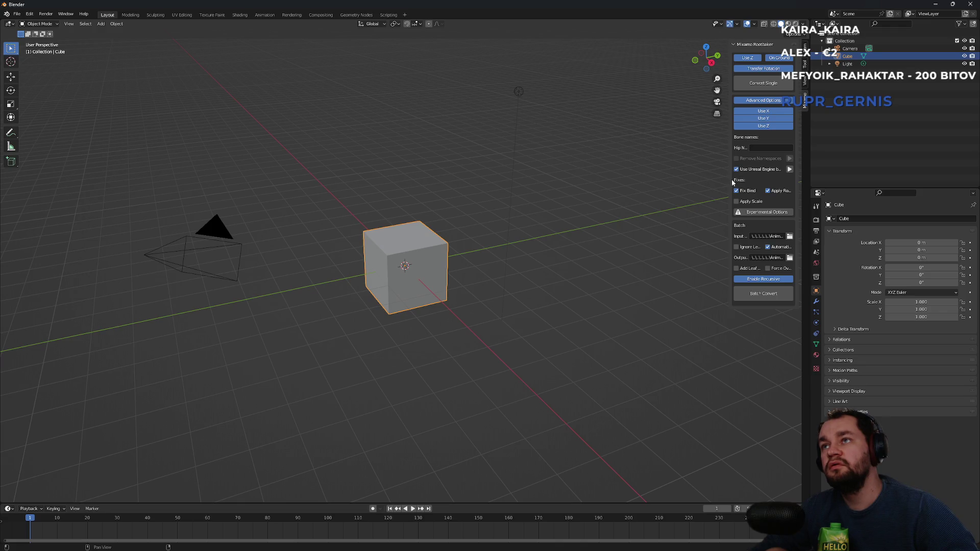
- Toggle the tutorial video out of and back into fullscreen playback
double_click(351, 192)
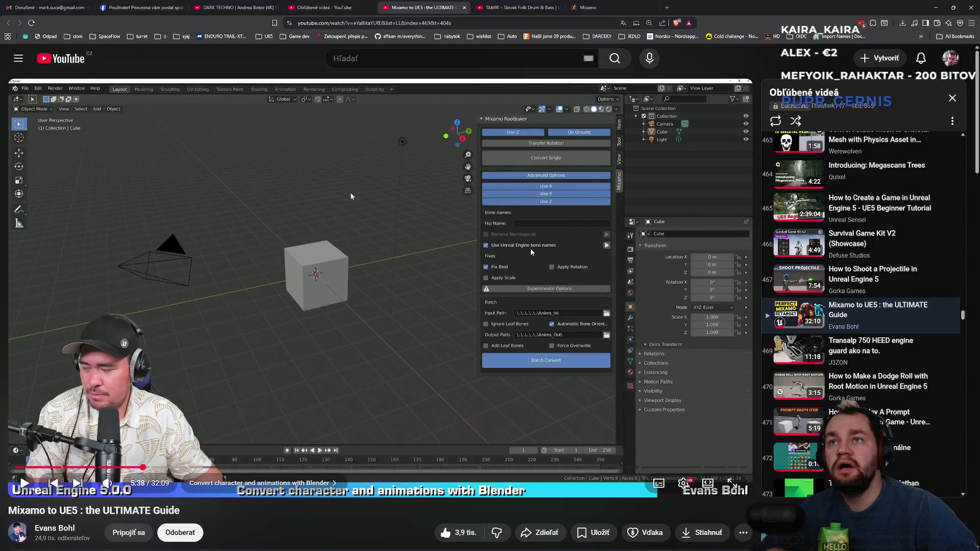
double_click(350, 192)
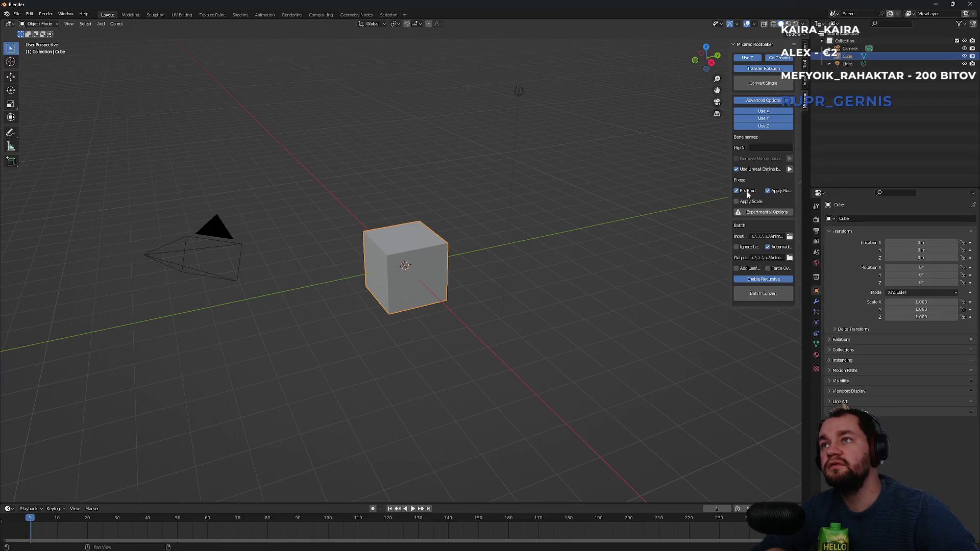
double_click(350, 192)
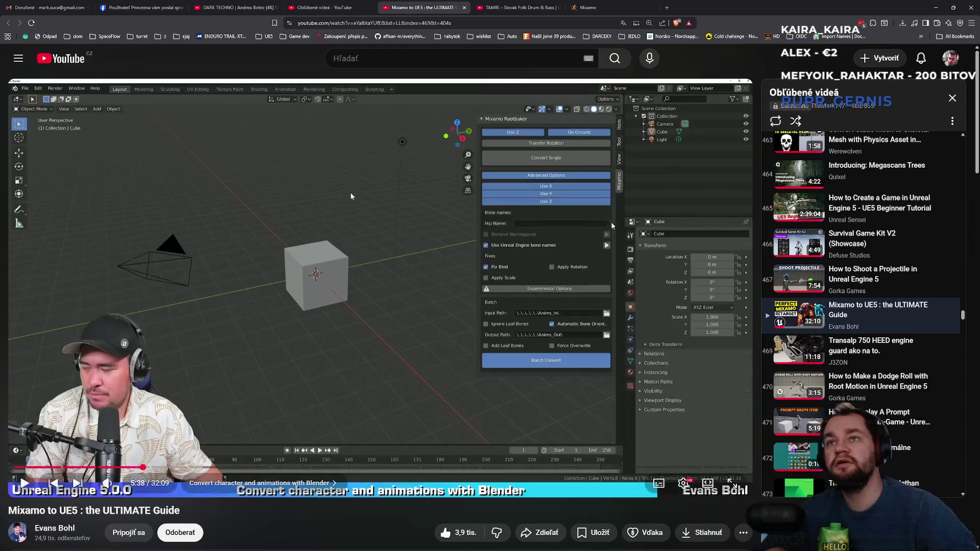
double_click(350, 191)
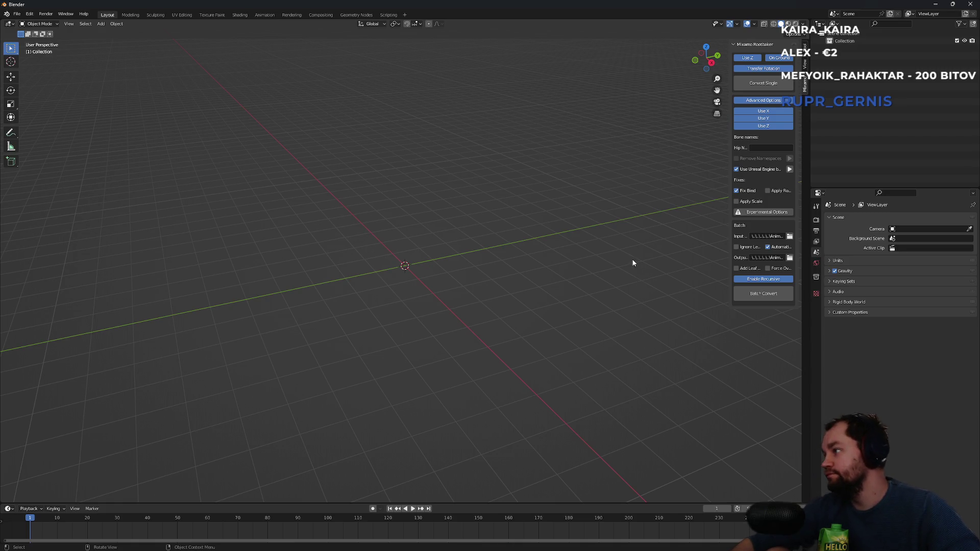
- Switch back to the Unreal Editor window
key("super")
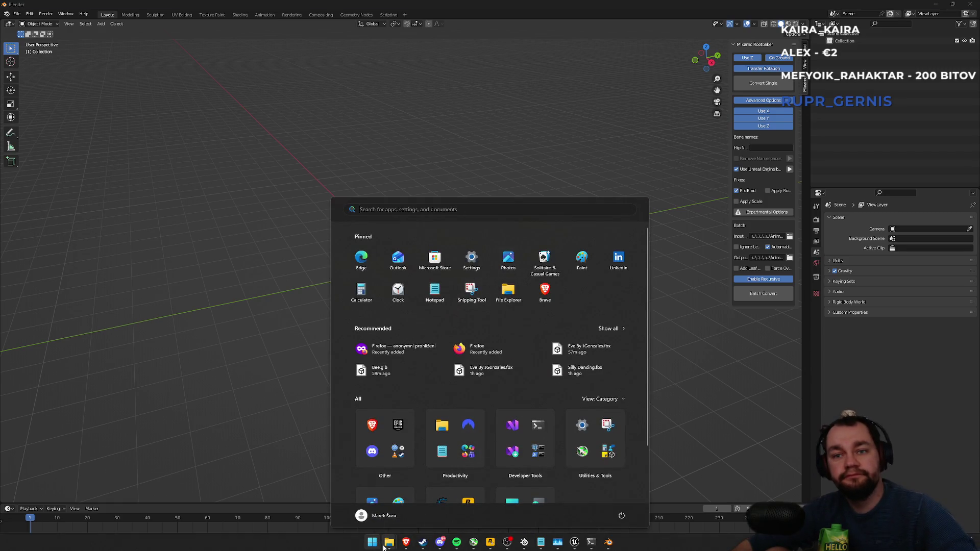
mouse_move(407, 546)
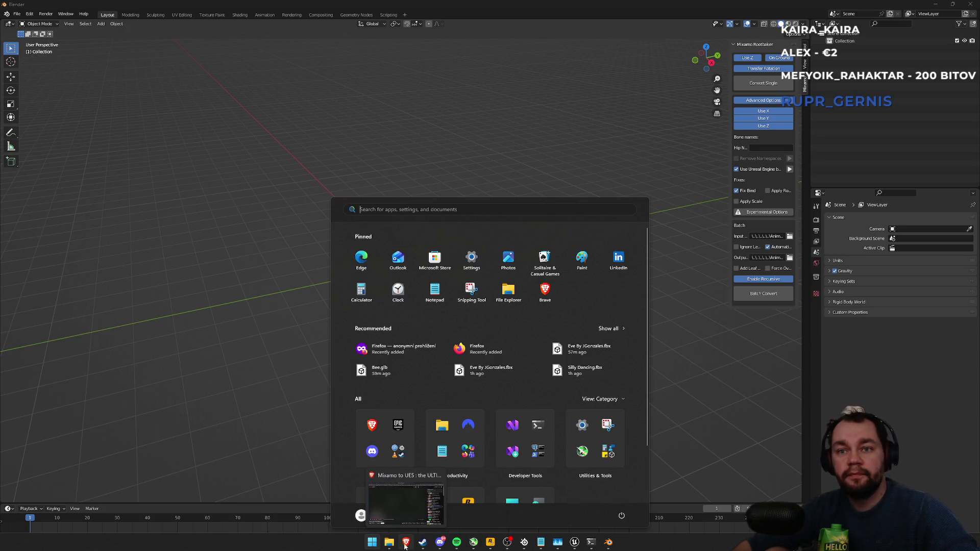
left_click(575, 542)
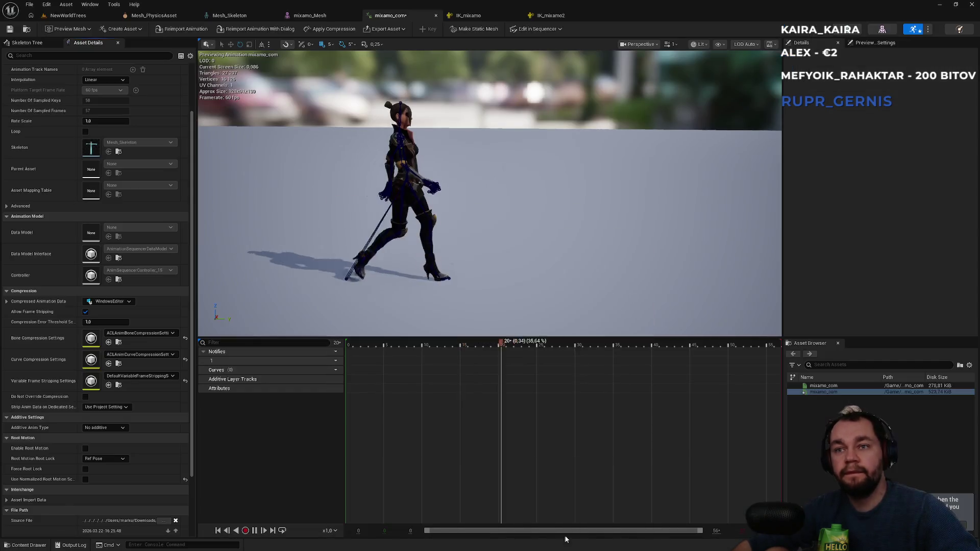
- Create a new folder named test in Sarah_POC and open it
left_click(67, 16)
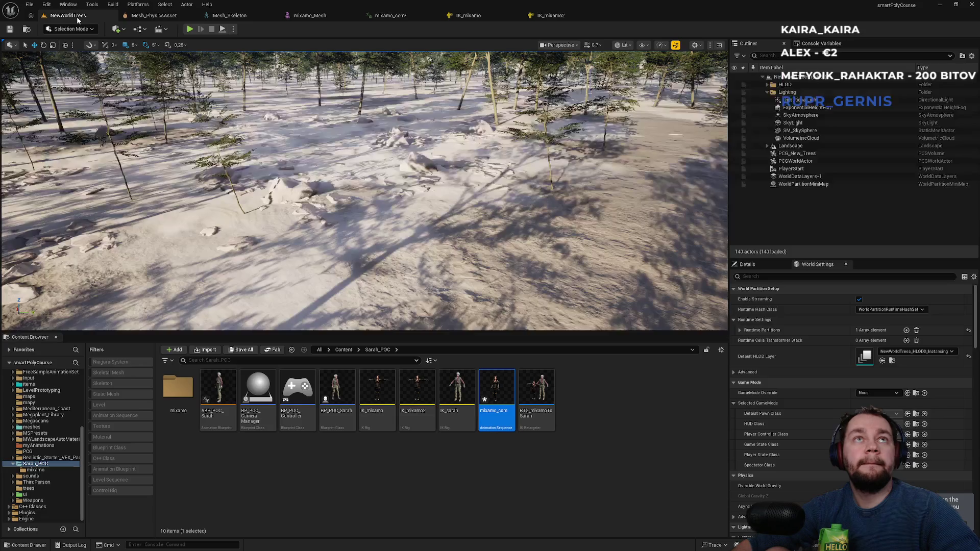
right_click(238, 466)
left_click(266, 208)
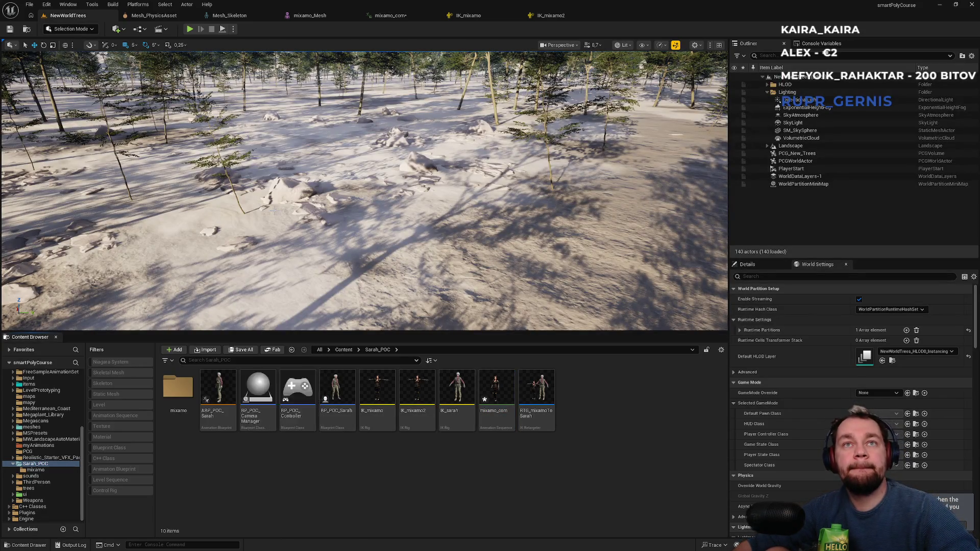
type("test")
key("Return")
double_click(222, 418)
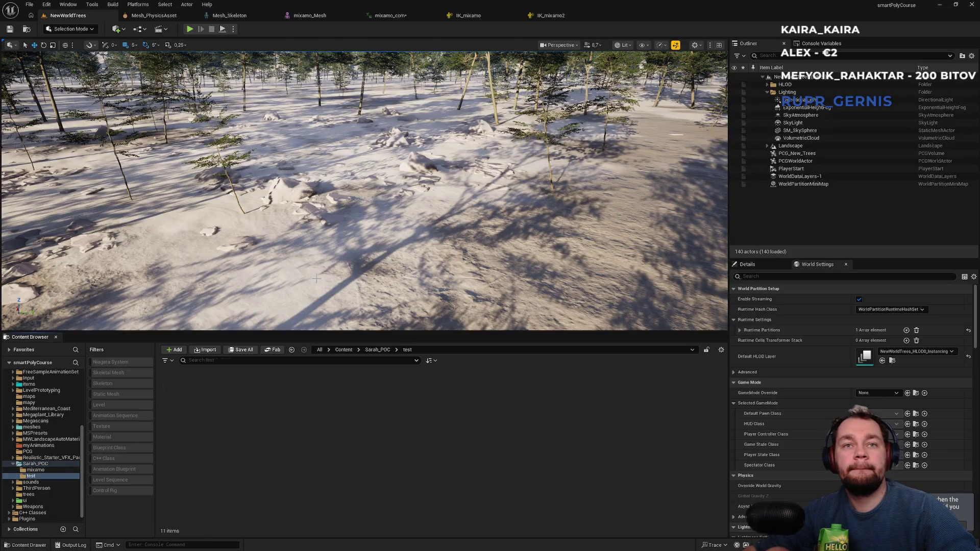
- Import Eve By JGonzales.fbx from Desktop > BlenderMixamo330 > BlenderMixamo > Anims_Out into test
right_click(237, 411)
left_click(279, 153)
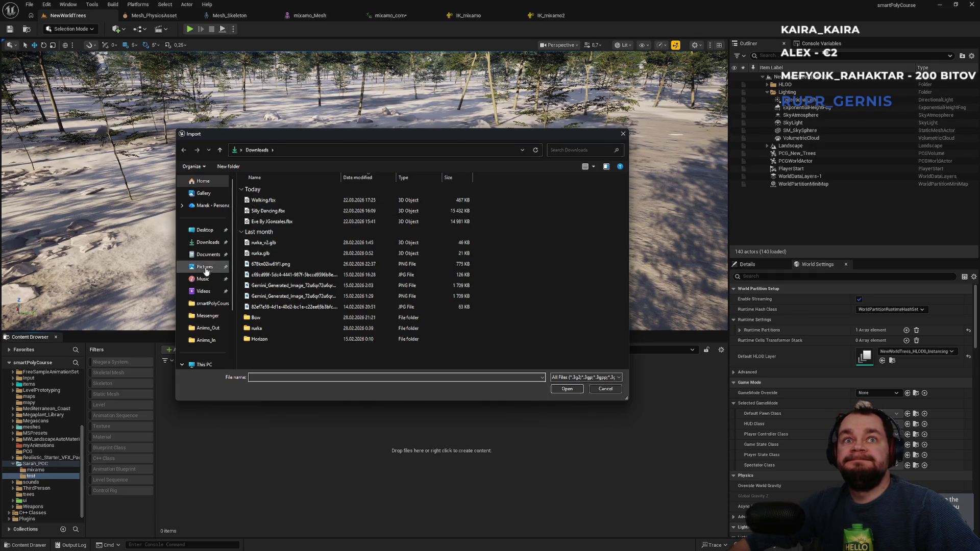
left_click(205, 230)
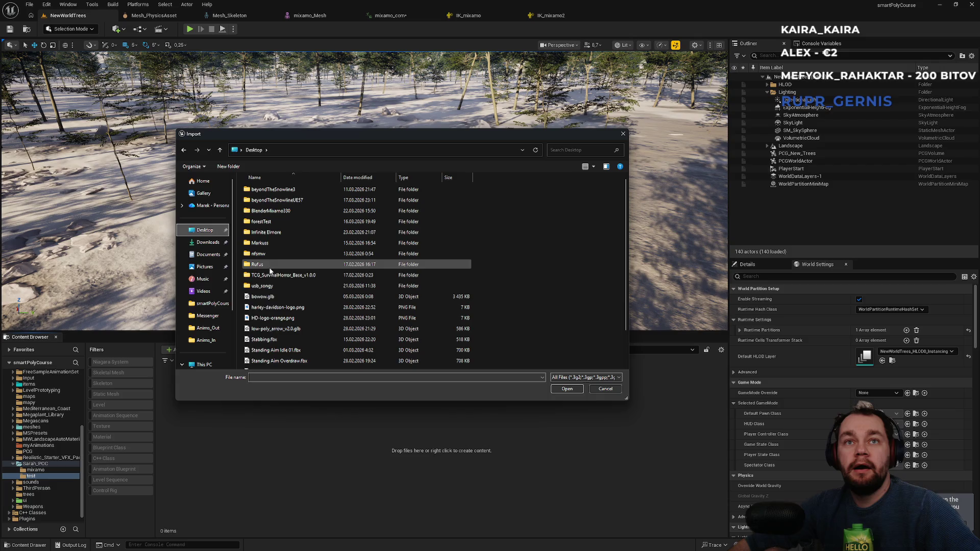
double_click(273, 210)
double_click(276, 192)
double_click(278, 202)
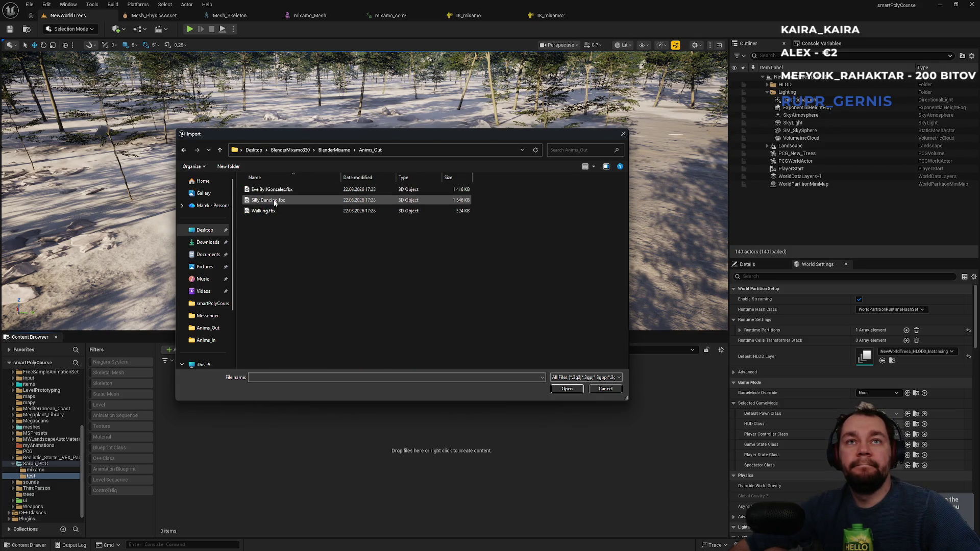
double_click(290, 191)
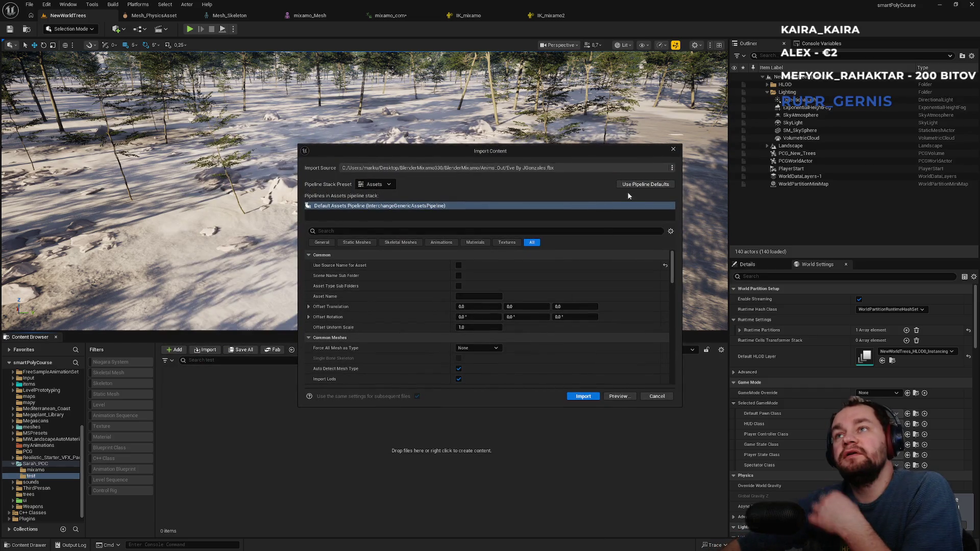
- Reset the import to pipeline defaults, view the Animations settings, then bring up the tutorial browser
left_click(641, 186)
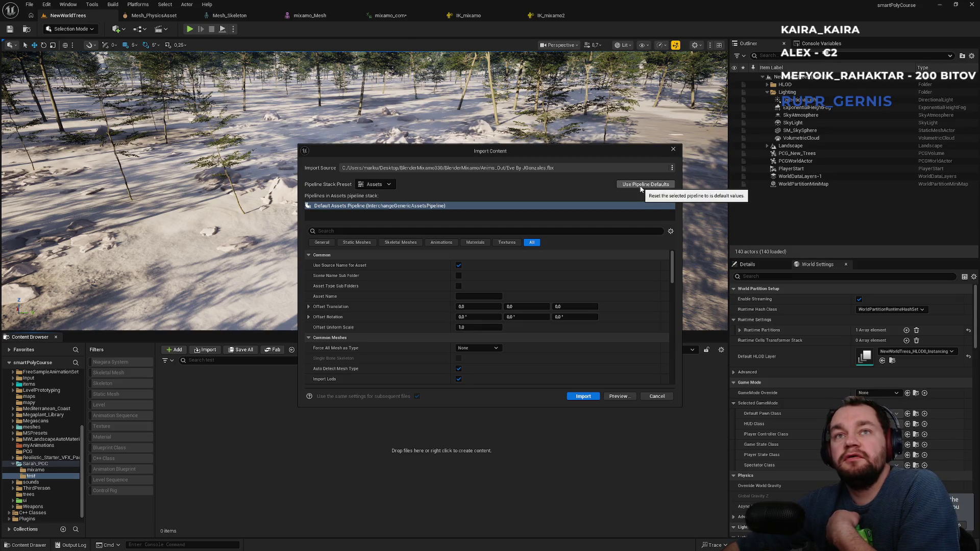
left_click(442, 244)
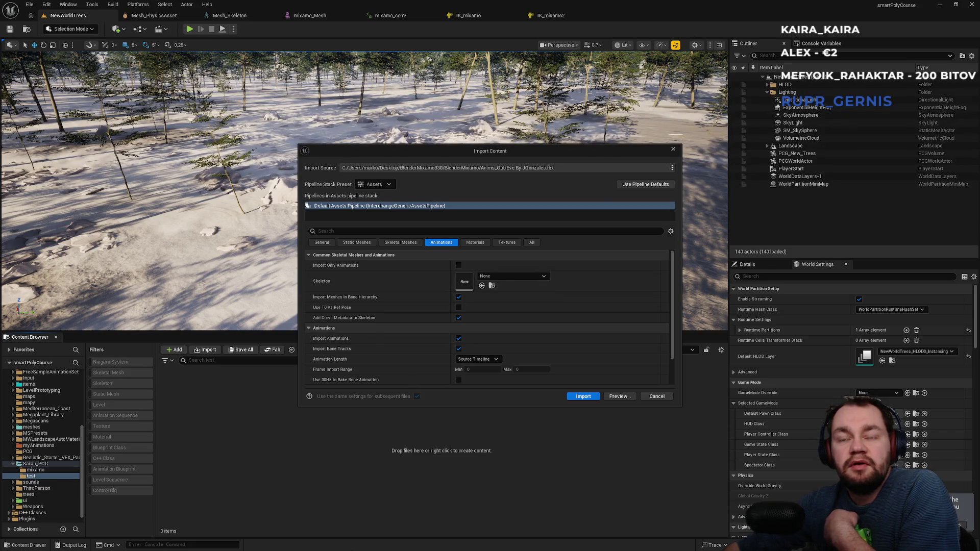
left_click(372, 542)
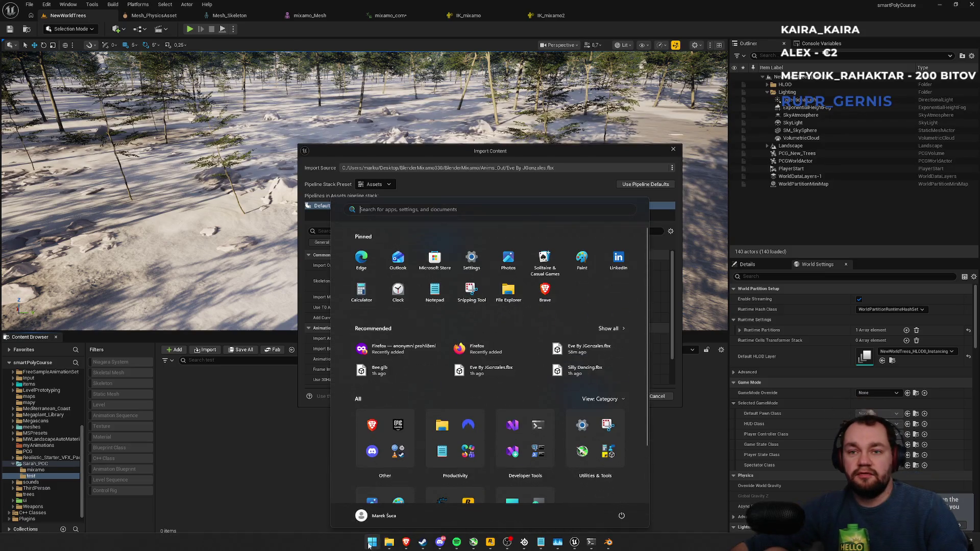
left_click(410, 546)
- Skip the tutorial ahead to its FBX import options section, pause it, and return to Unreal
left_click(350, 192)
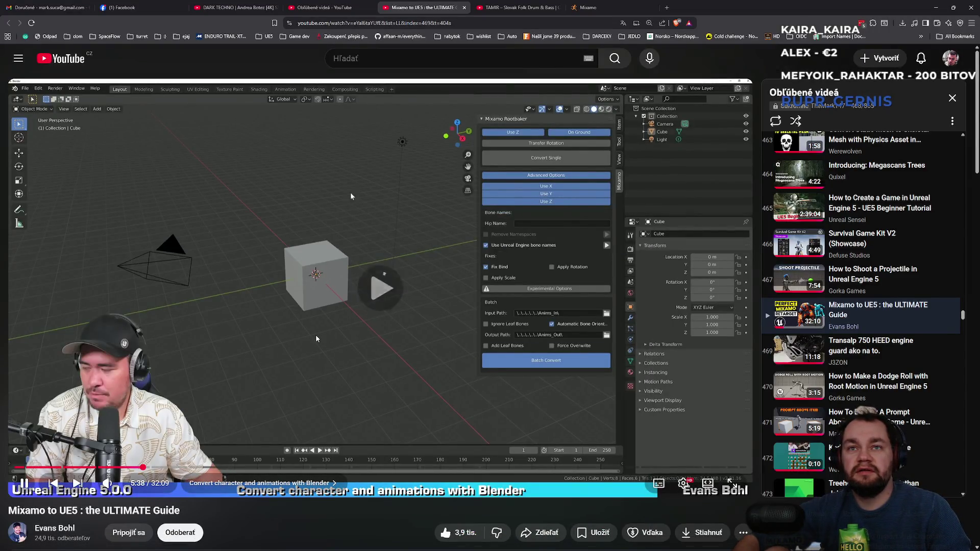
key("l")
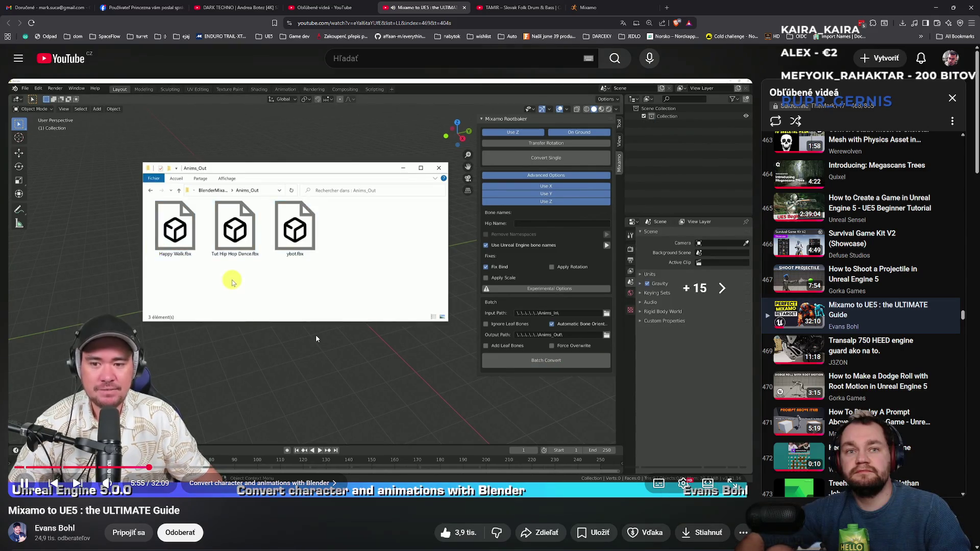
key("l")
key("l")
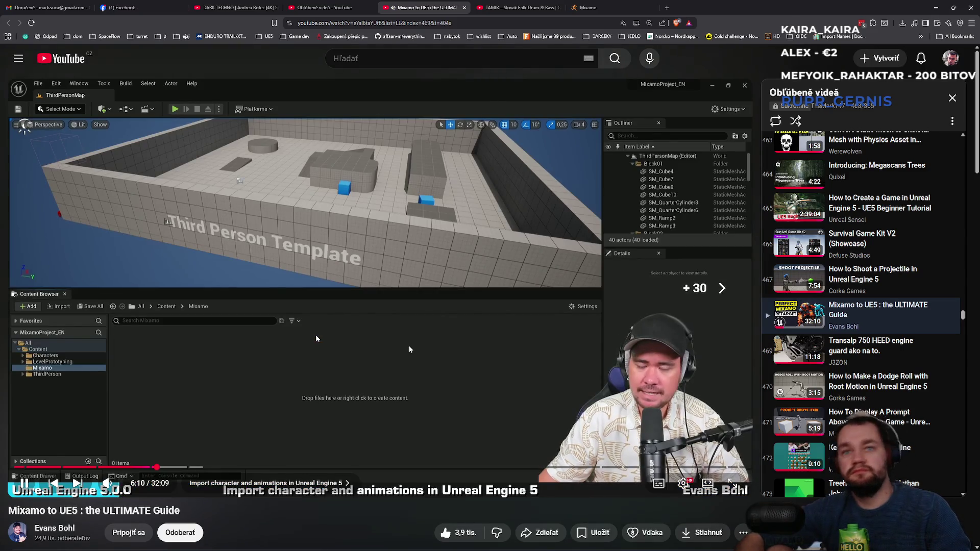
key("Right")
key("Right")
key("Right")
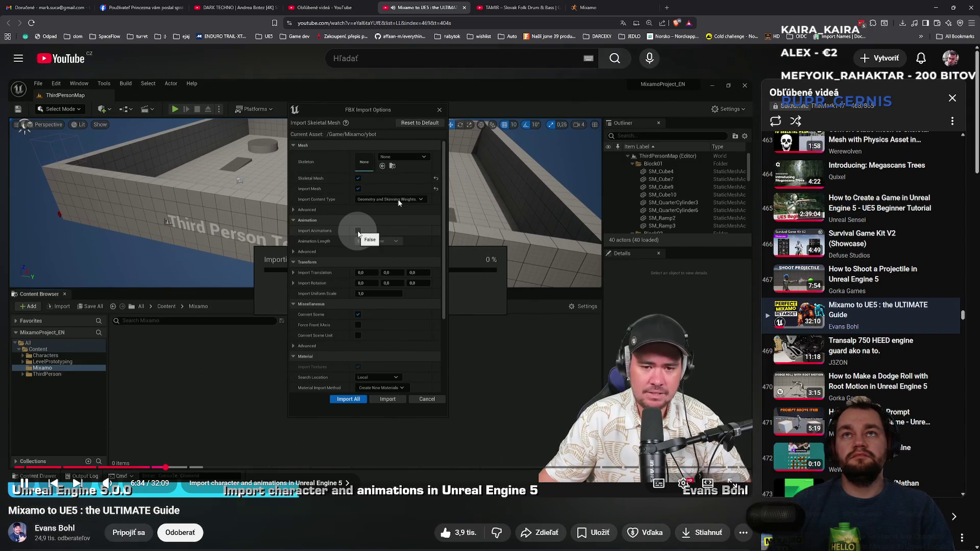
left_click(384, 200)
key("alt+Tab")
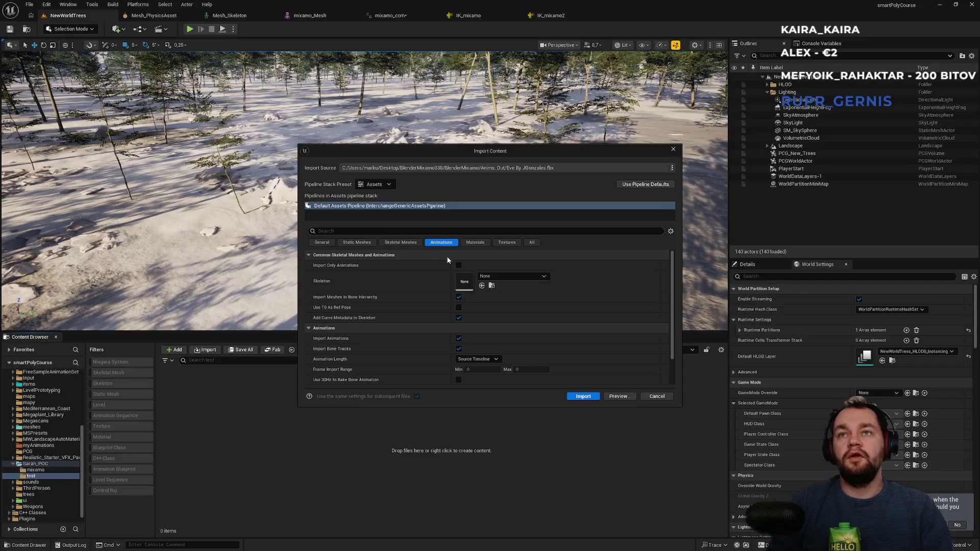
- Review the Skeletal Meshes and Static Meshes settings, then import Eve By JGonzales.fbx into test
left_click(401, 243)
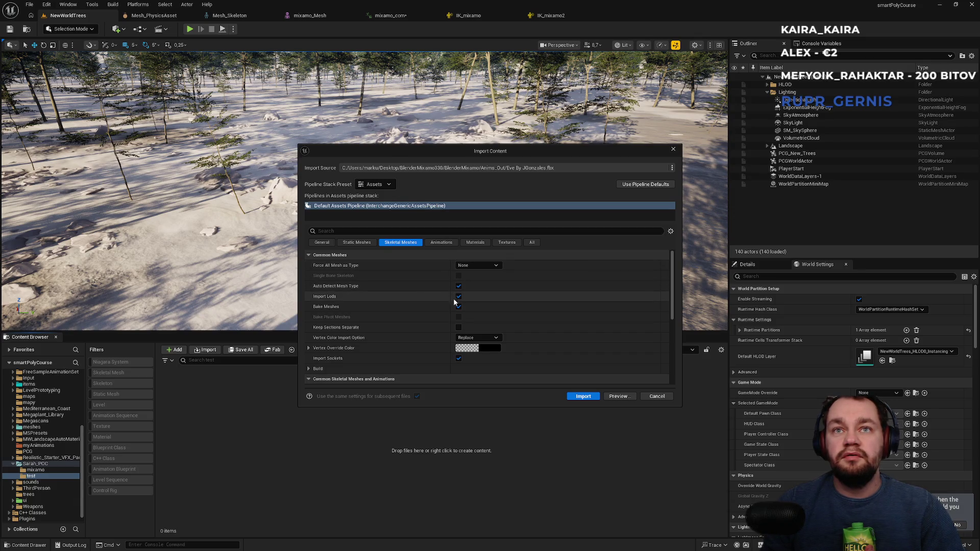
scroll(452, 309, "down", 2)
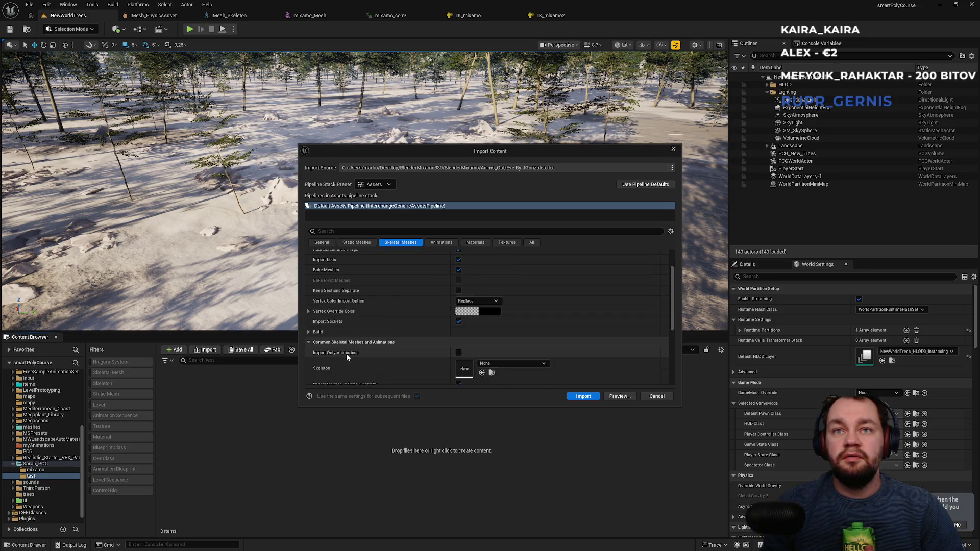
scroll(346, 353, "down", 2)
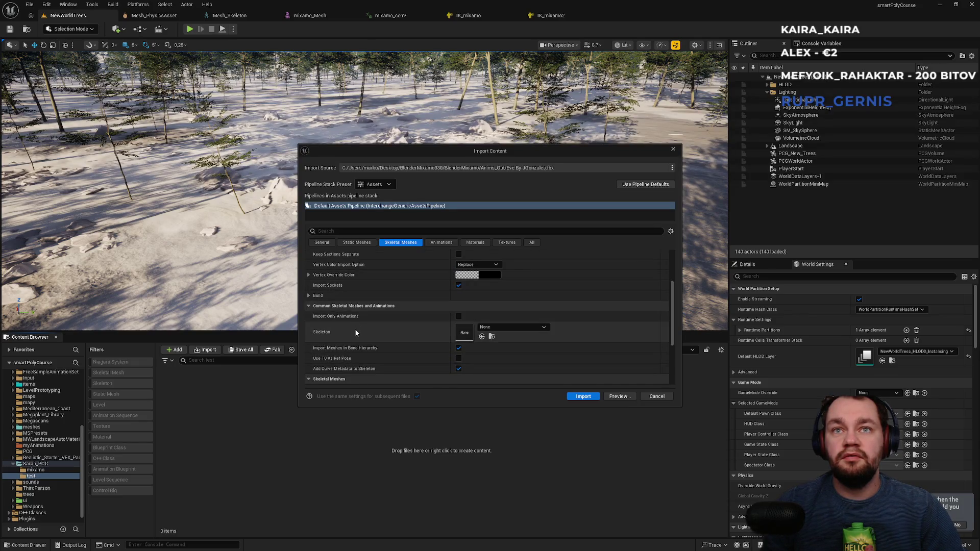
scroll(354, 330, "down", 3)
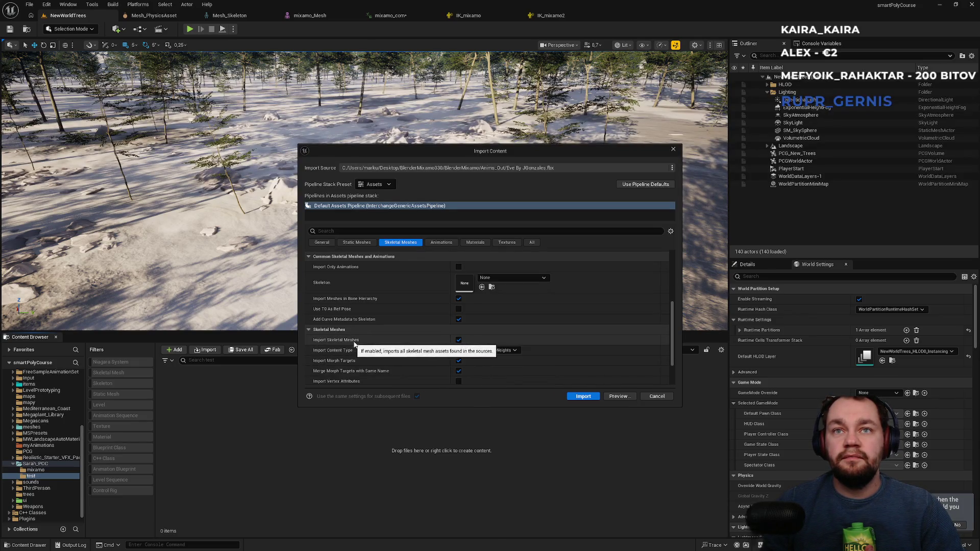
scroll(451, 341, "down", 2)
scroll(451, 341, "down", 1)
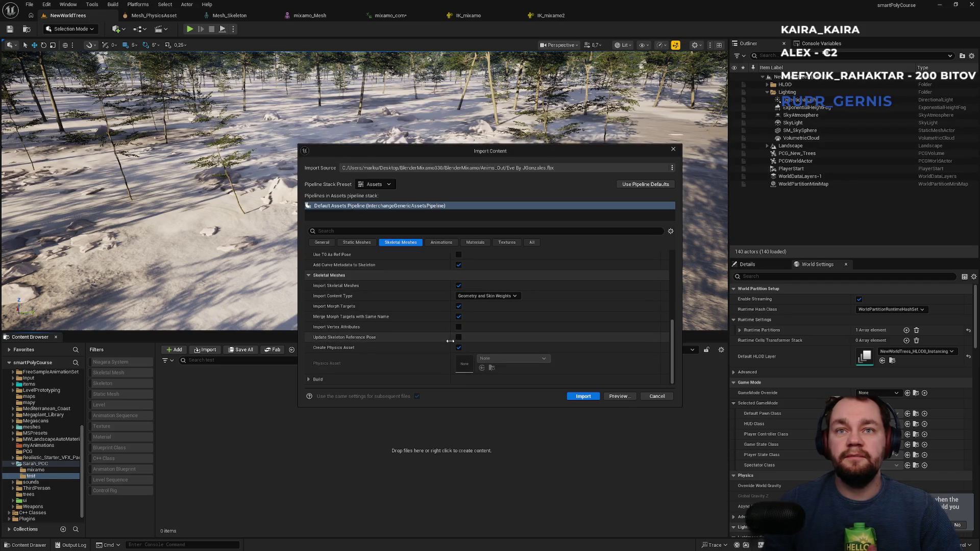
left_click(367, 244)
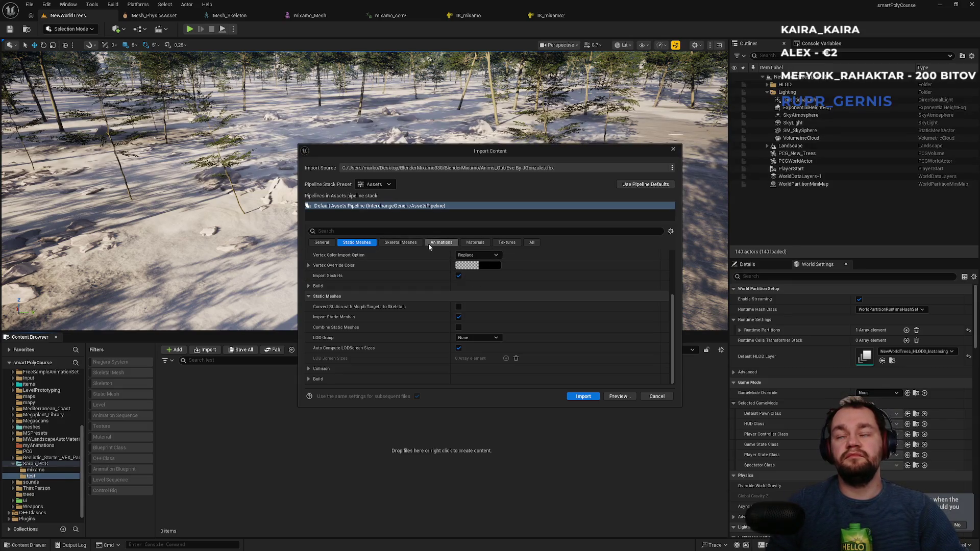
left_click(583, 397)
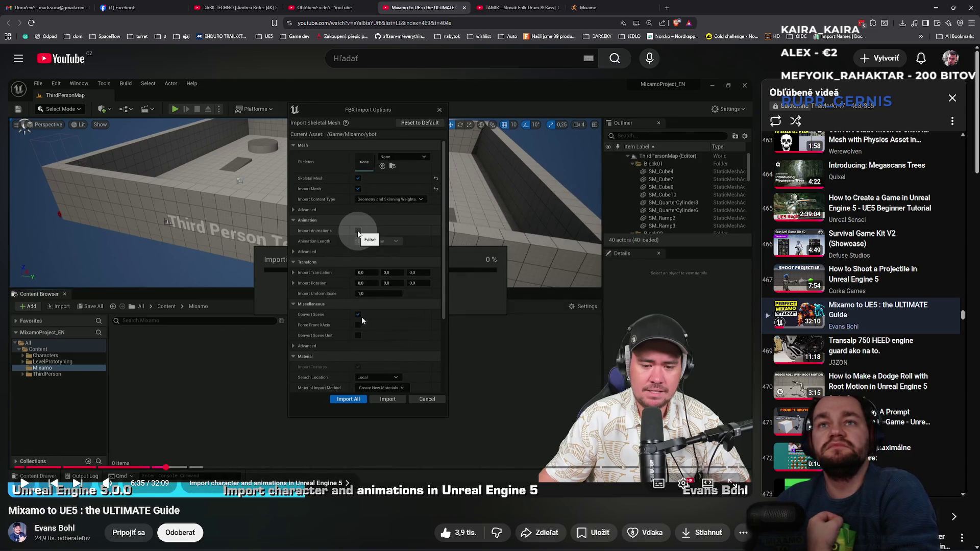
- Play the guide to 6:39 where the ybot FBX import begins, then open the Epic Games Launcher
left_click(335, 317)
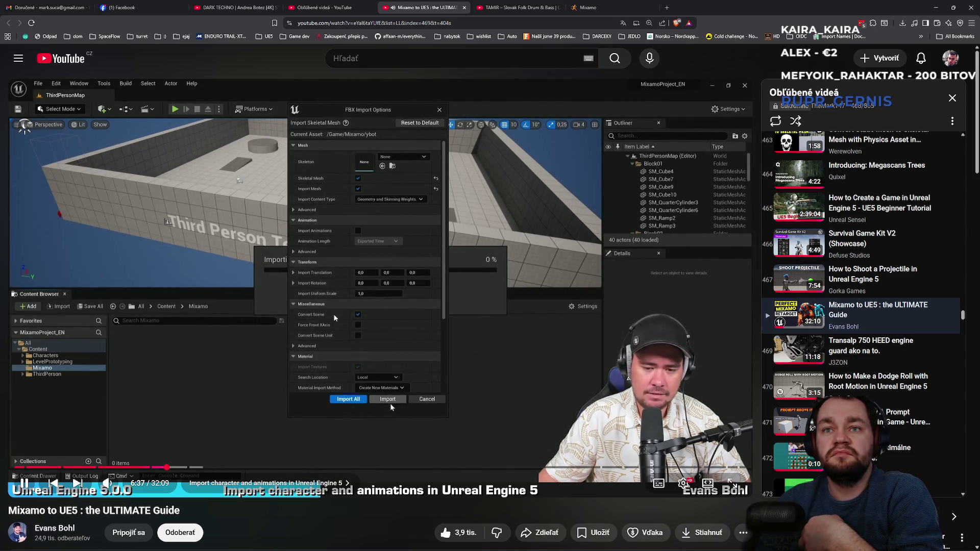
left_click(400, 388)
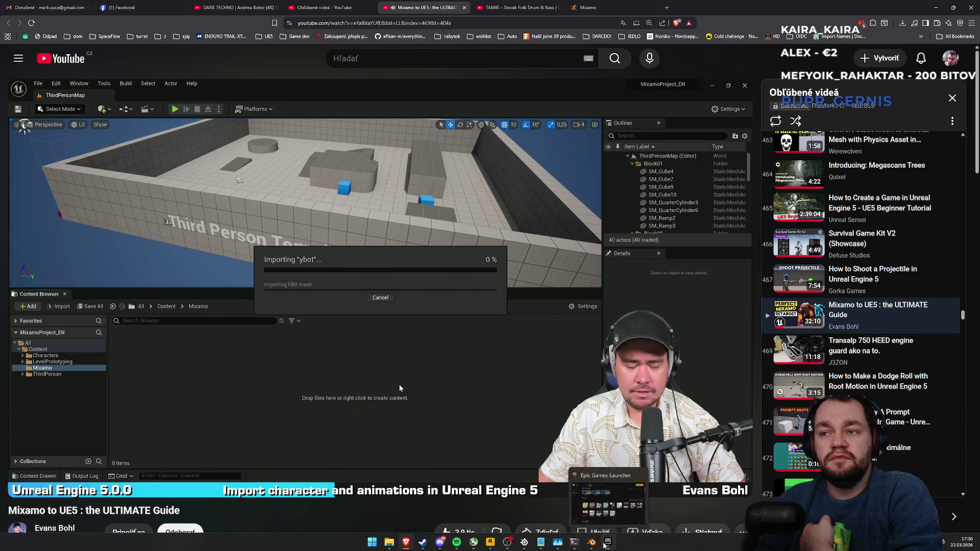
left_click(603, 544)
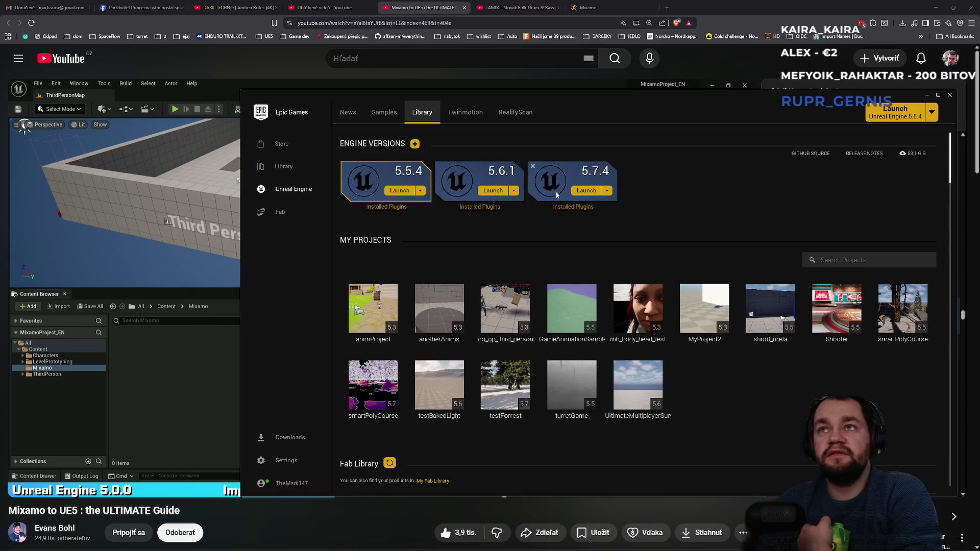
- Launch the smartPolyCourse 5.7 project from the Launcher's My Projects library
double_click(386, 381)
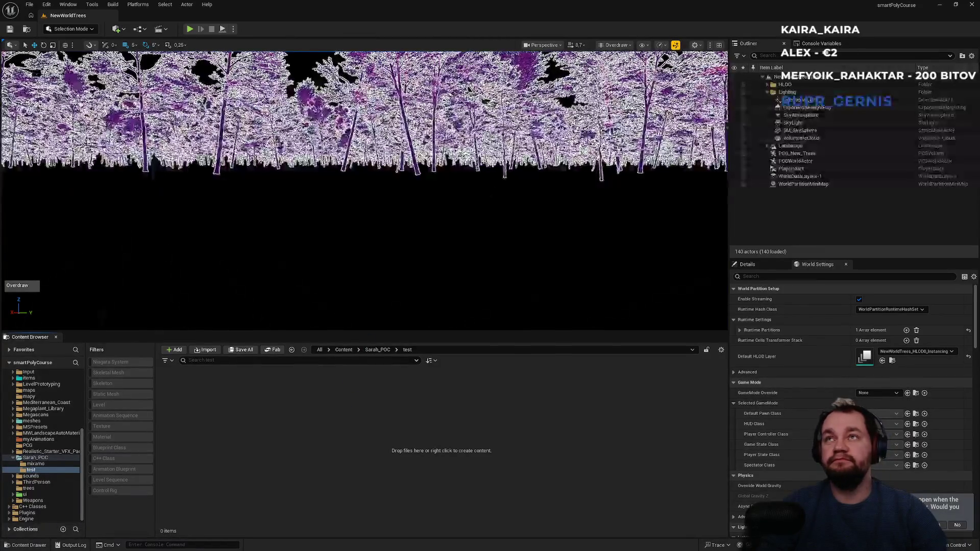
right_click(248, 450)
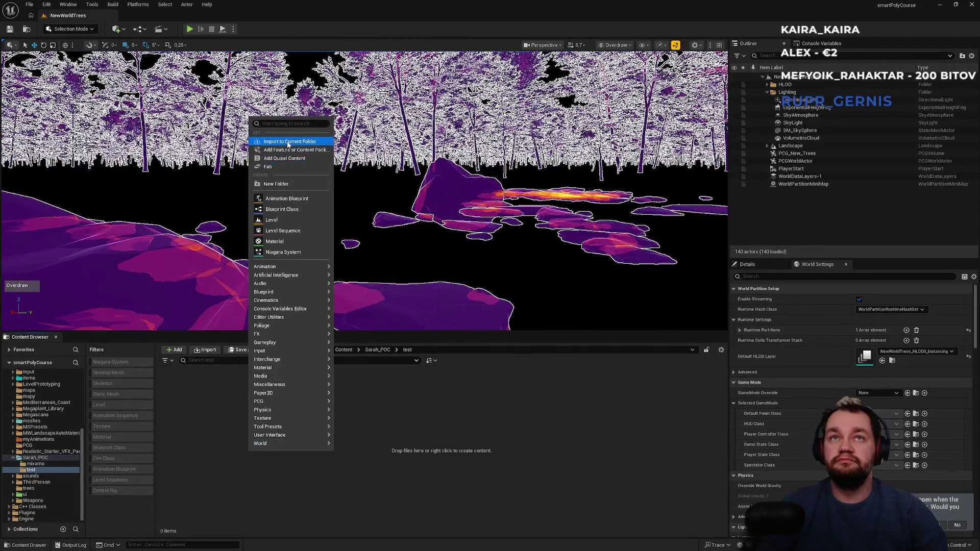
left_click(279, 141)
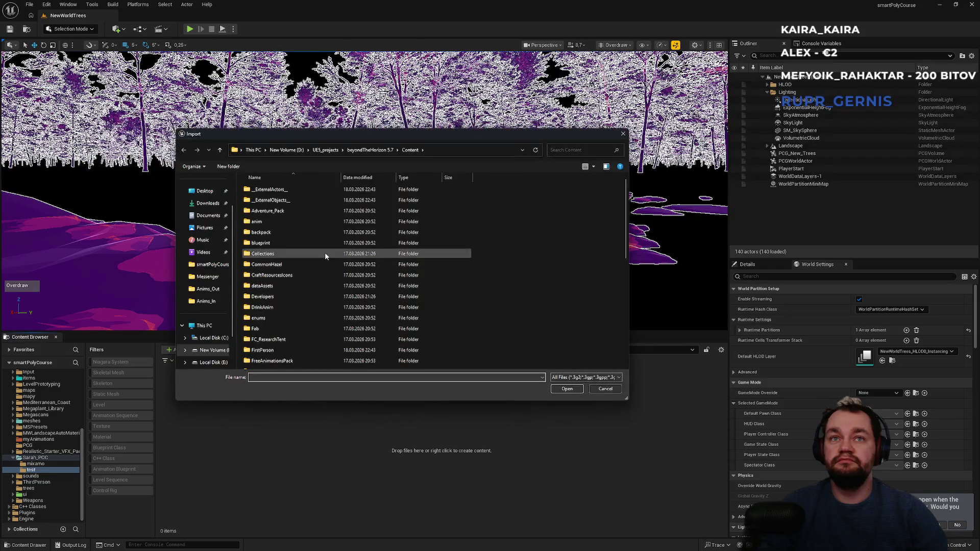
left_click(199, 196)
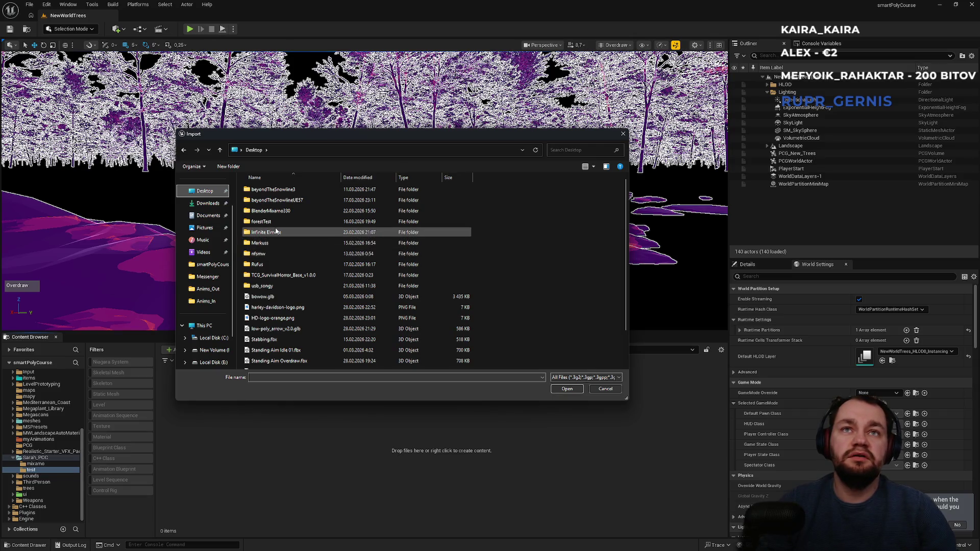
double_click(271, 211)
double_click(268, 189)
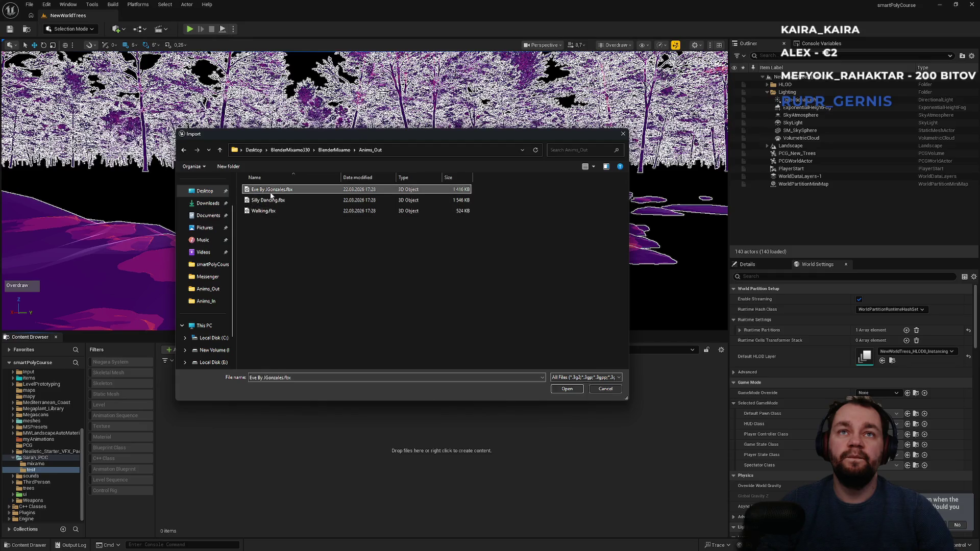
double_click(270, 196)
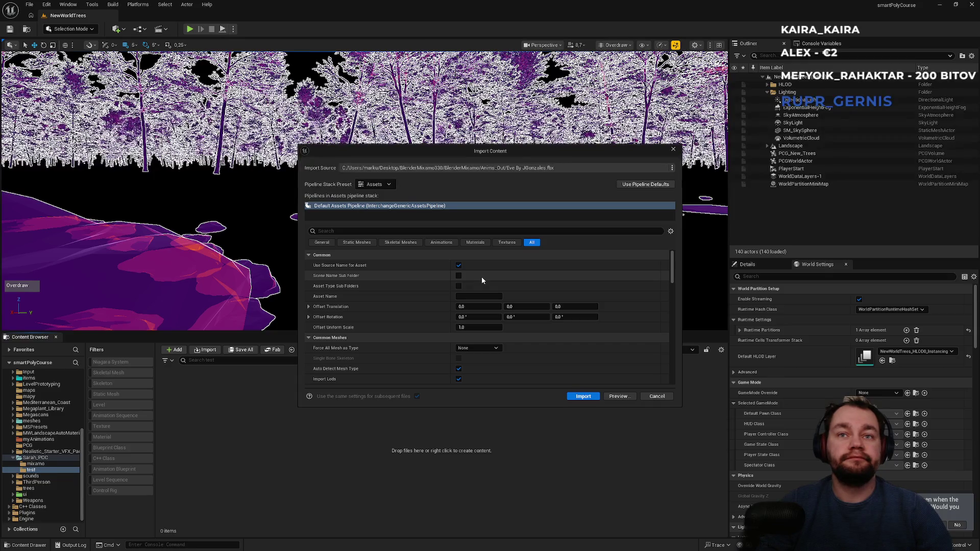
scroll(482, 277, "down", 3)
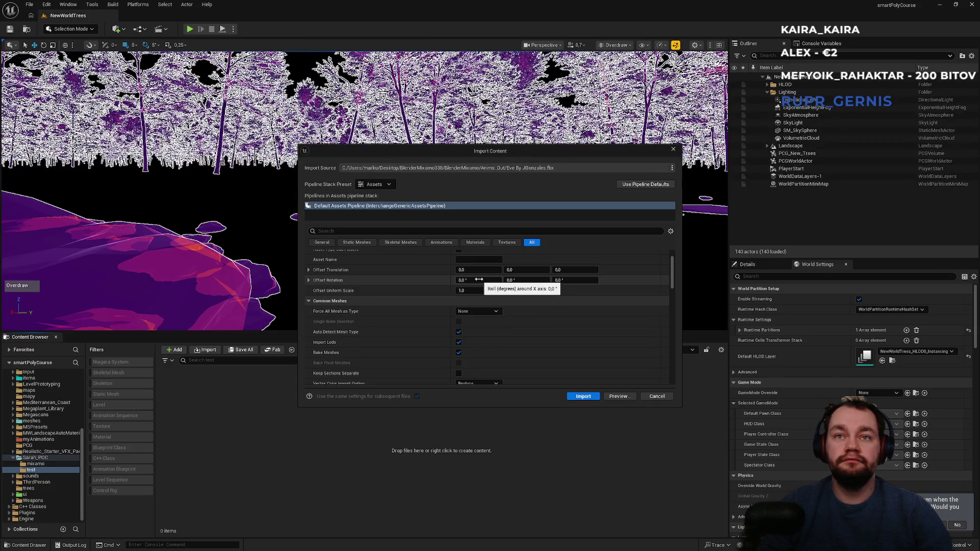
scroll(479, 280, "down", 10)
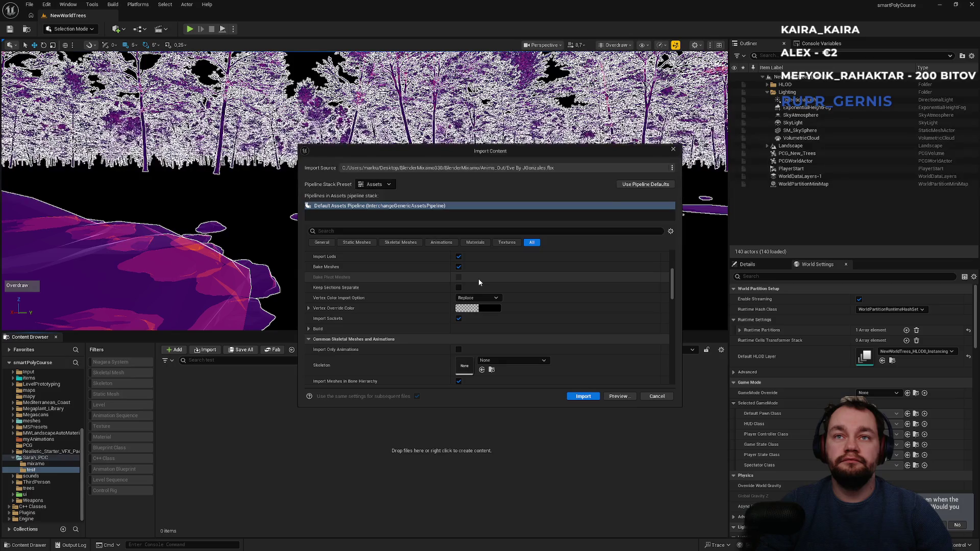
scroll(479, 283, "down", 2)
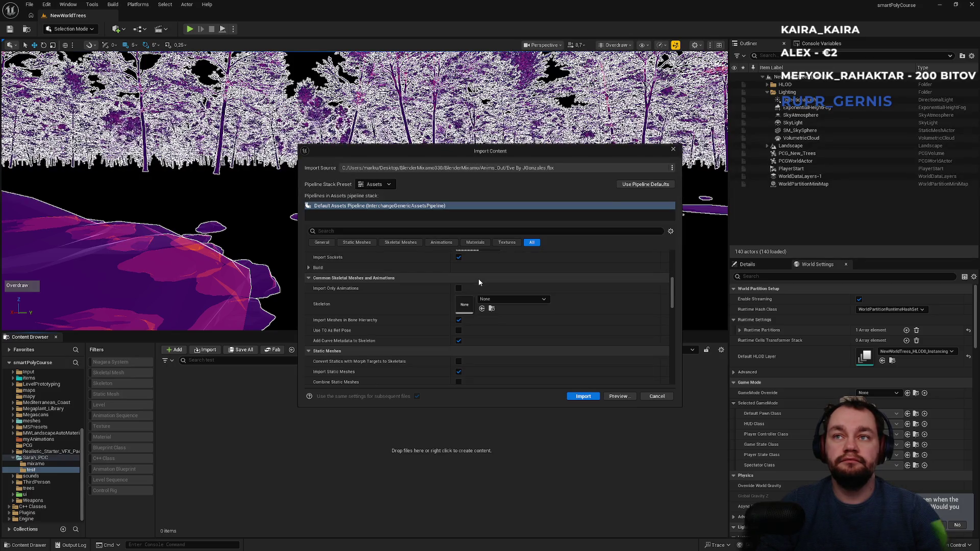
left_click(657, 396)
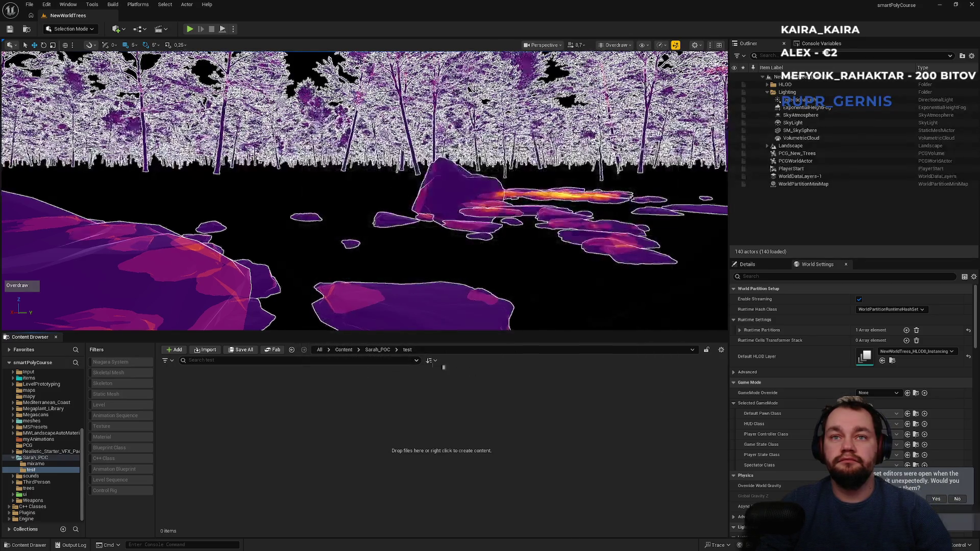
- Open the Mesh_Skeleton asset from the Sarah_POC > mixamo folder
left_click(377, 350)
double_click(179, 391)
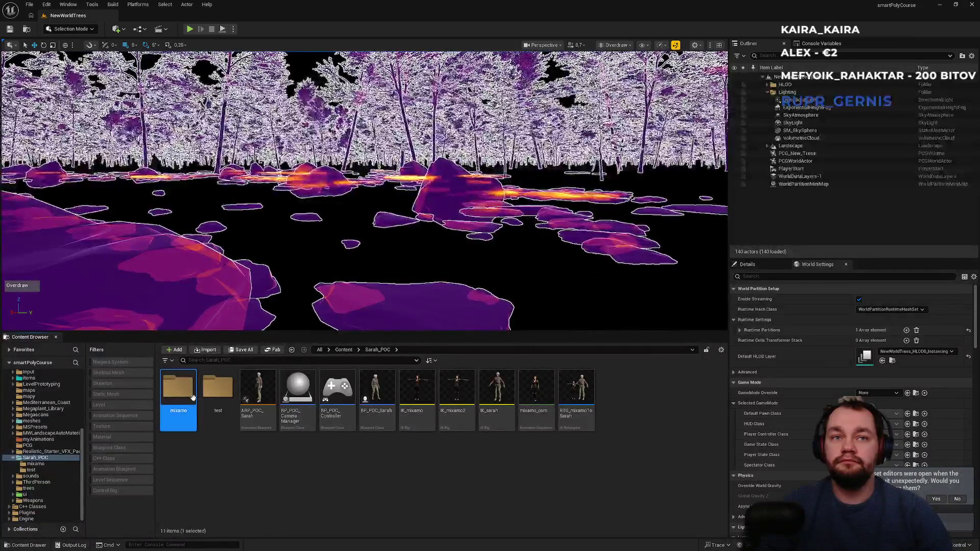
double_click(234, 423)
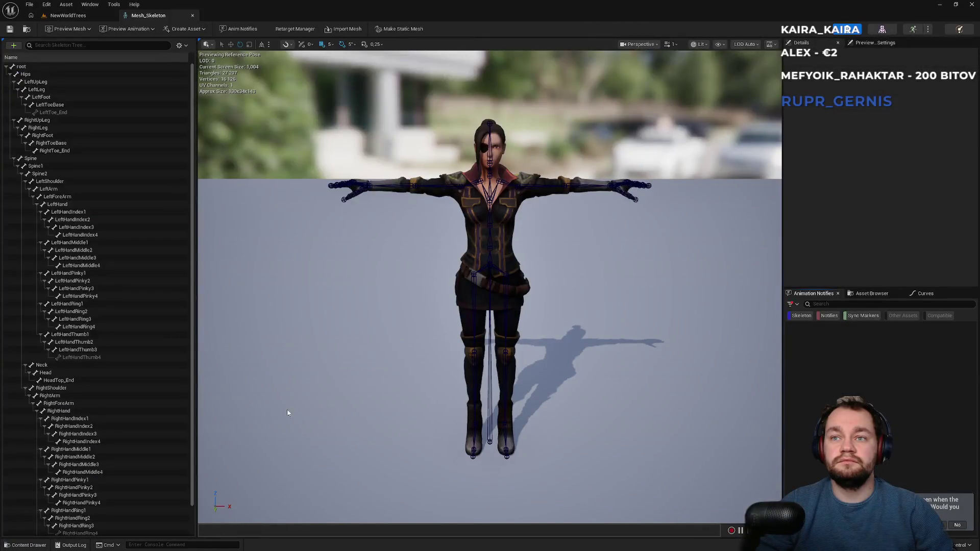
- Back on the NewWorldTrees level, open the mixamo_com animation from Sarah_POC
left_click(68, 15)
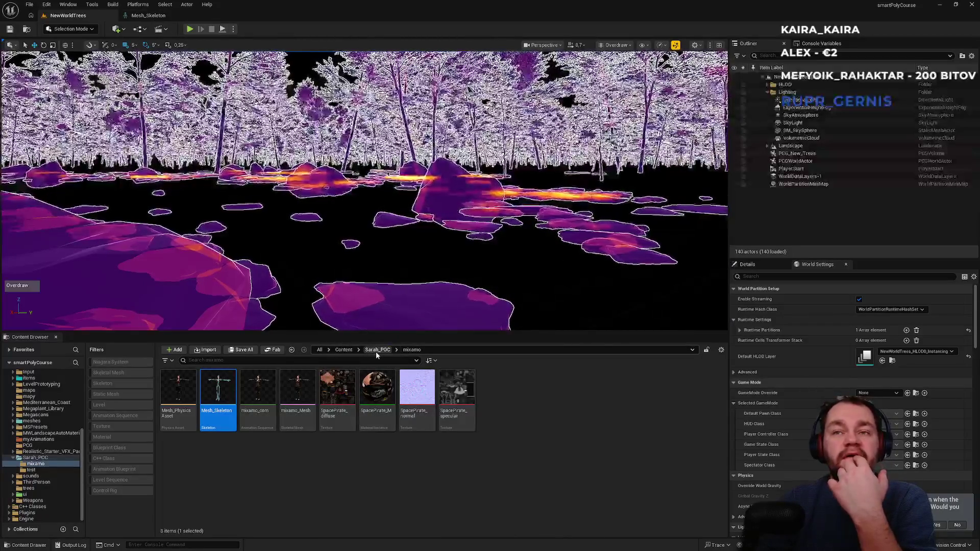
left_click(376, 352)
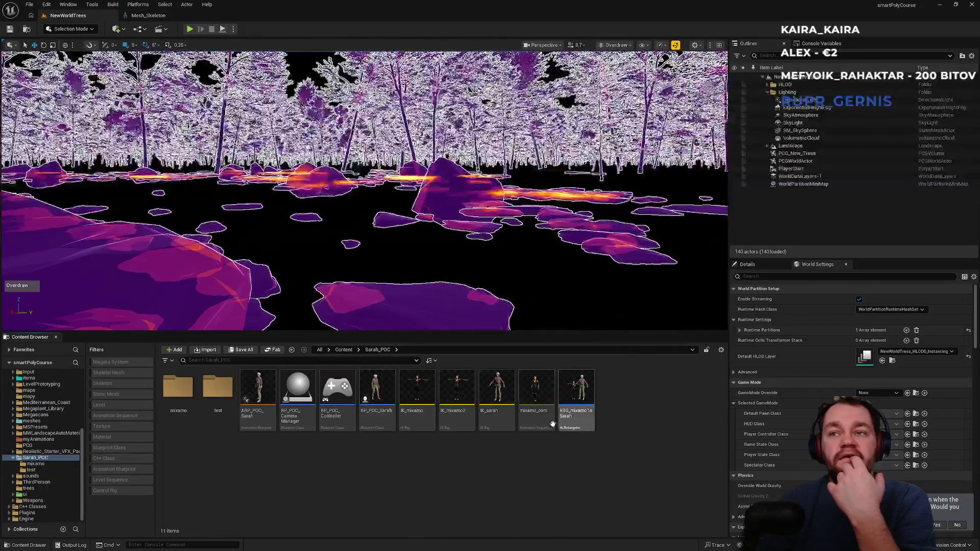
left_click(534, 424)
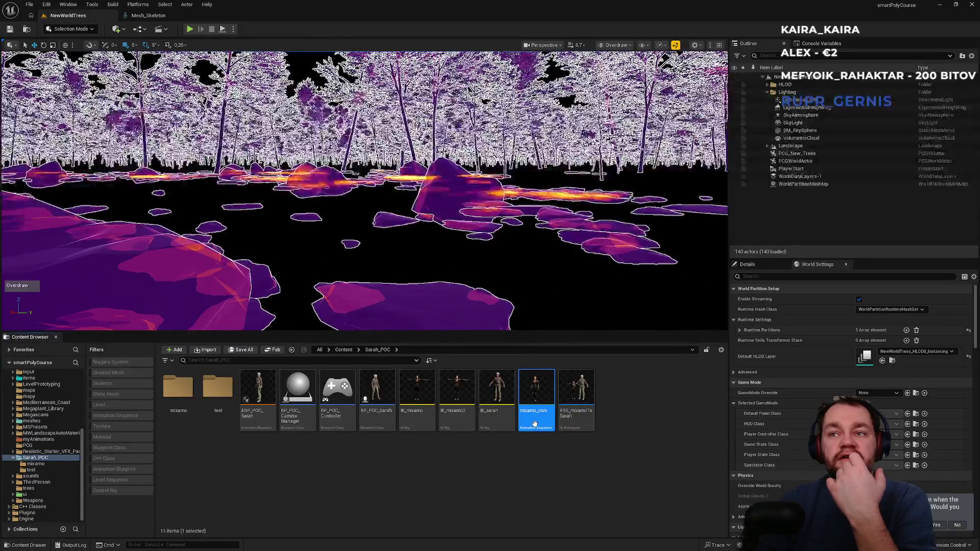
double_click(536, 427)
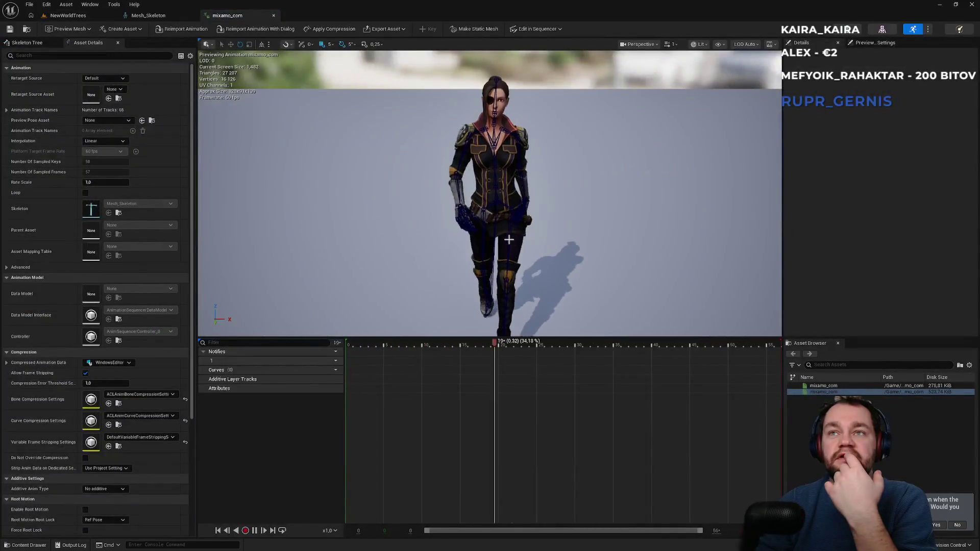
- Tick Enable Root Motion and Force Root Lock on mixamo_com, then return to the browser tutorial
scroll(88, 458, "down", 3)
left_click(85, 437)
left_click(85, 457)
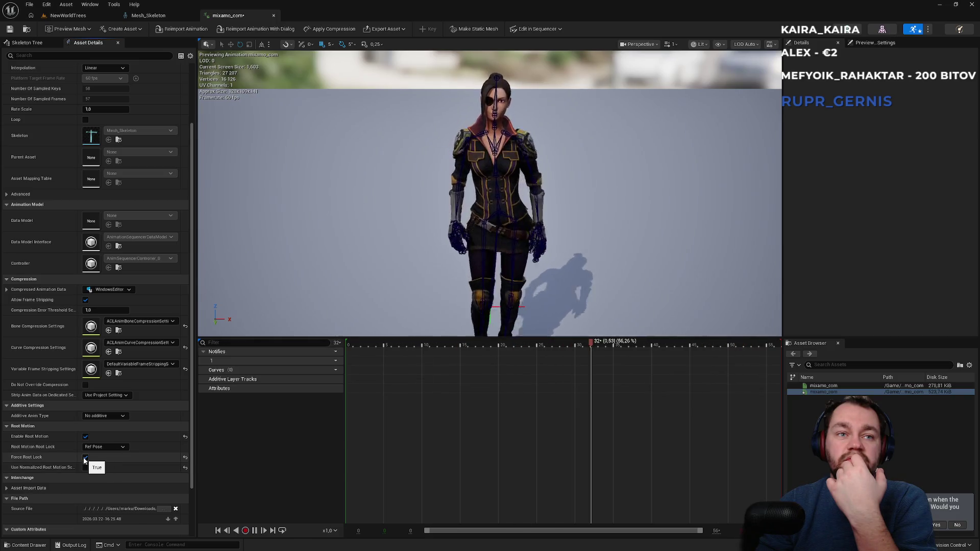
left_click_drag(323, 291, 419, 291)
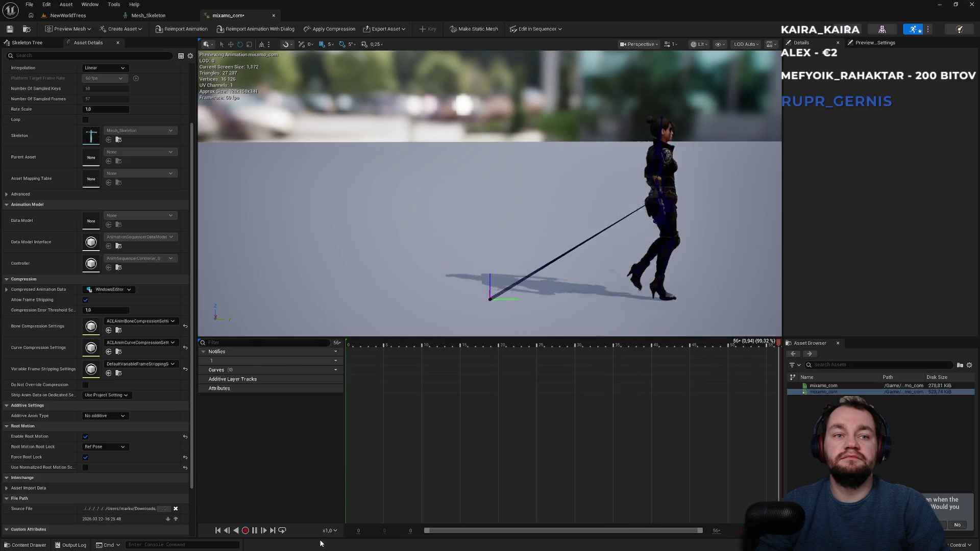
key("super")
left_click(405, 543)
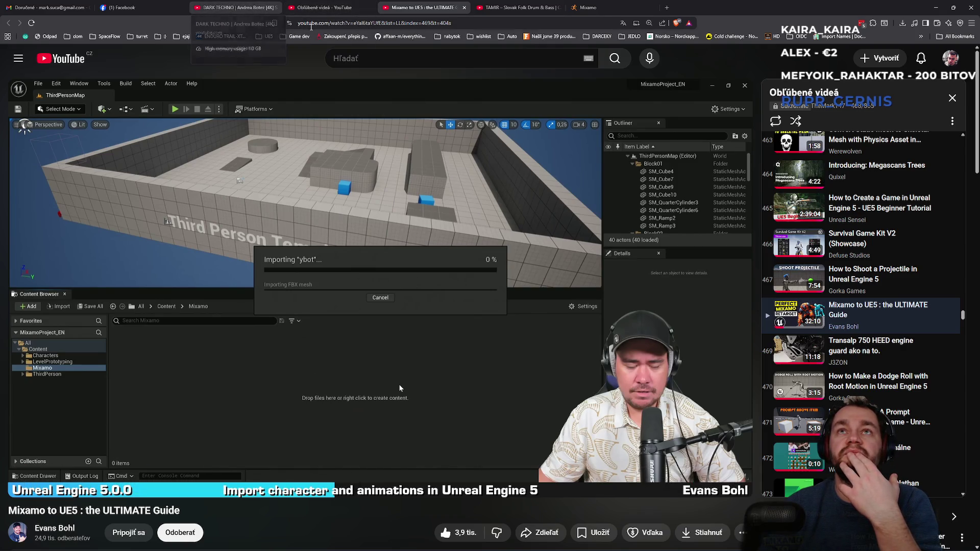
- Search YouTube for 'ue5 mixamo root motion' and open the Mixamo Root Motion In Unreal Engine 5 video
left_click(355, 60)
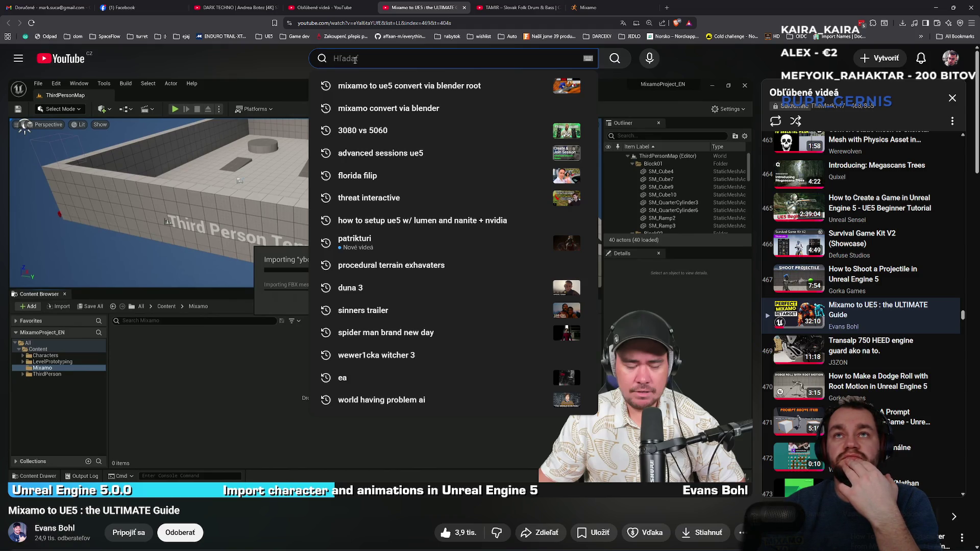
type("ue5 ")
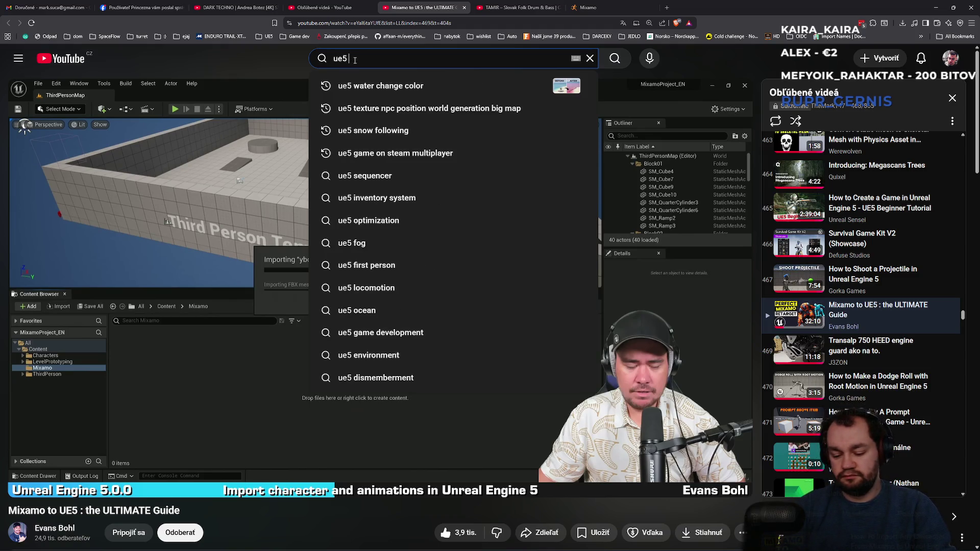
type("mixamo root motion")
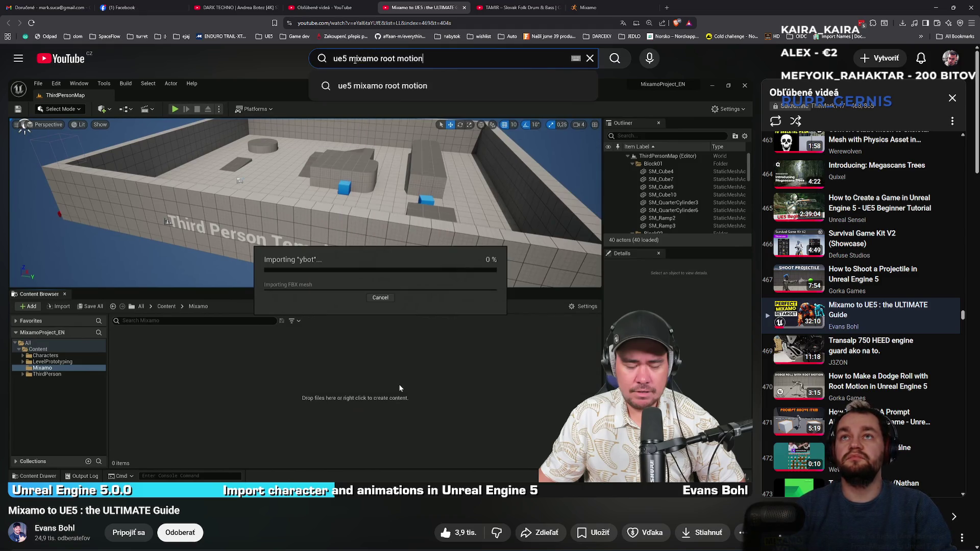
key("Return")
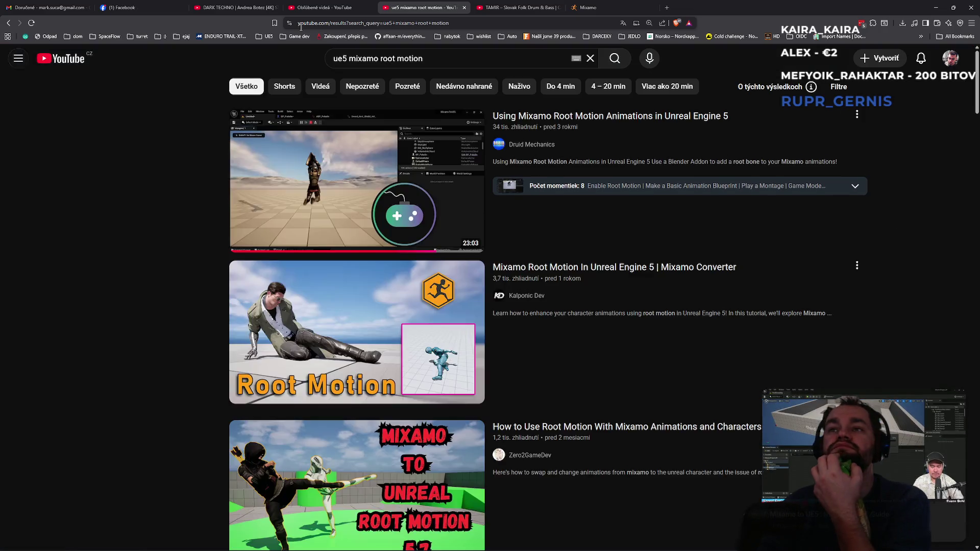
mouse_move(245, 132)
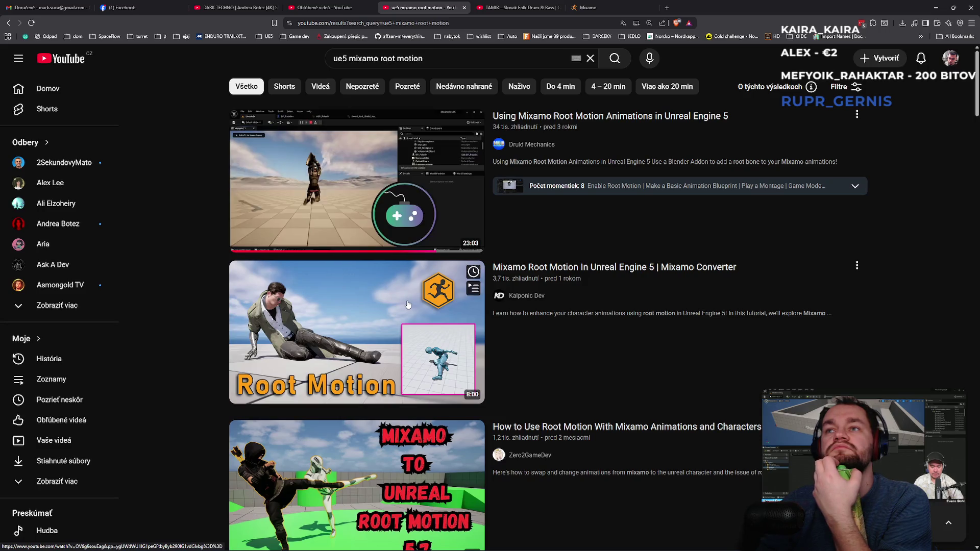
mouse_move(411, 305)
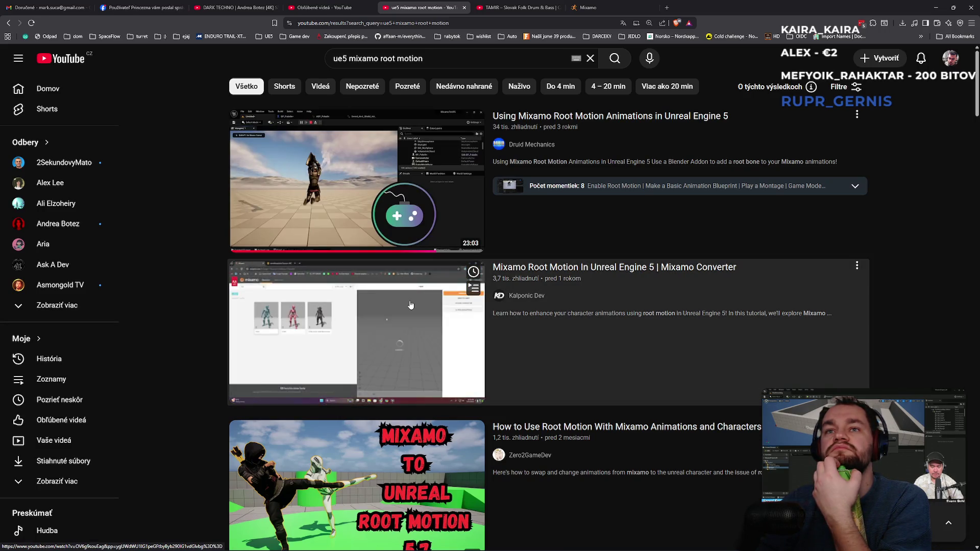
left_click(411, 304)
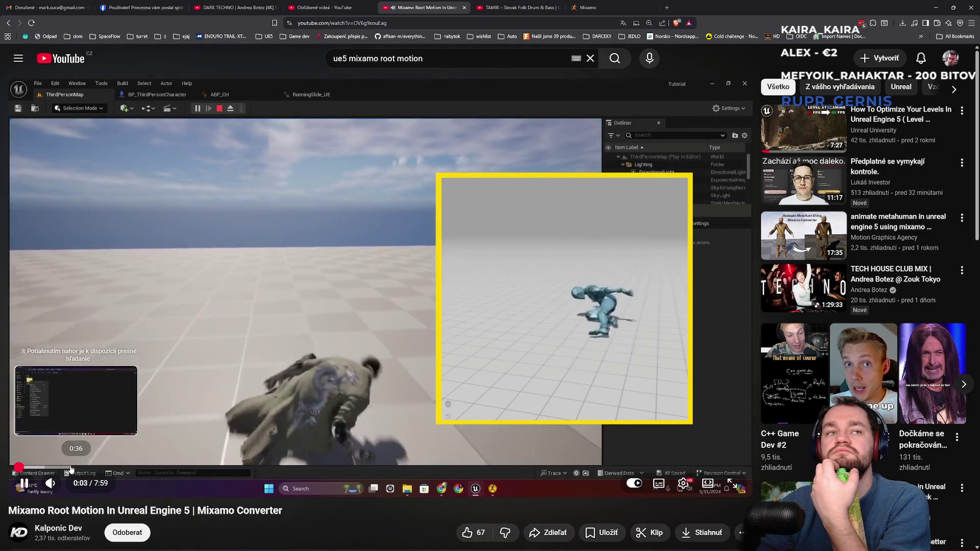
- Skim the tutorial ahead to the Mixamo Converter window section
left_click(71, 468)
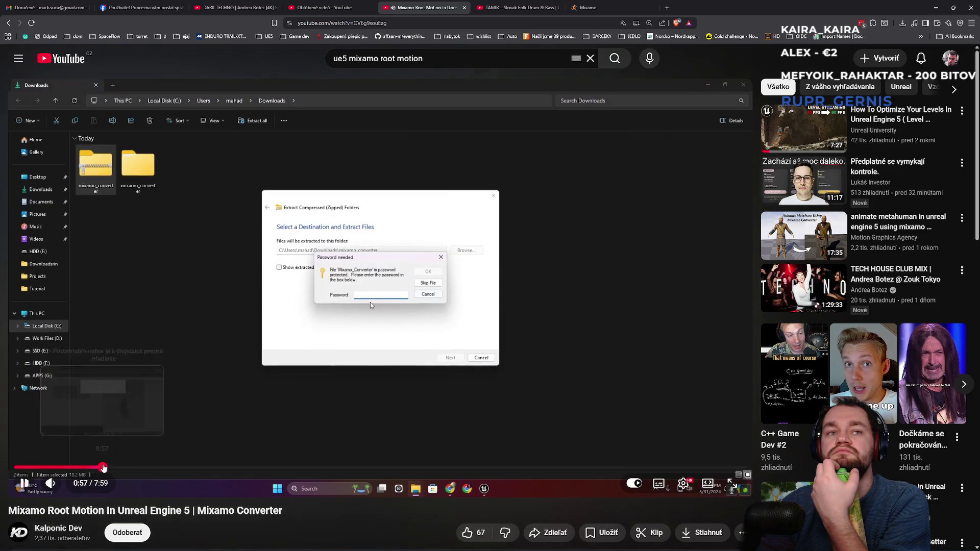
left_click(104, 468)
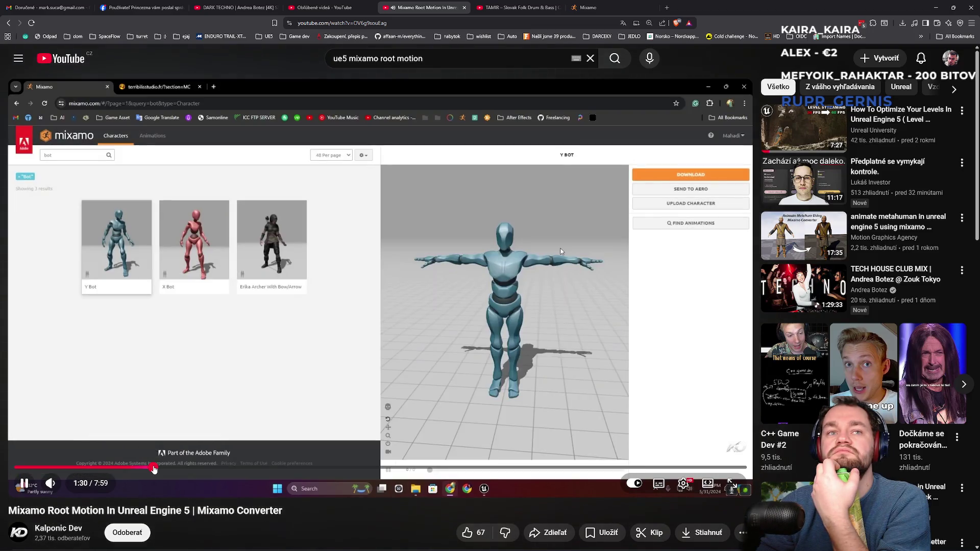
left_click(154, 468)
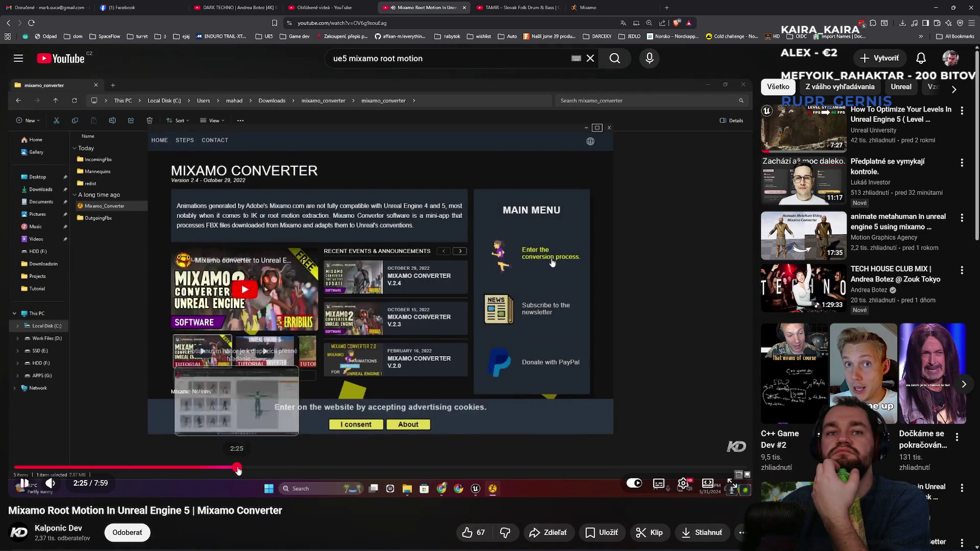
left_click(237, 469)
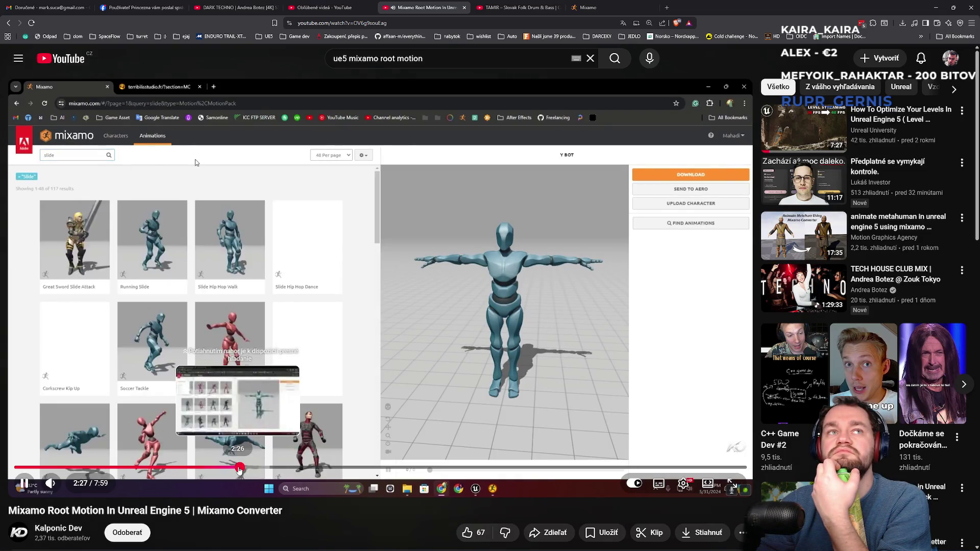
left_click(281, 468)
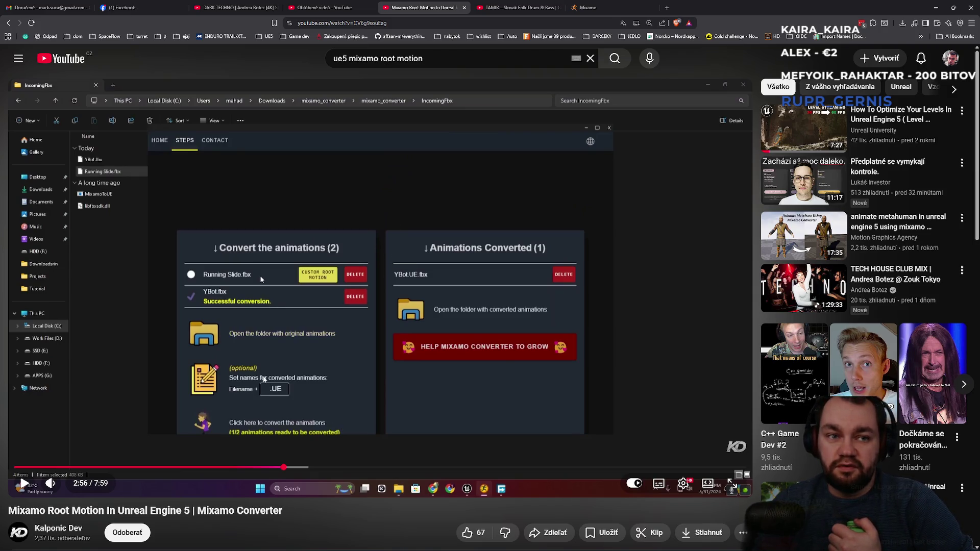
- Read the comment about UE5.6 and expand the full video description
scroll(263, 379, "down", 2)
scroll(261, 377, "down", 3)
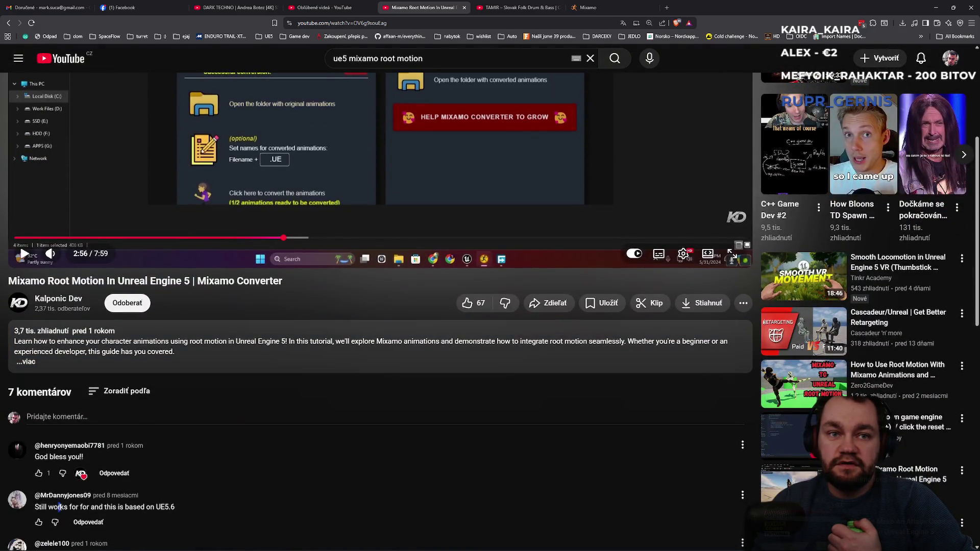
left_click_drag(141, 510, 176, 508)
scroll(177, 508, "up", 2)
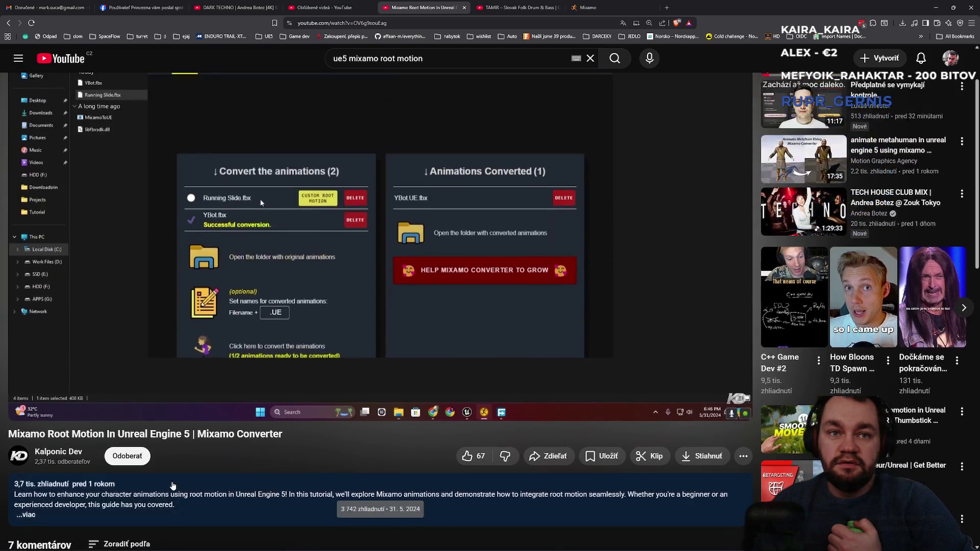
left_click(33, 437)
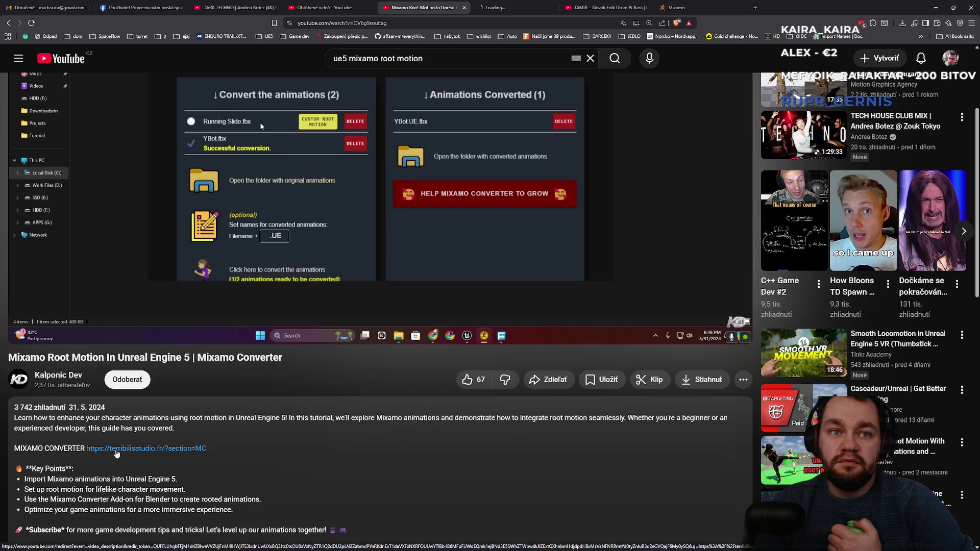
- Check the Mixamo Converter website, then jump the tutorial ahead to the retargeting step
left_click(342, 228)
scroll(342, 228, "up", 1)
scroll(337, 229, "up", 2)
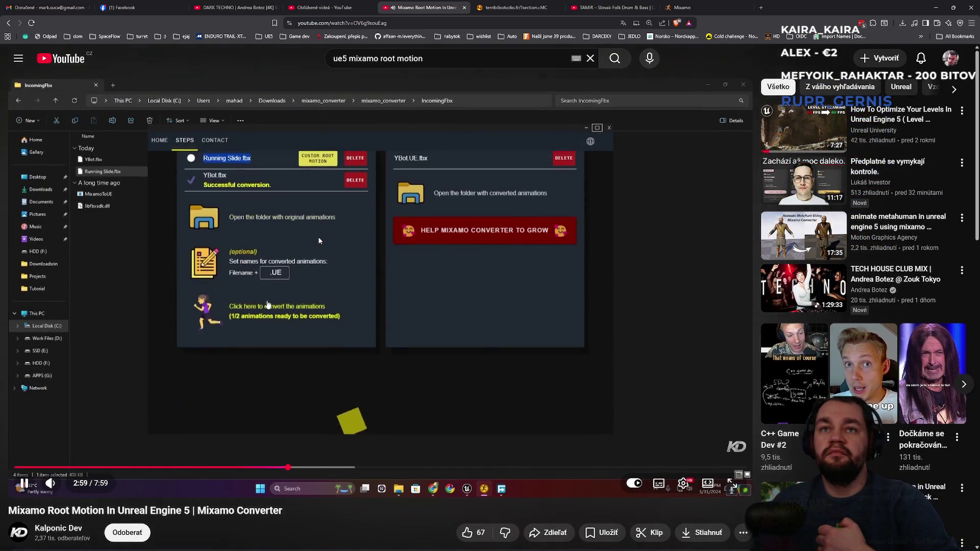
left_click(310, 209)
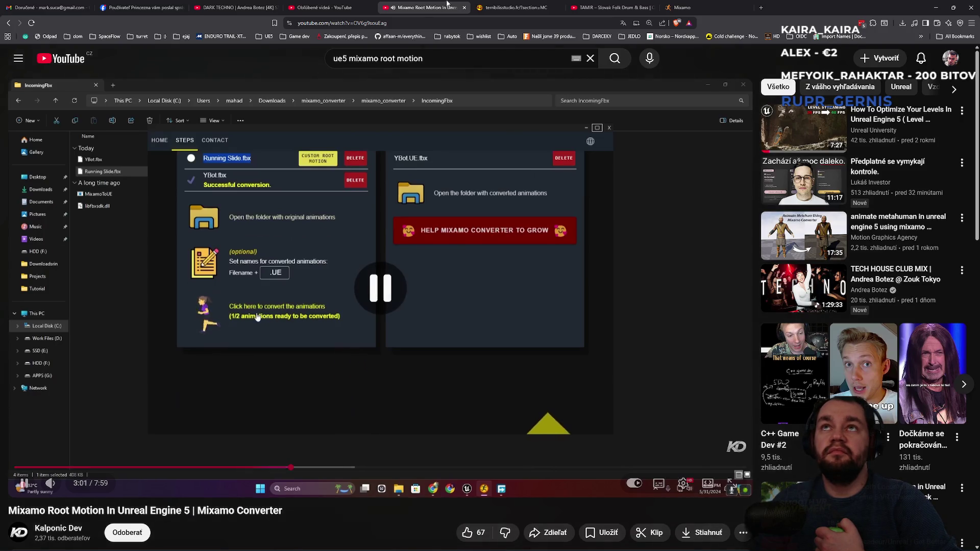
left_click(497, 7)
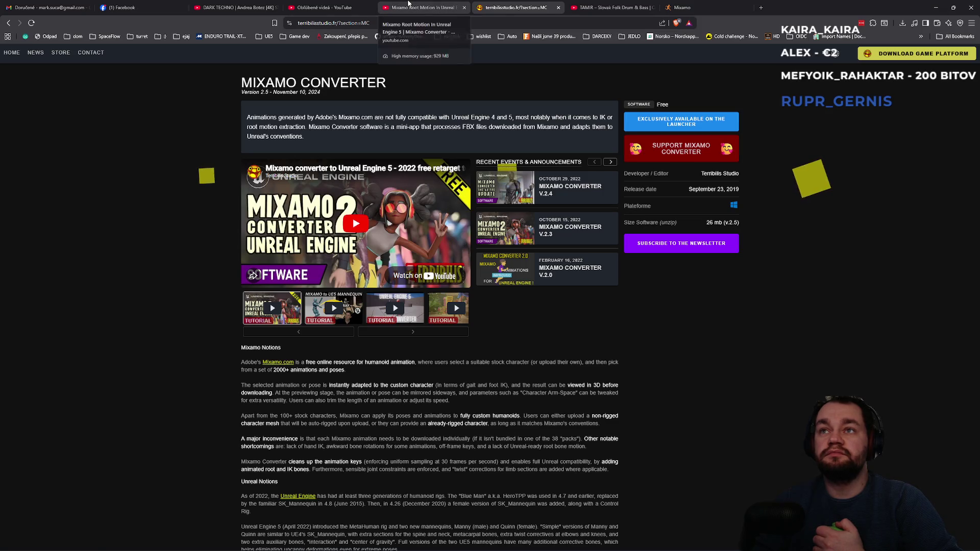
left_click(408, 7)
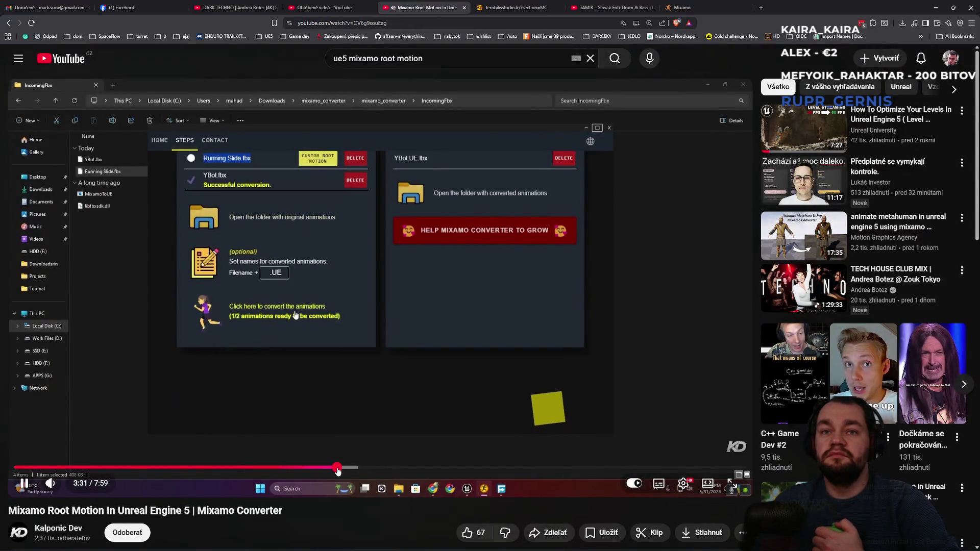
left_click(338, 468)
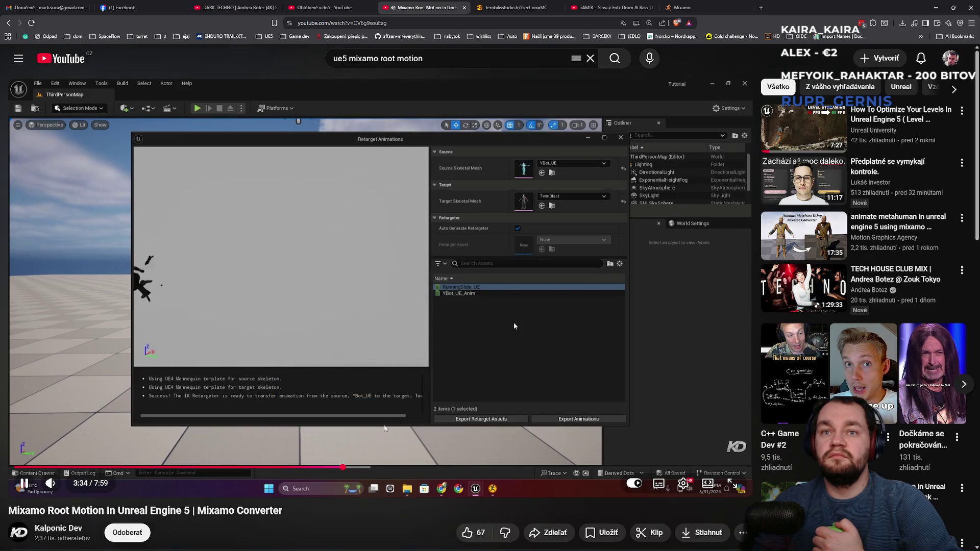
- Jump to the tutorial's animation editor part and rewind to the root motion settings
left_click(372, 468)
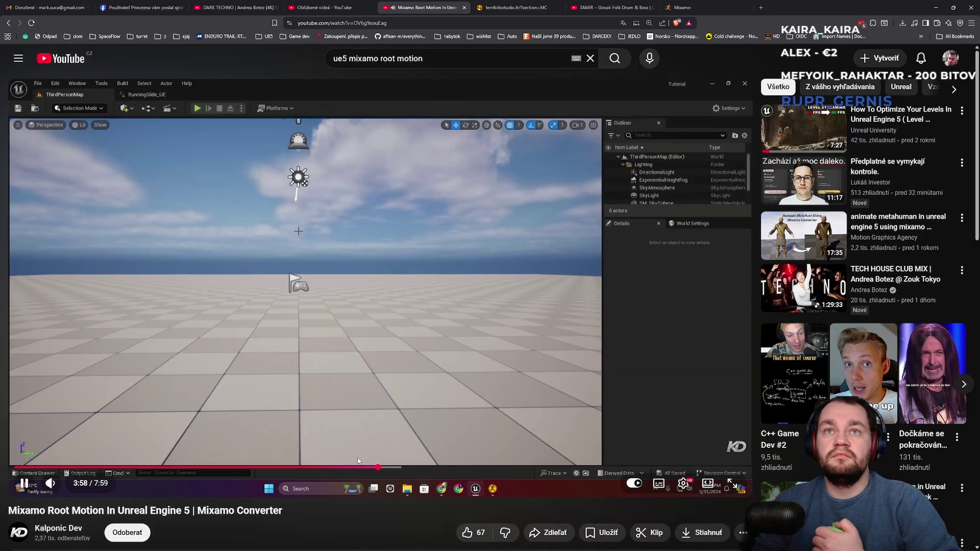
left_click(489, 369)
left_click(435, 366)
key("Left")
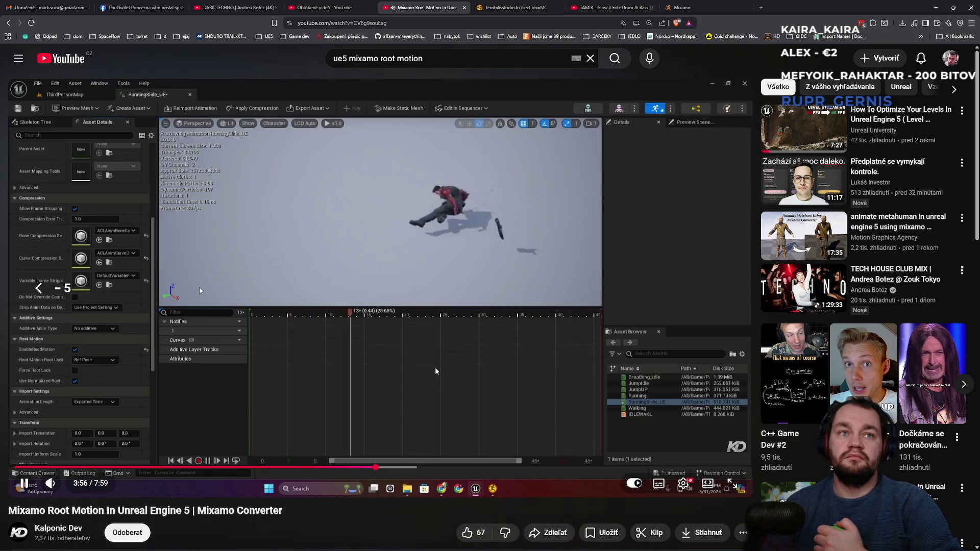
key("Left")
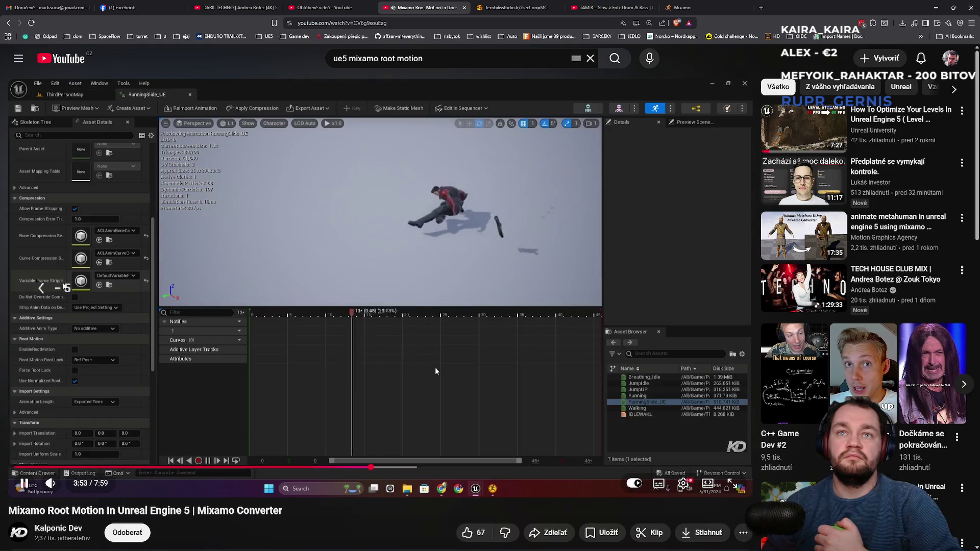
key("Right")
key("Right")
key("Right")
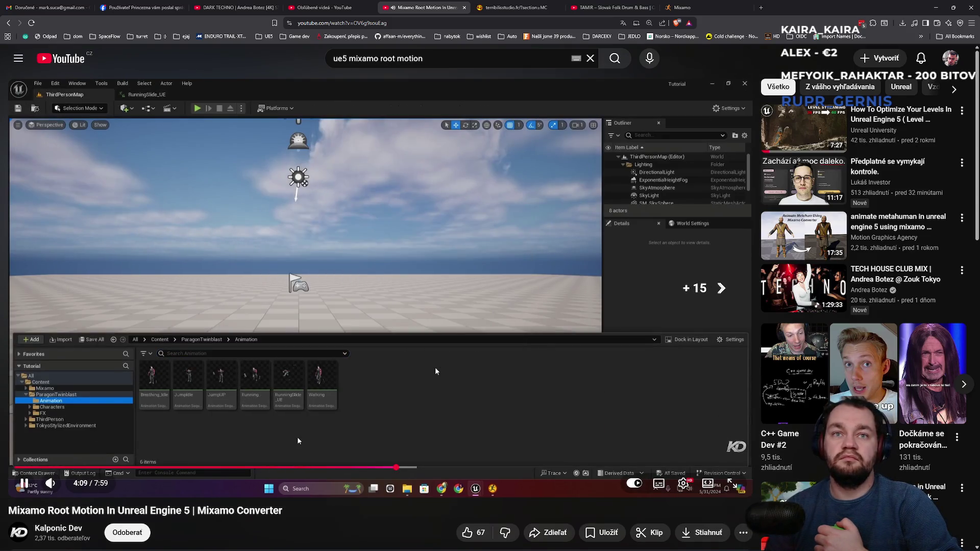
key("Right")
key("Right")
key("Right")
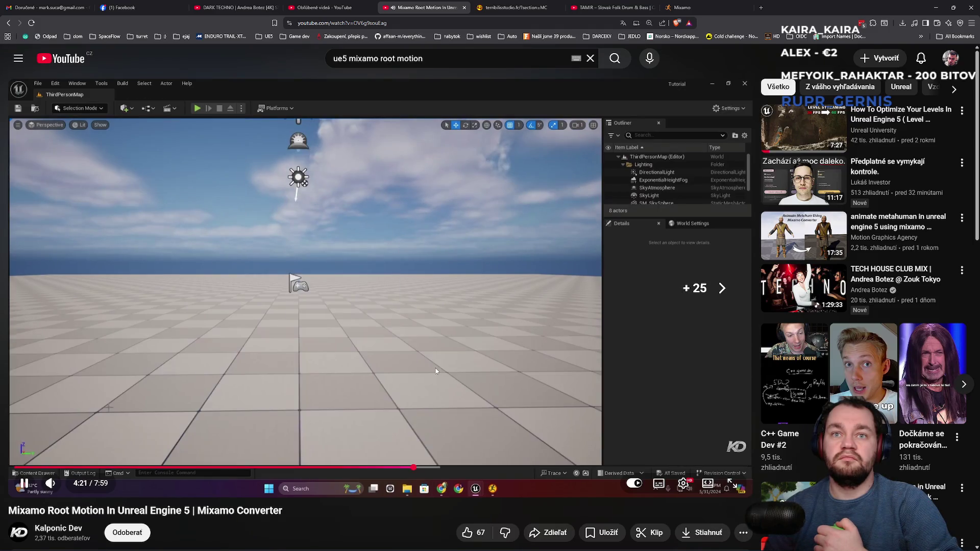
- Skip through the Blueprint section to the RunningSlide_UE state, pause, and go to the converter page
key("Right")
key("Right")
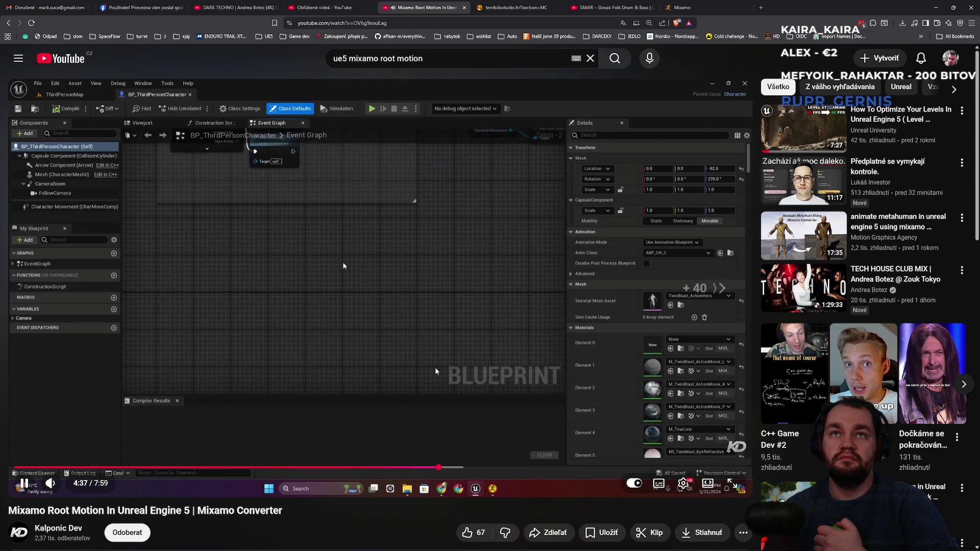
key("Right")
key("Right")
key("Right")
key("Right")
key("Right")
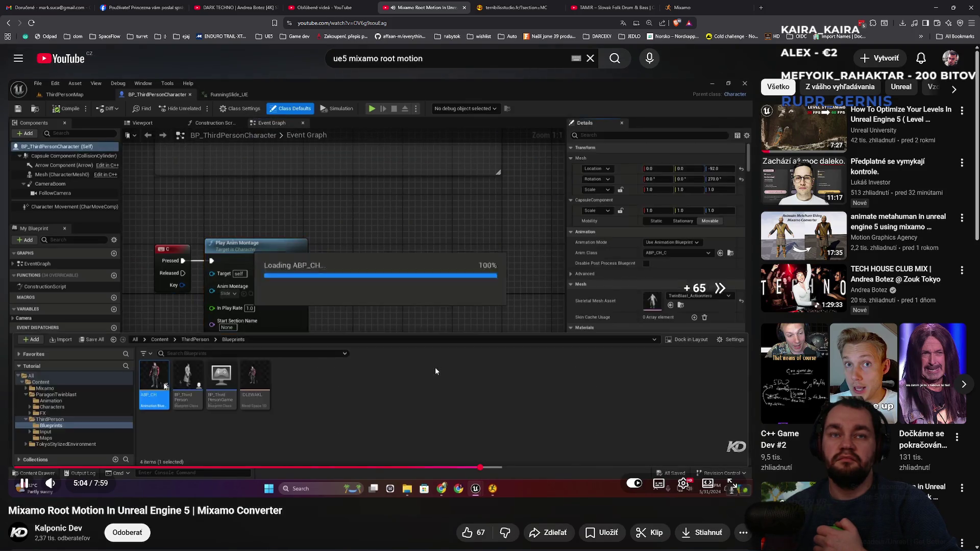
key("Right")
key("Right")
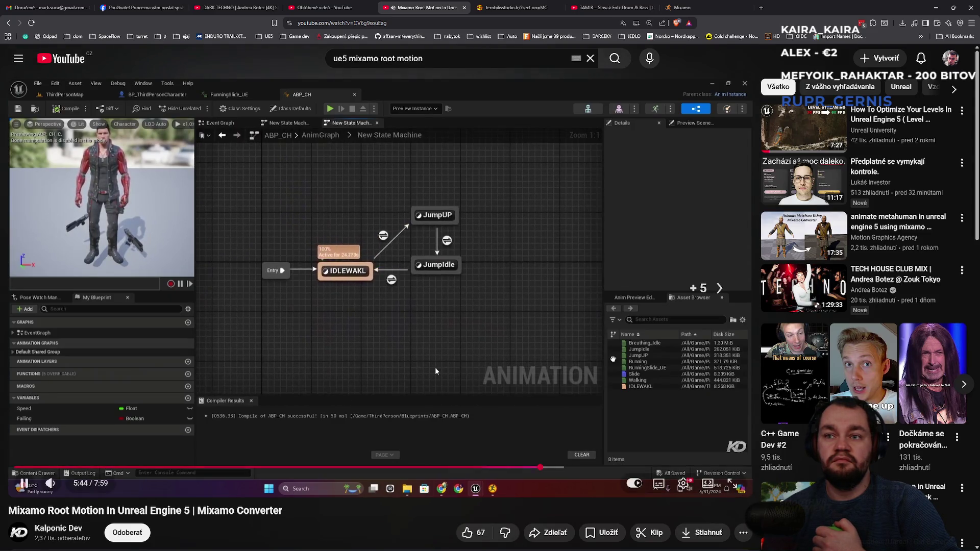
key("l")
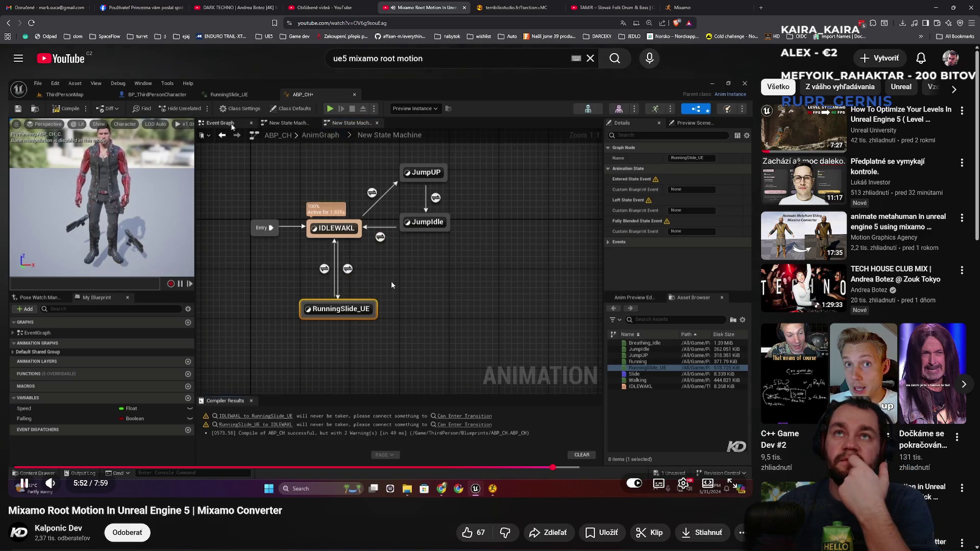
left_click(391, 282)
left_click(493, 4)
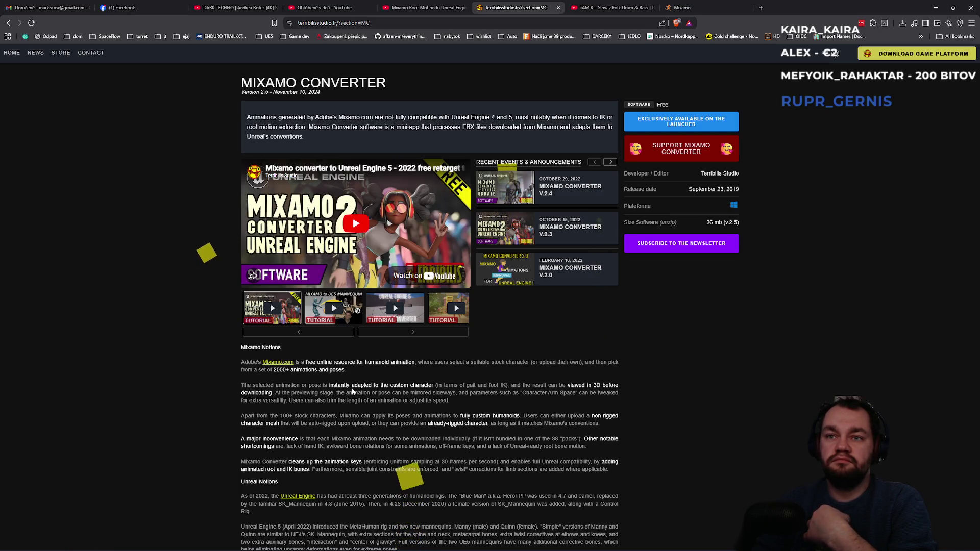
- Scroll through the Mixamo Converter notes, then move to the Mixamo walk results tab
scroll(388, 408, "down", 5)
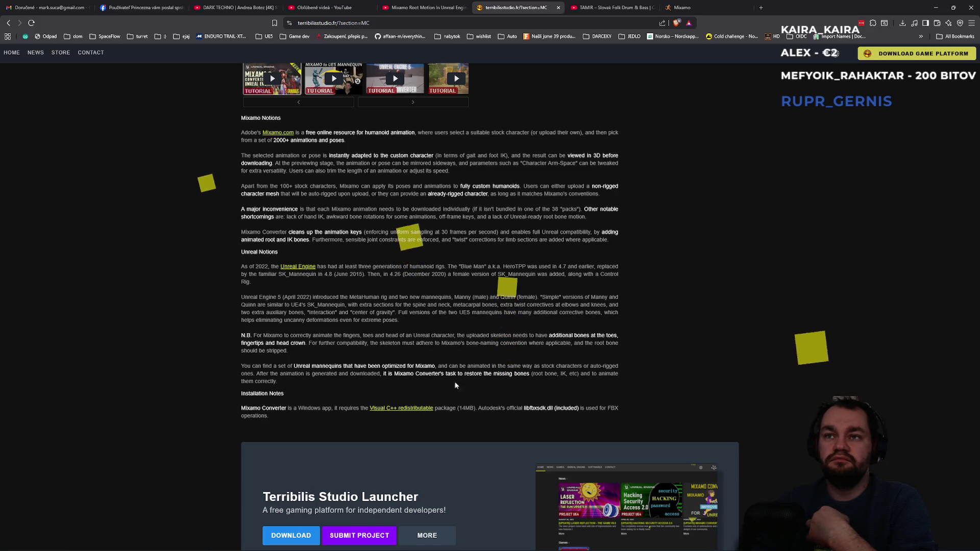
left_click(724, 11)
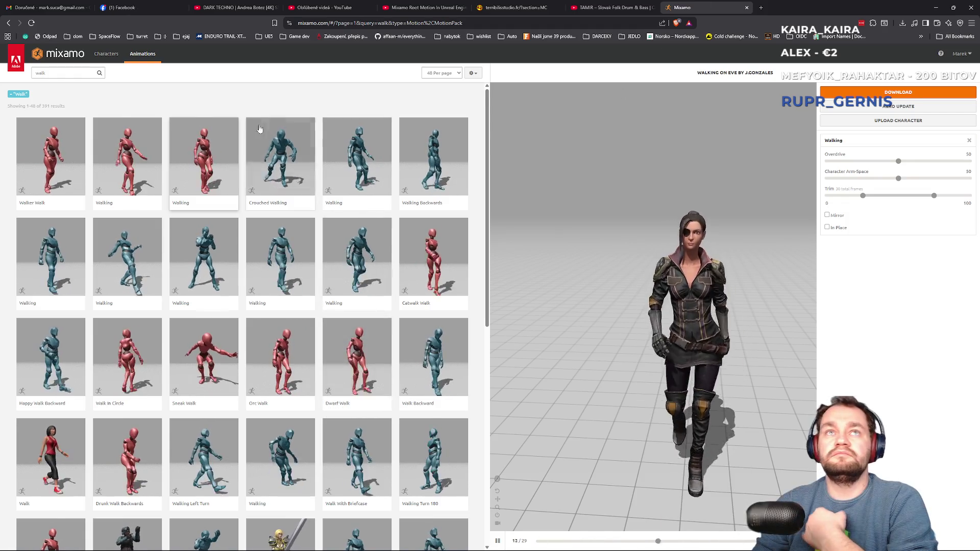
- Search Mixamo for 'slide' and save Great Sword Slide Attack as an FBX in Downloads
double_click(51, 73)
type("stide")
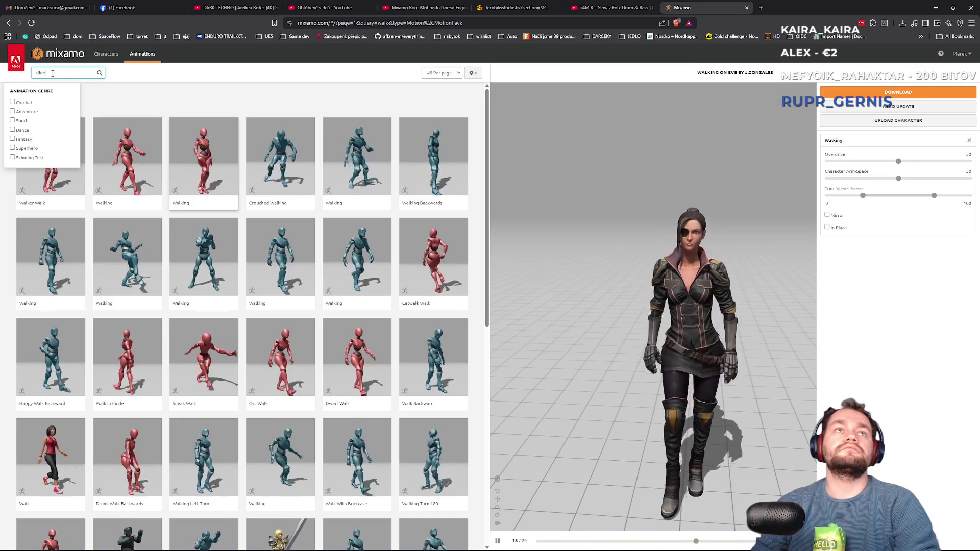
key("Return")
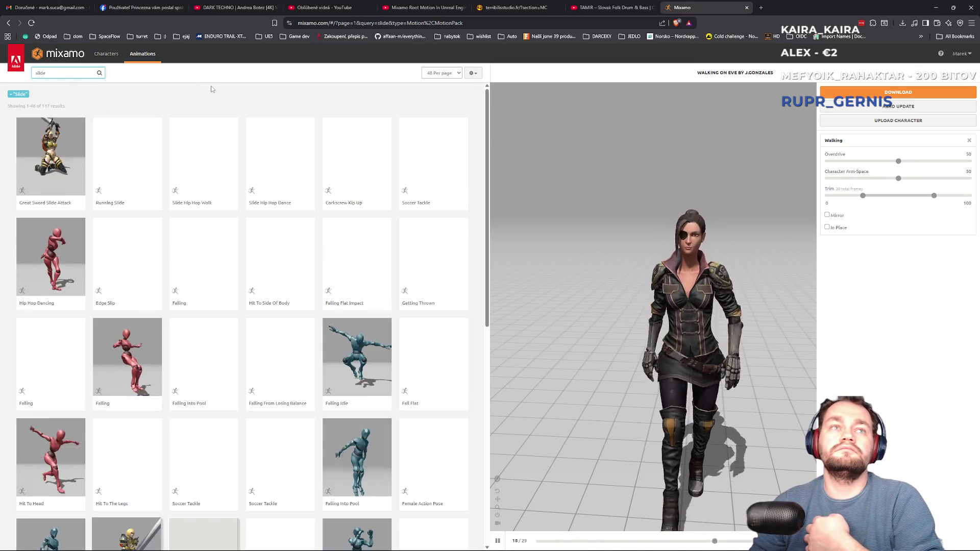
left_click(49, 161)
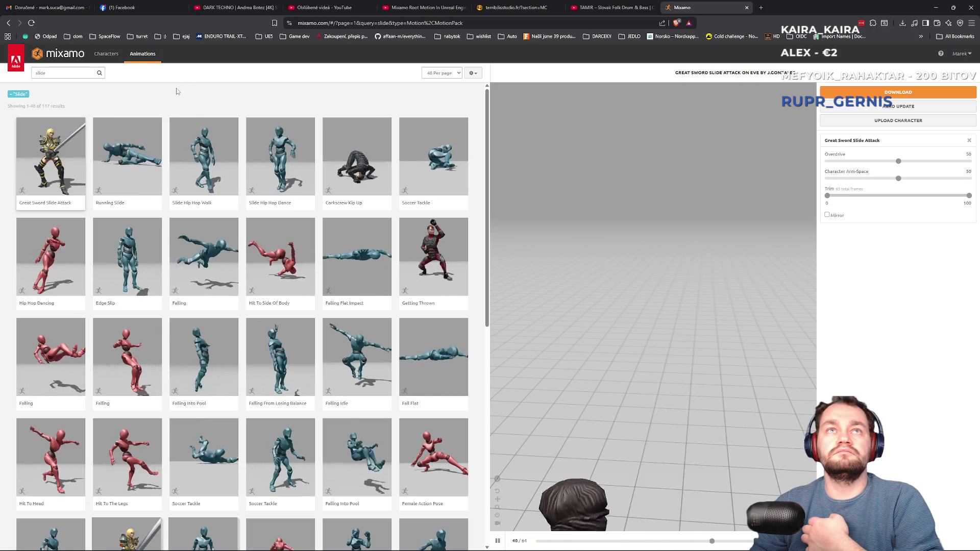
left_click(898, 93)
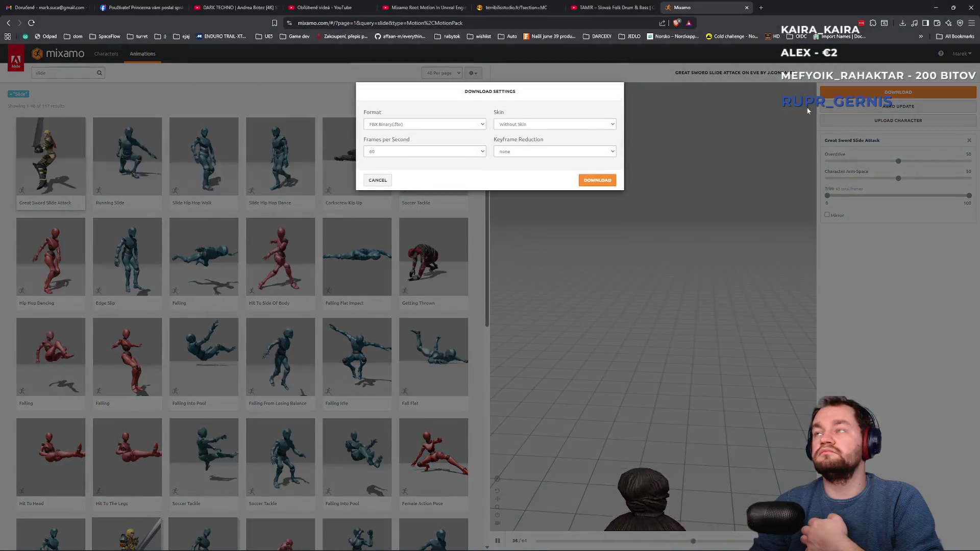
left_click(587, 180)
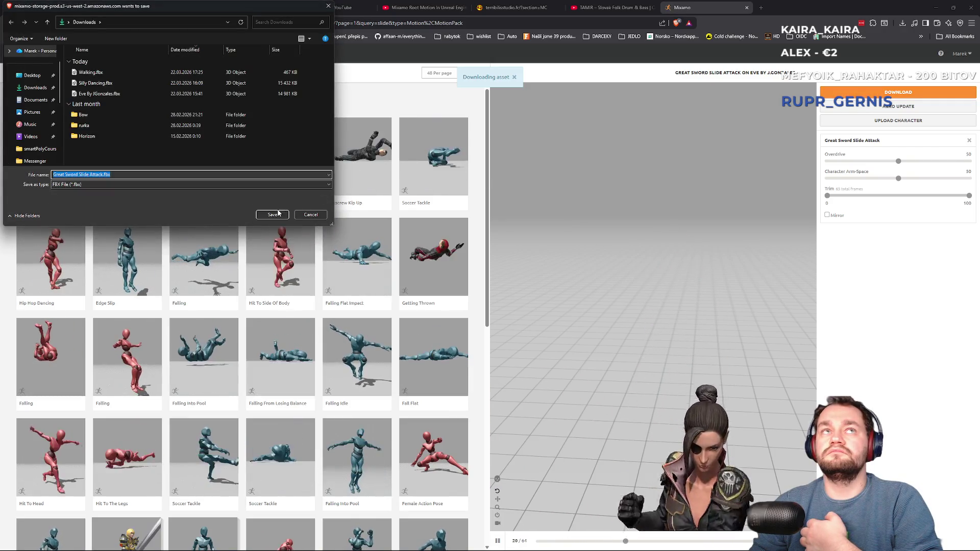
left_click(270, 213)
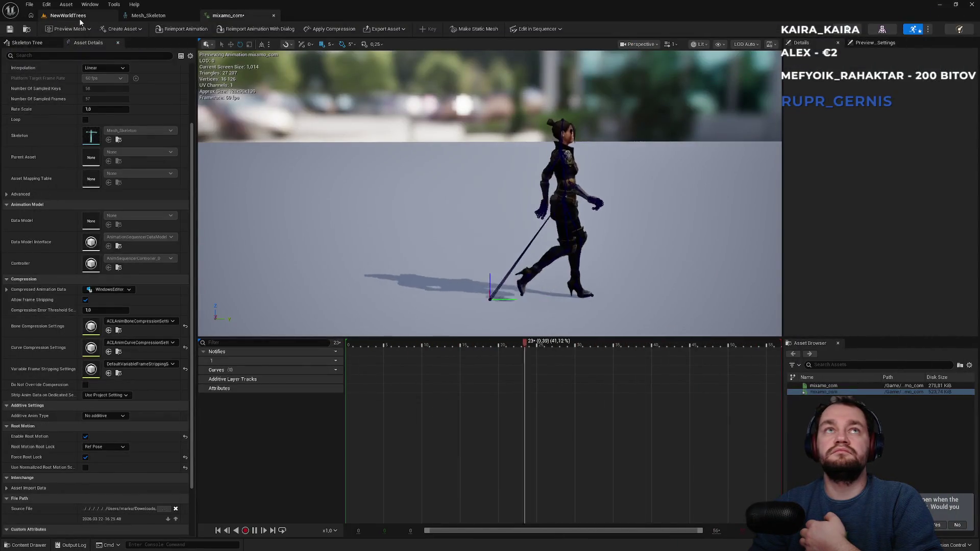
- Import Great Sword Slide Attack.fbx from Downloads into Sarah_POC using Mesh_Skeleton
left_click(68, 15)
right_click(463, 489)
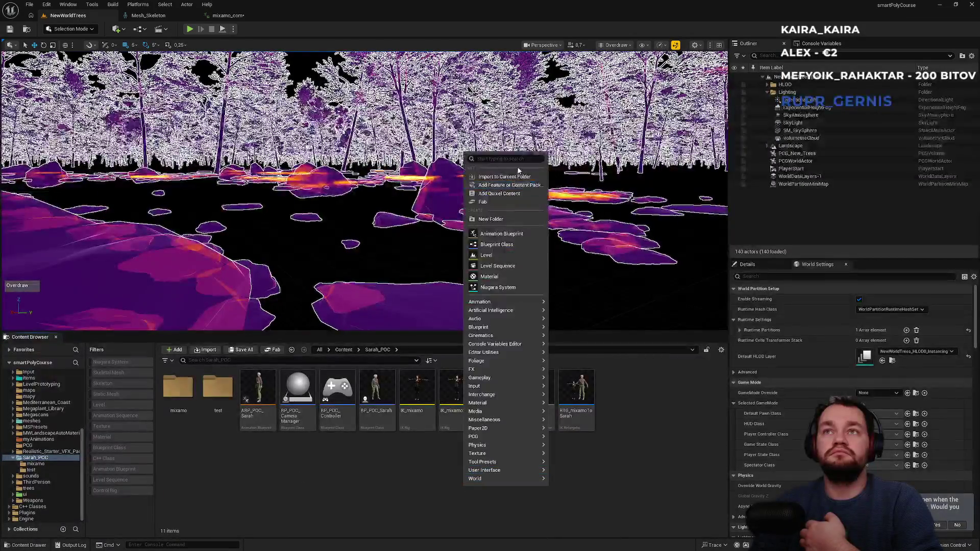
left_click(516, 176)
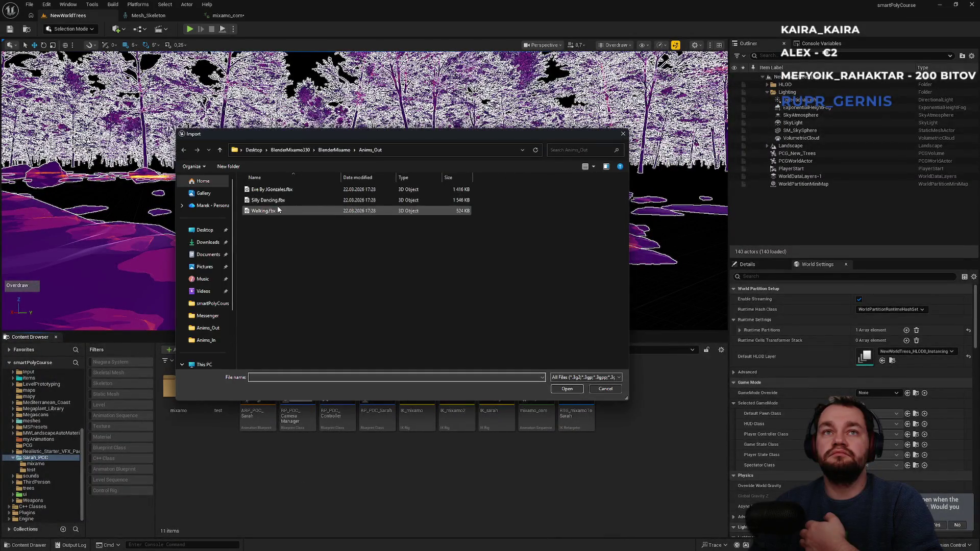
left_click(203, 244)
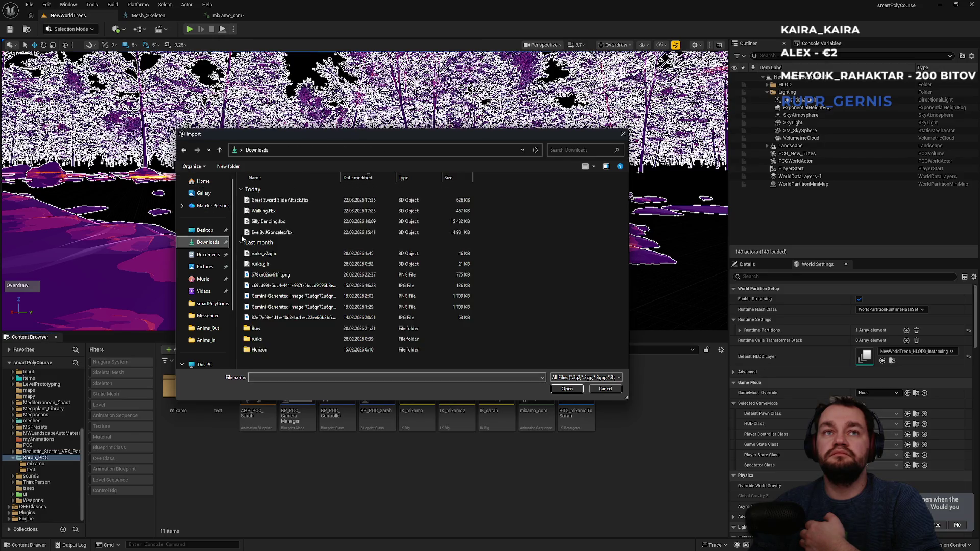
double_click(279, 201)
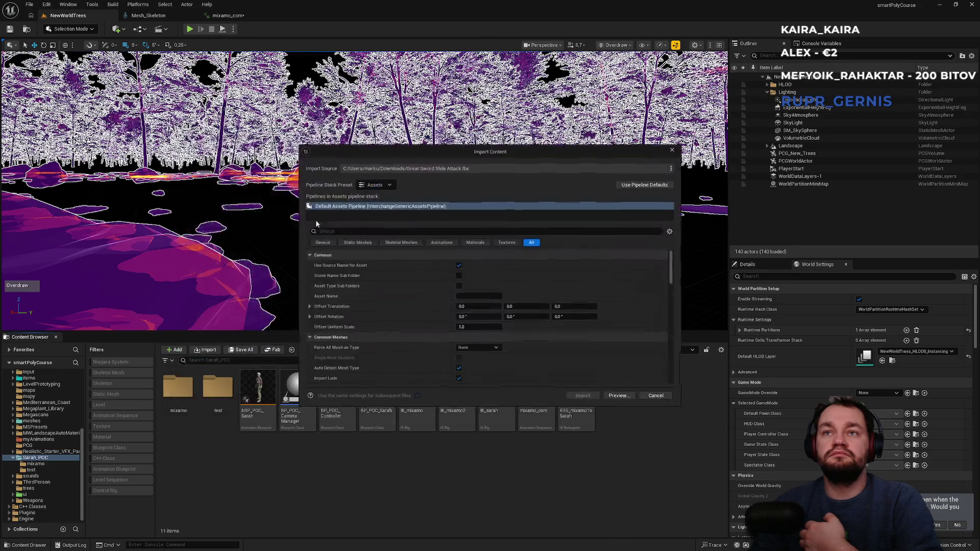
left_click(440, 243)
left_click(492, 277)
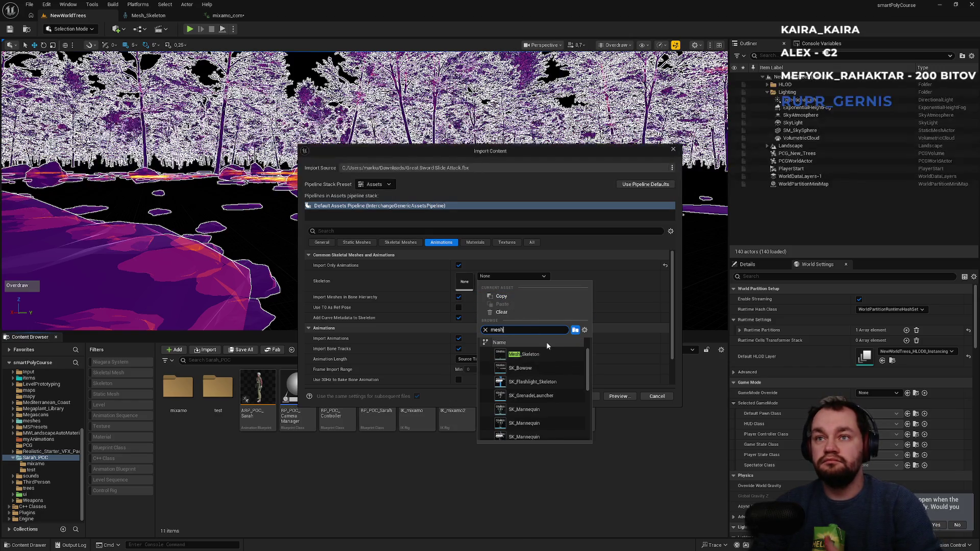
left_click(535, 356)
left_click(578, 396)
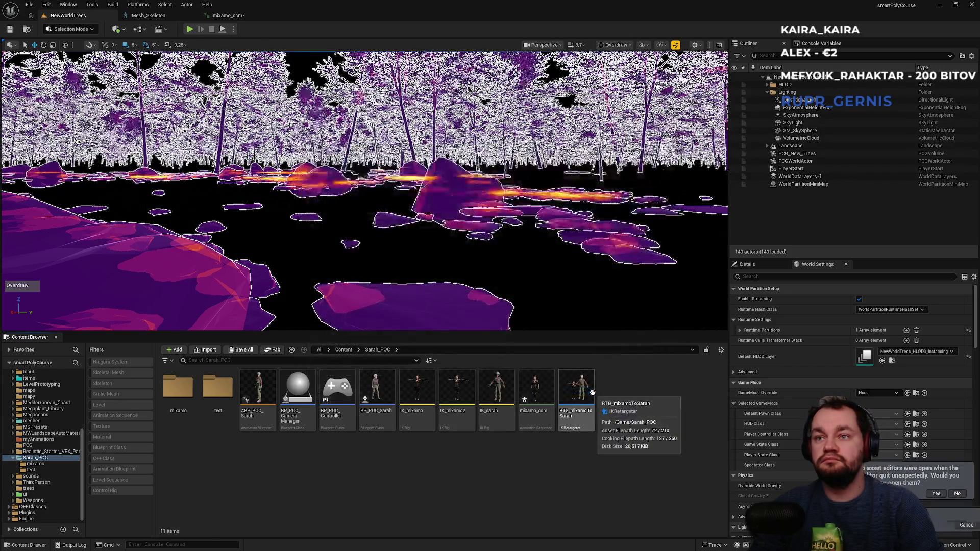
- Enable root motion on Great_Sword_Slide_Attack and close its animation editor
double_click(412, 425)
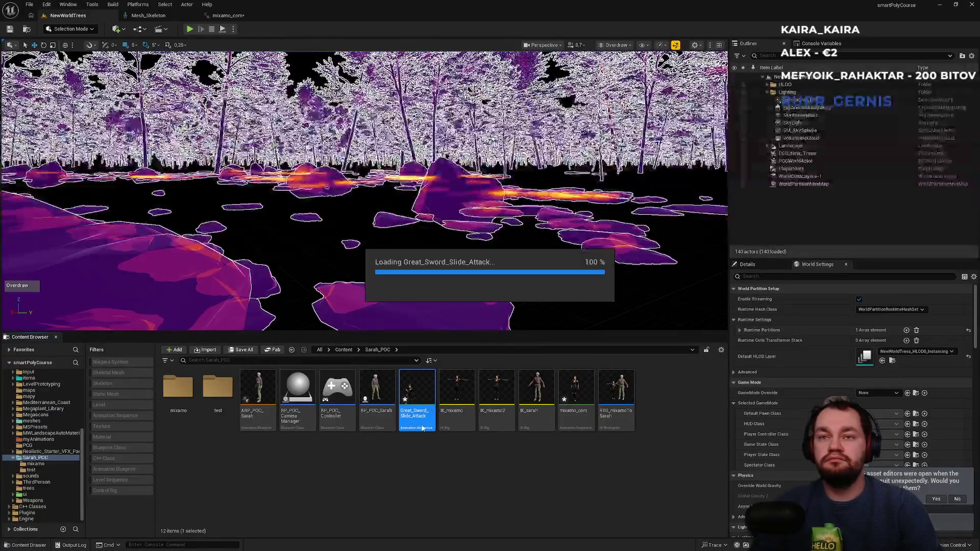
left_click(85, 436)
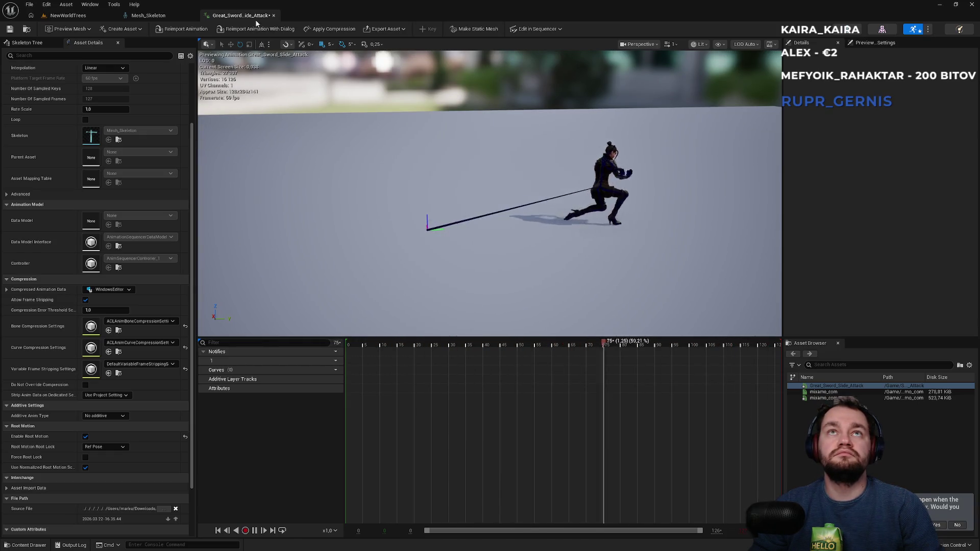
left_click(273, 16)
left_click(77, 15)
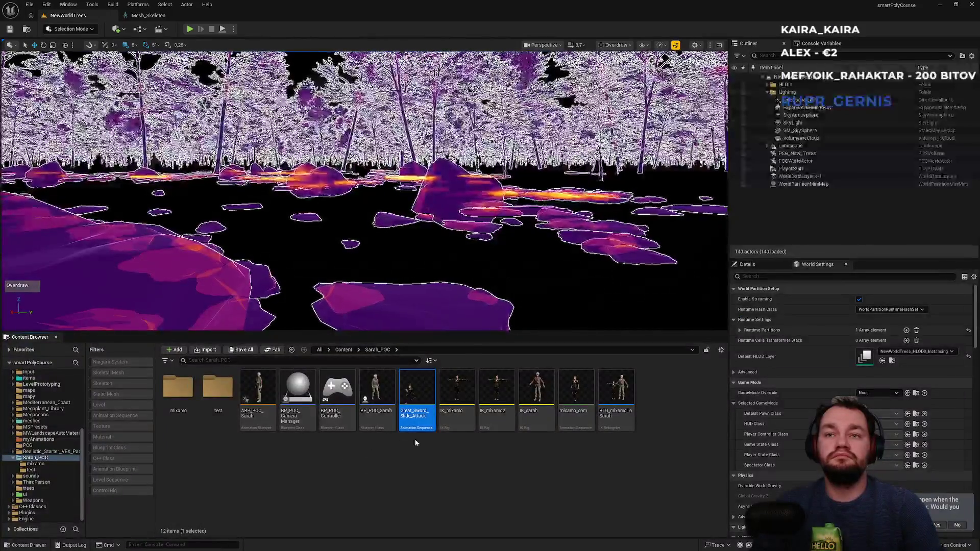
right_click(418, 417)
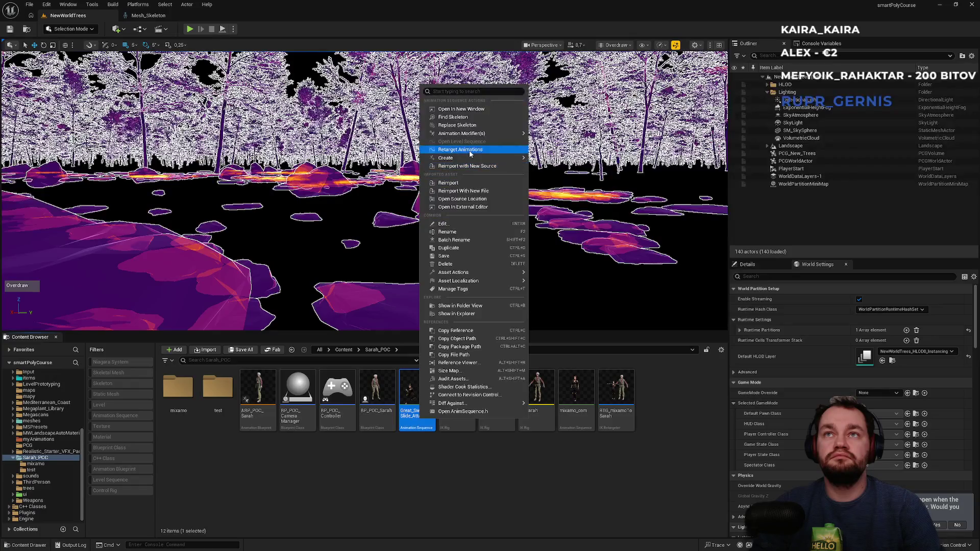
- Set up retargeting of Great_Sword_Slide_Attack with SK_Sarah as the target mesh
left_click(470, 152)
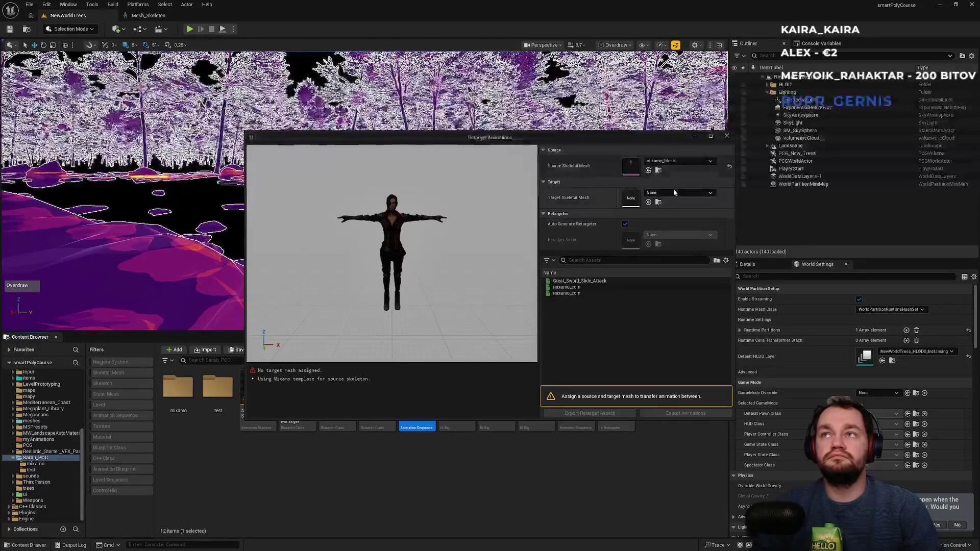
left_click(674, 192)
type("sar")
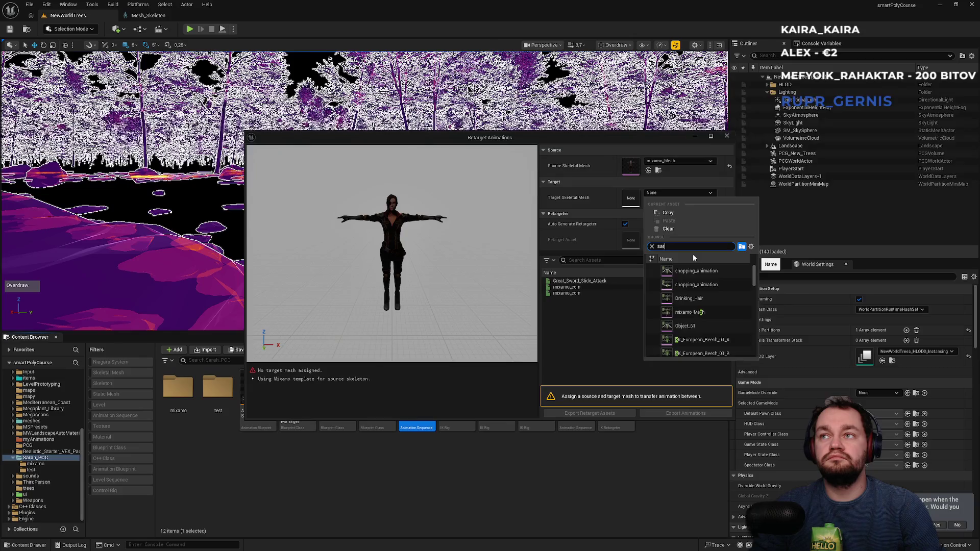
type("a")
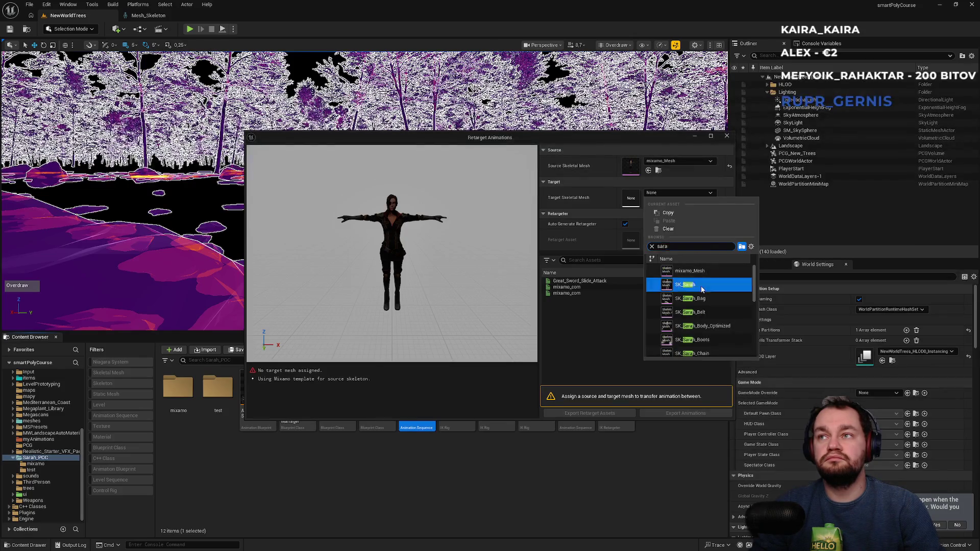
left_click(701, 287)
left_click(580, 281)
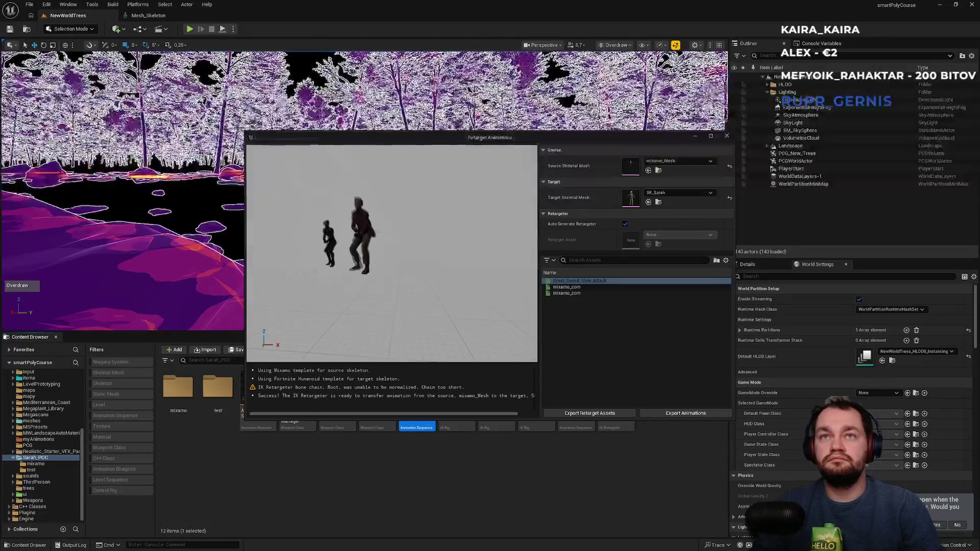
- Export the retargeted animation into /Game/Sarah_POC and close the retarget window
left_click(664, 414)
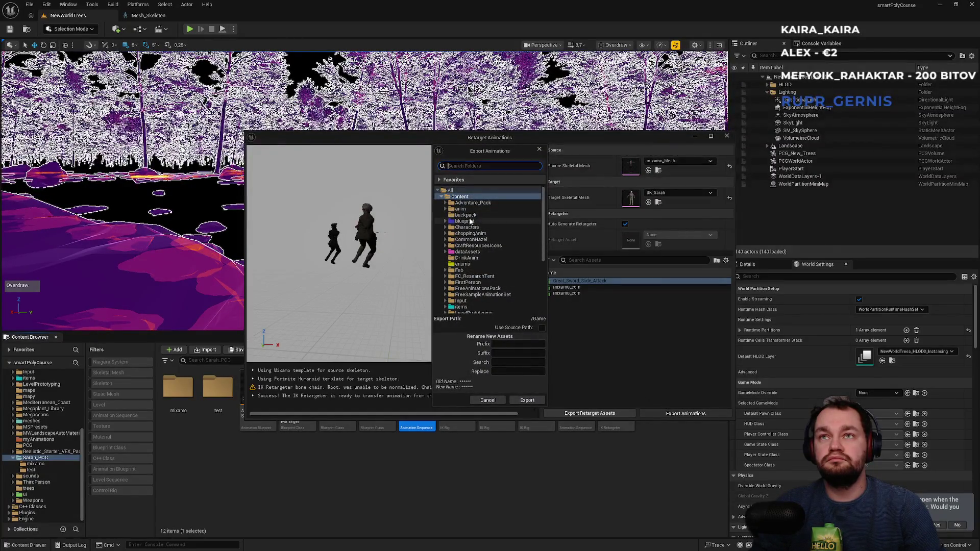
scroll(469, 300, "down", 3)
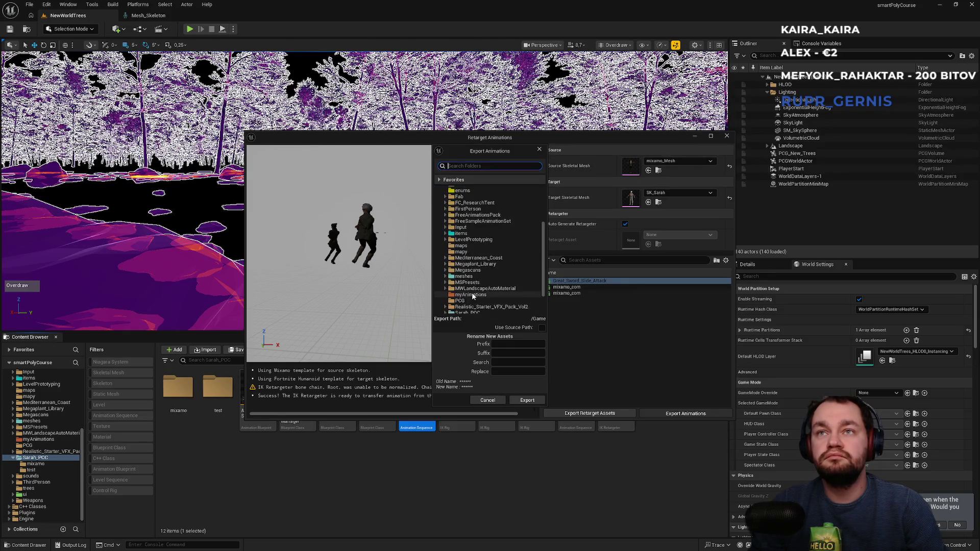
scroll(469, 292, "down", 1)
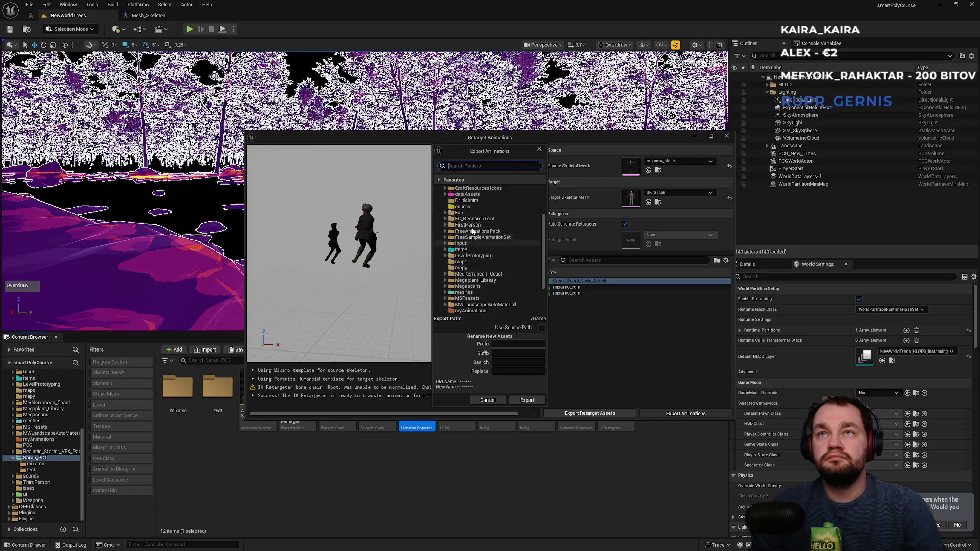
scroll(466, 233, "up", 2)
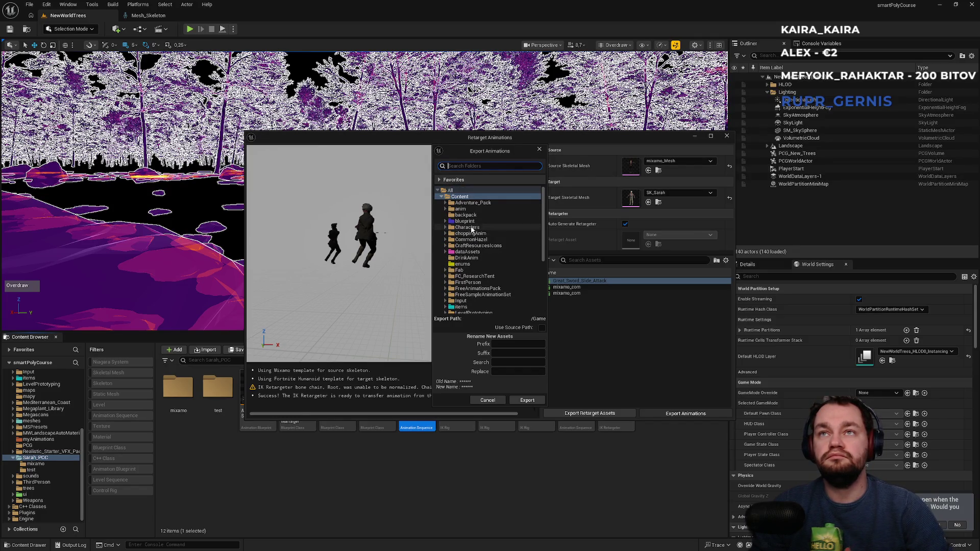
scroll(470, 265, "down", 2)
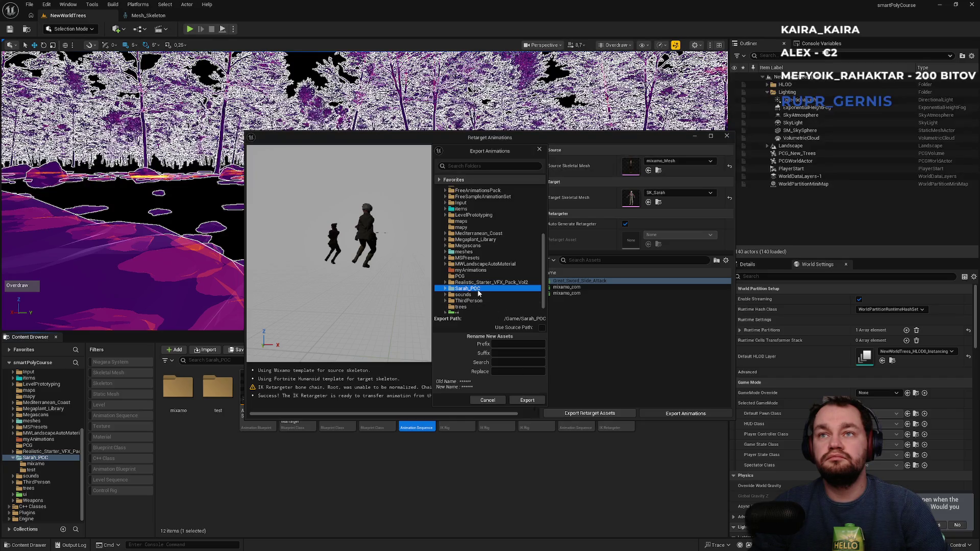
left_click(528, 401)
left_click(550, 313)
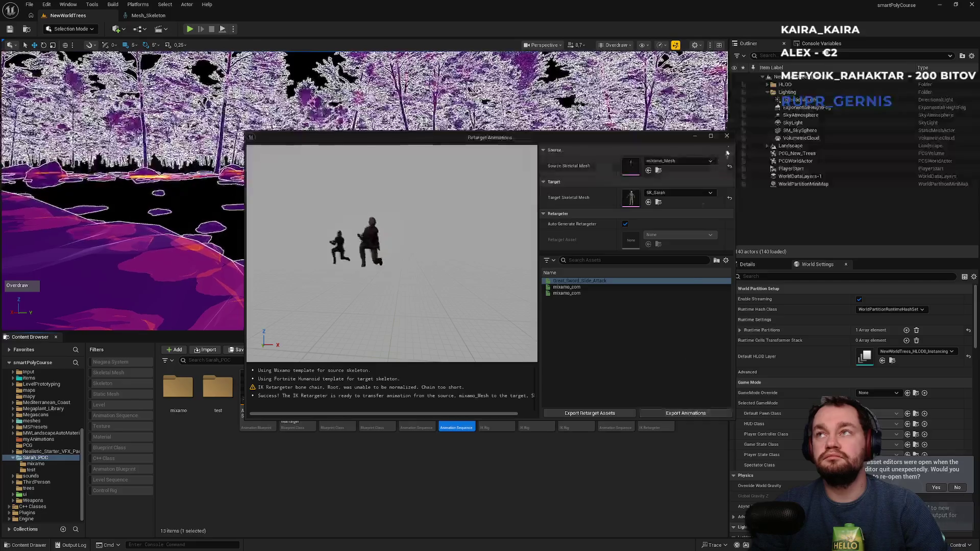
left_click(727, 136)
- In Great_Sword_Slide_Attack1, untick Enable Root Motion and toggle Force Root Lock on then off
double_click(454, 419)
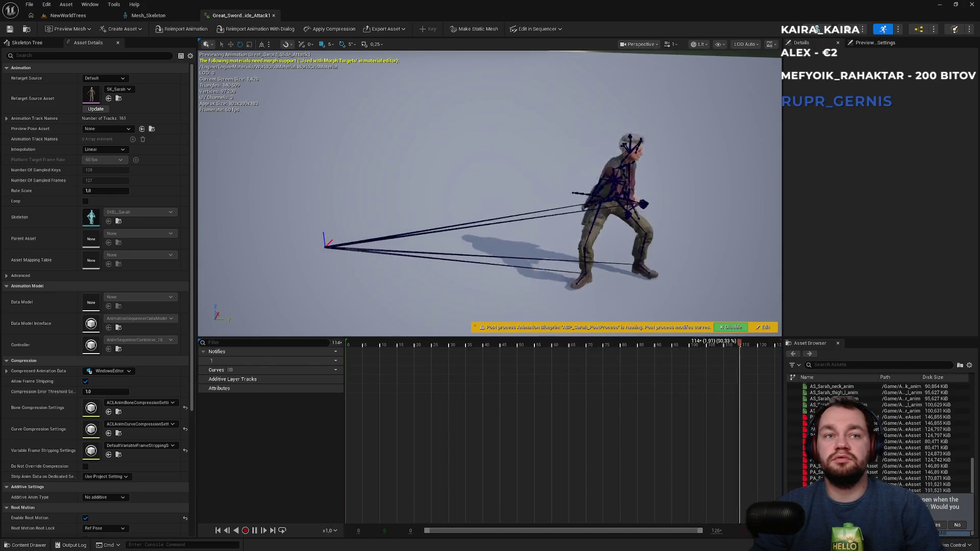
scroll(105, 482, "down", 3)
left_click(85, 458)
left_click(85, 478)
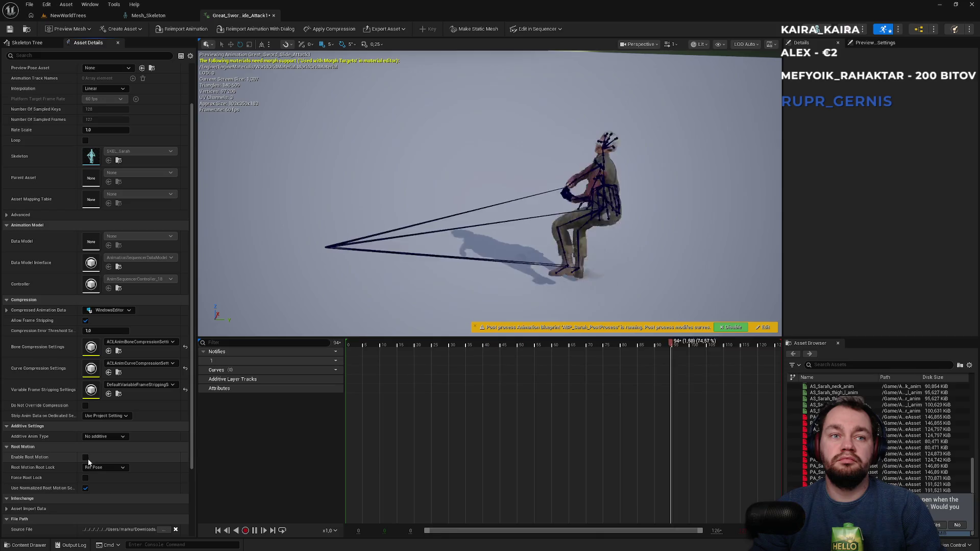
left_click(85, 478)
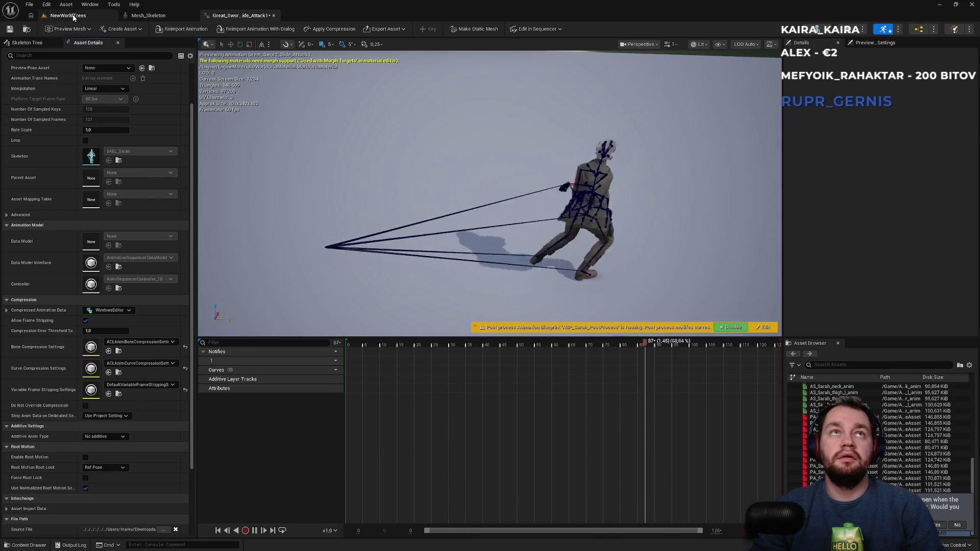
left_click(68, 15)
key("alt+Tab")
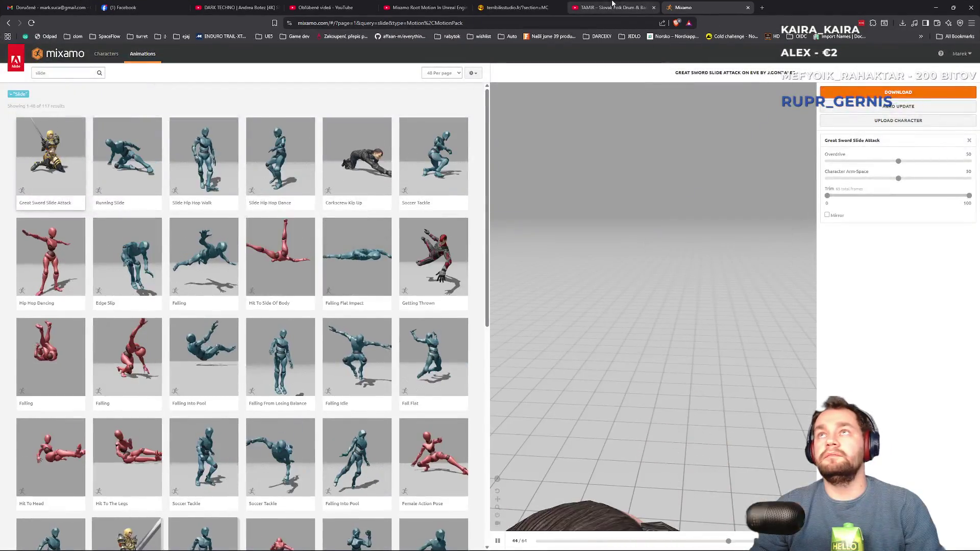
- Rewind the Mixamo Root Motion tutorial to its AnimGraph part around 5:01, then return to Unreal
left_click(610, 7)
left_click(403, 7)
left_click(382, 252)
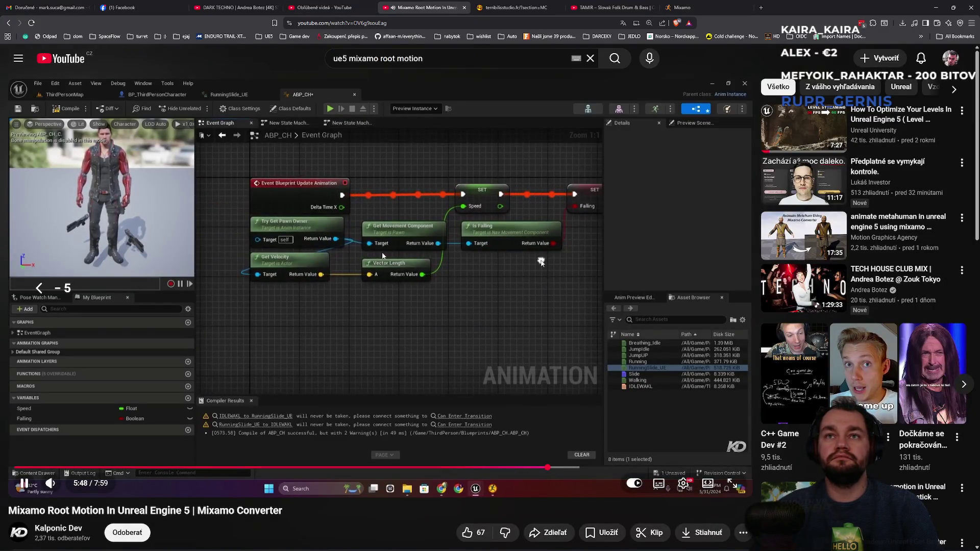
key("Left")
key("Left")
key("Left")
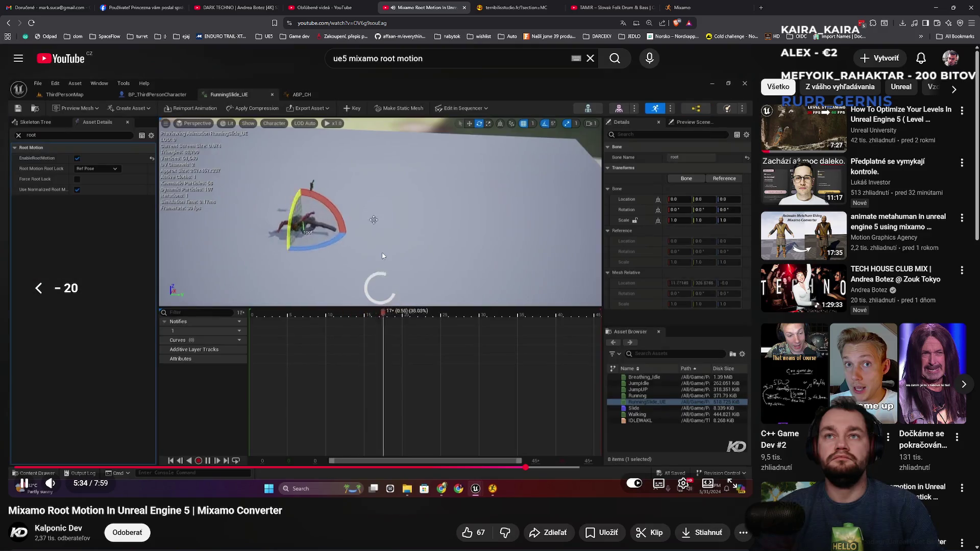
key("Left")
key("Left")
key("Left")
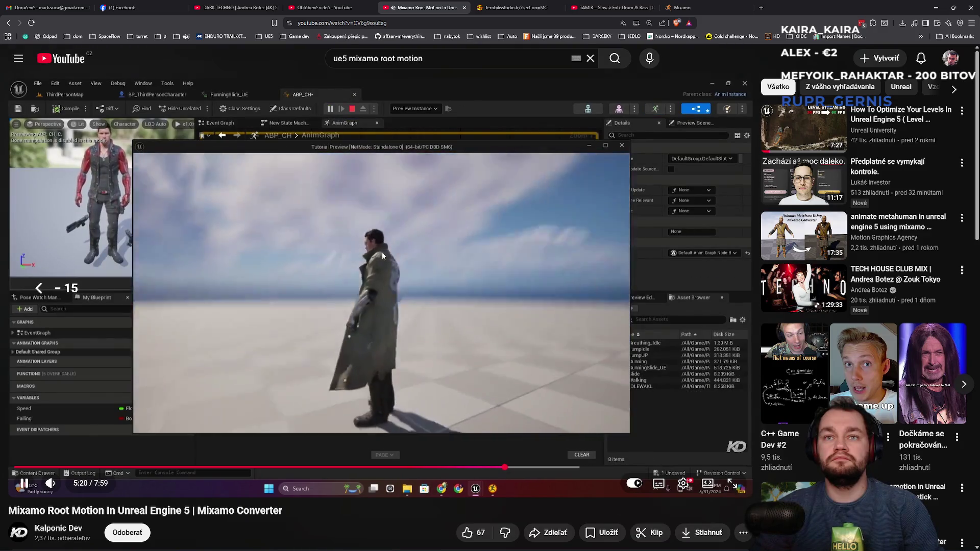
key("Left")
key("Left")
key("Left")
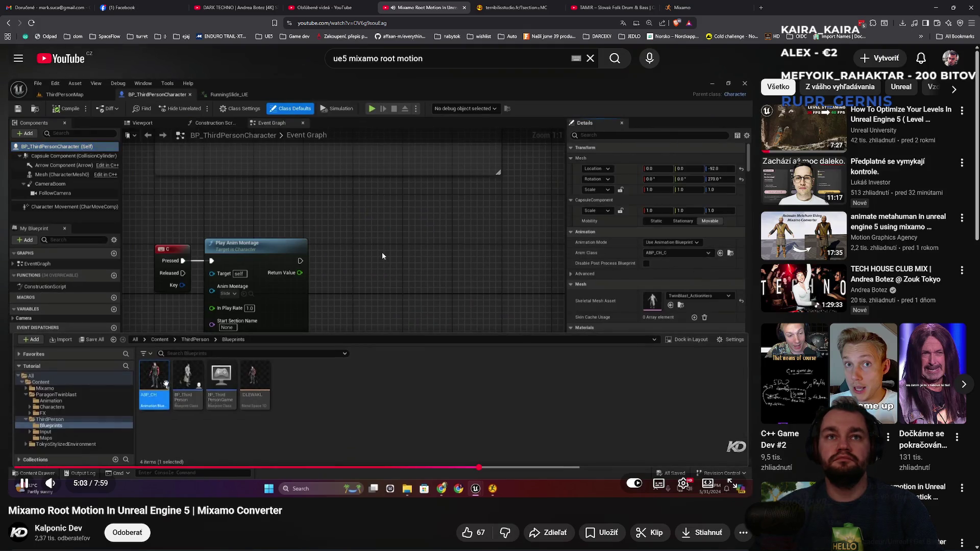
key("space")
key("space")
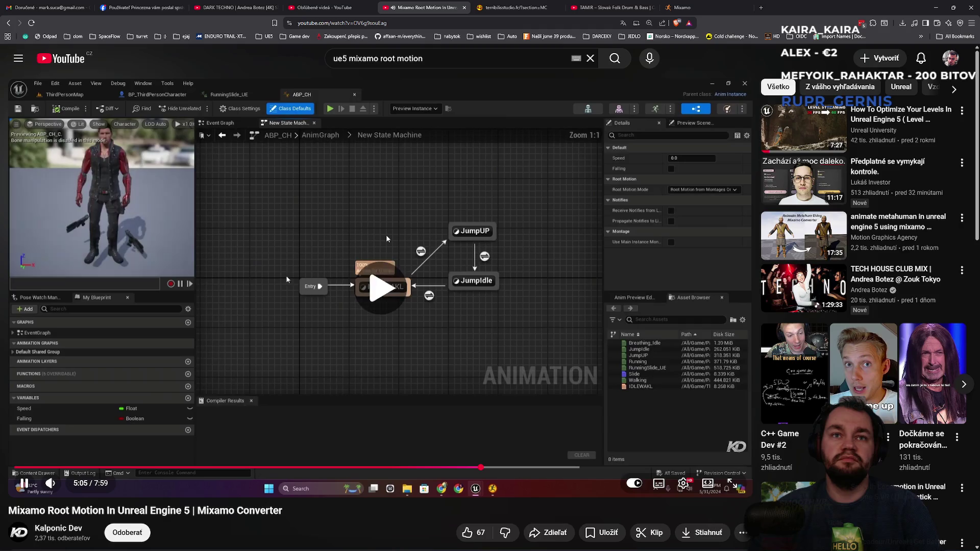
key("Left")
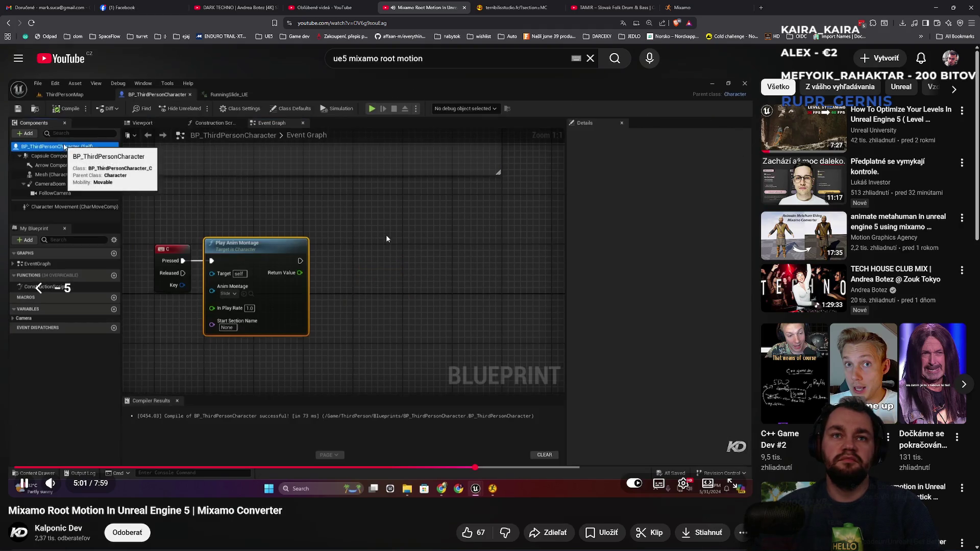
key("space")
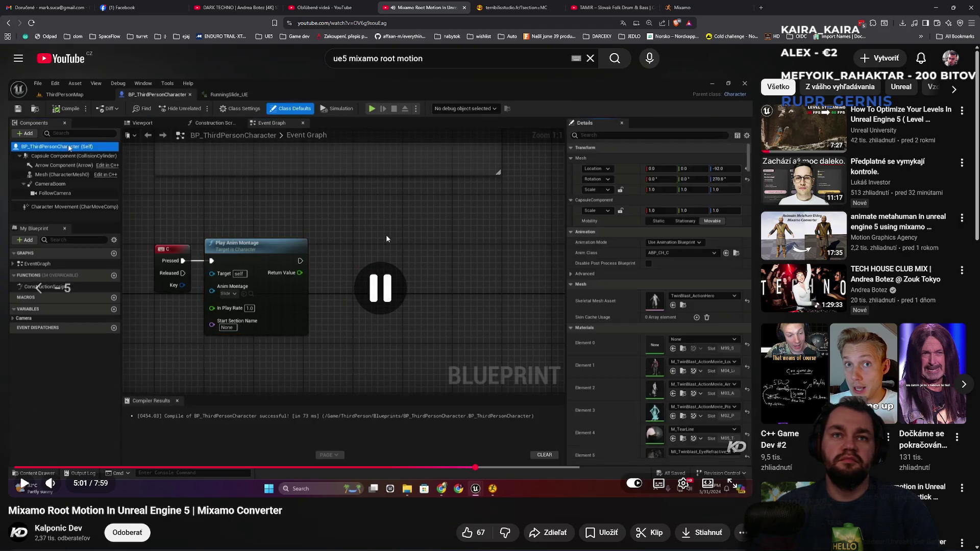
key("alt+Tab")
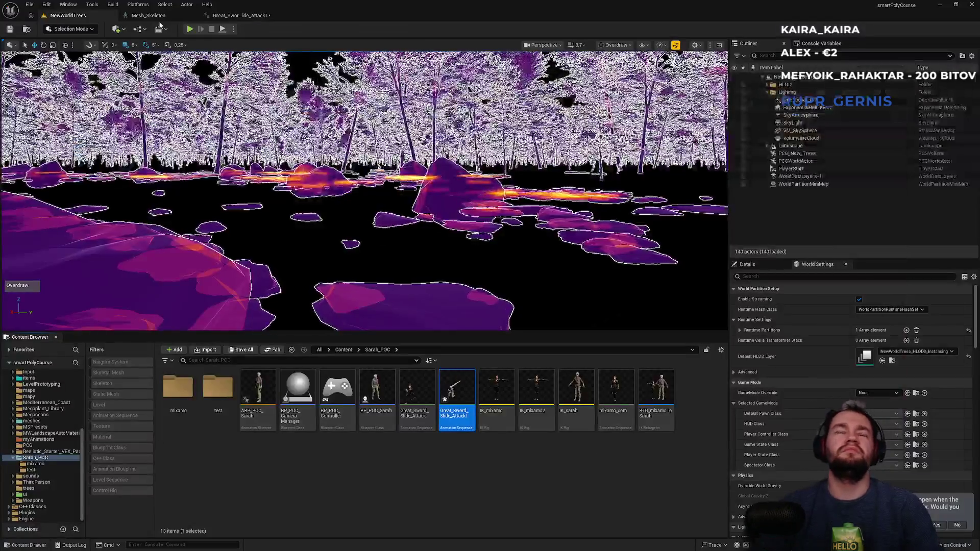
- Open the ABP_POC_Sarah animation blueprint's AnimGraph
left_click(278, 466)
left_click(264, 431)
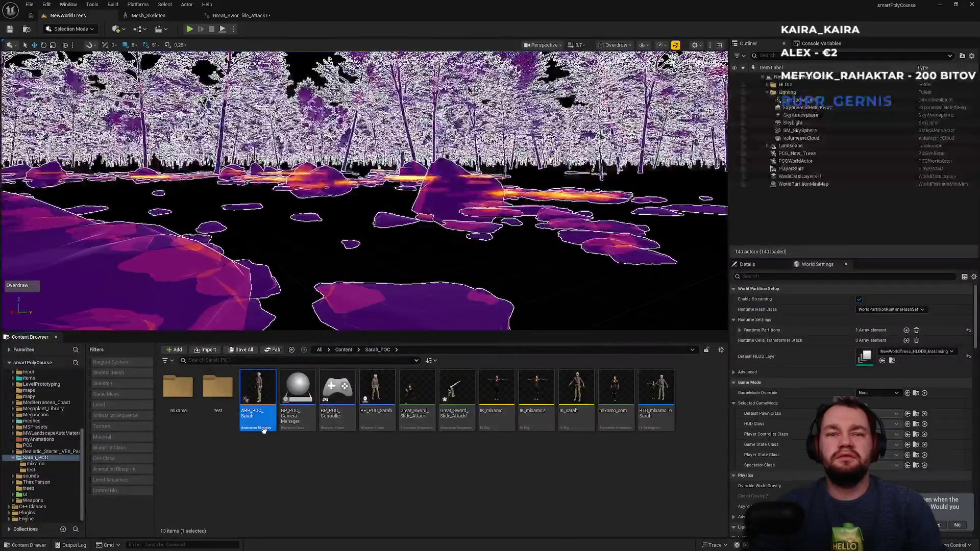
double_click(264, 431)
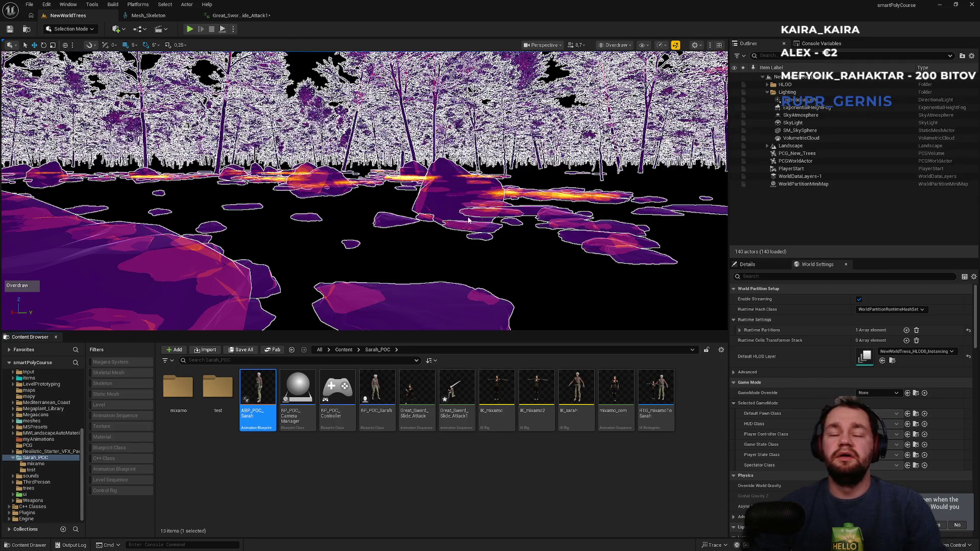
scroll(483, 316, "up", 2)
scroll(457, 339, "down", 2)
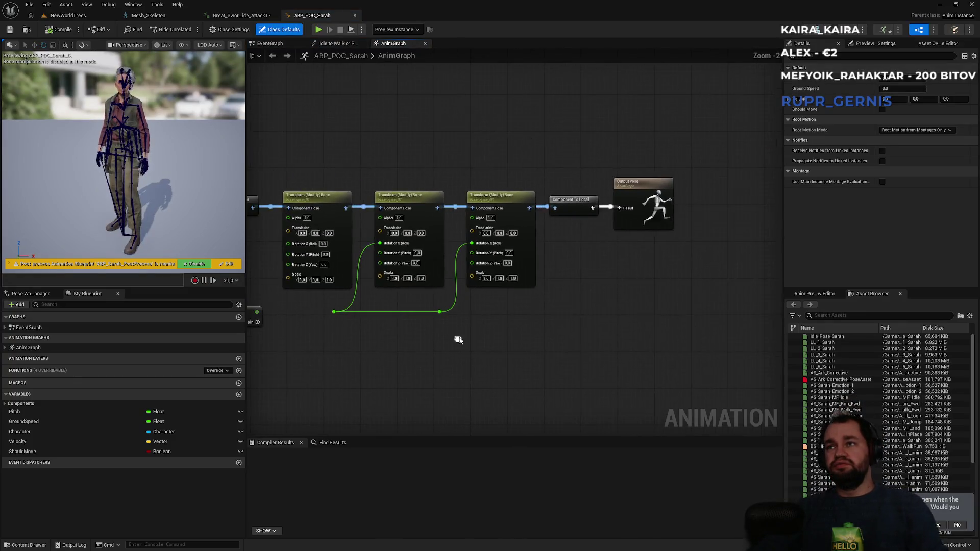
- Move Output Pose to the right and add a Slot 'DefaultSlot' node to the AnimGraph
left_click_drag(644, 185, 708, 185)
left_click(667, 210)
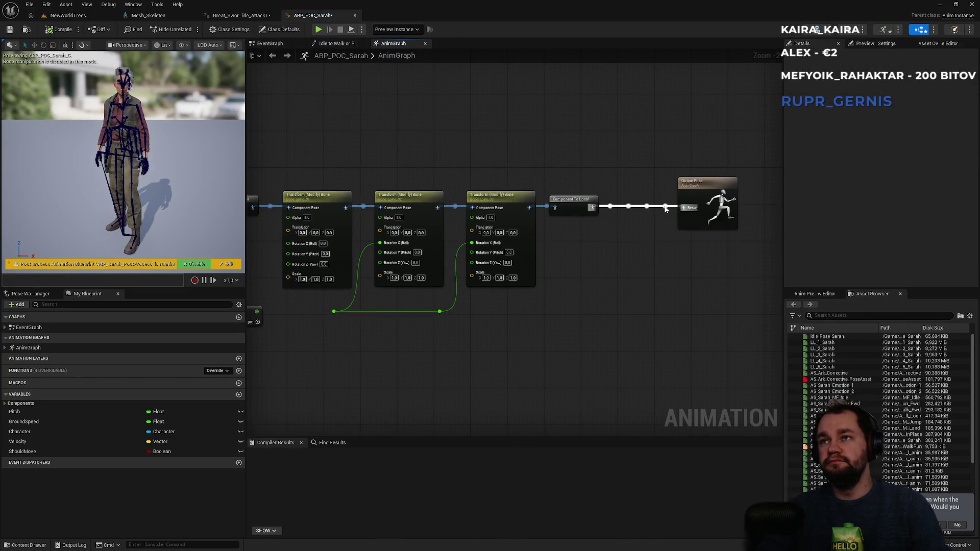
mouse_move(682, 208)
left_mouse_down()
mouse_move(602, 280)
mouse_move(622, 276)
left_mouse_up()
type("default sl")
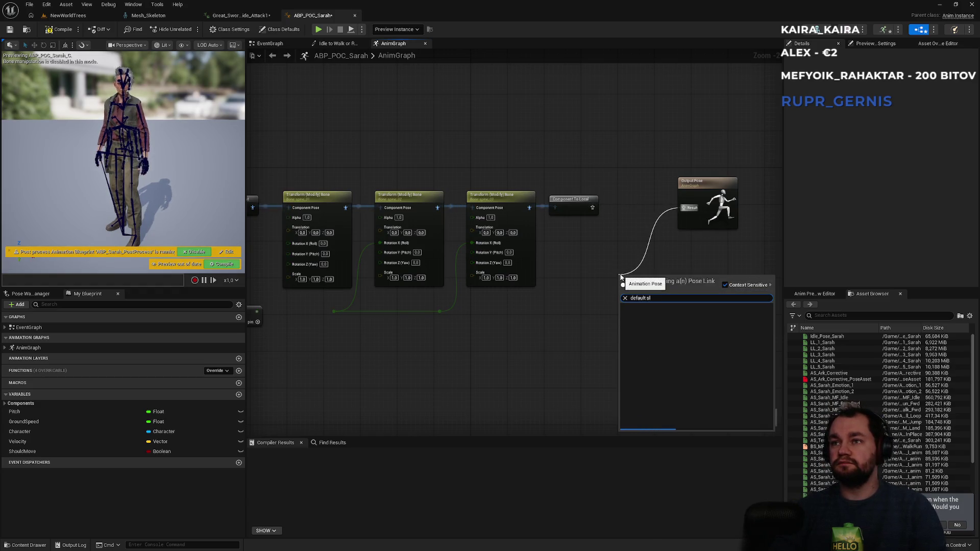
key("Escape")
right_click(583, 304)
type("de")
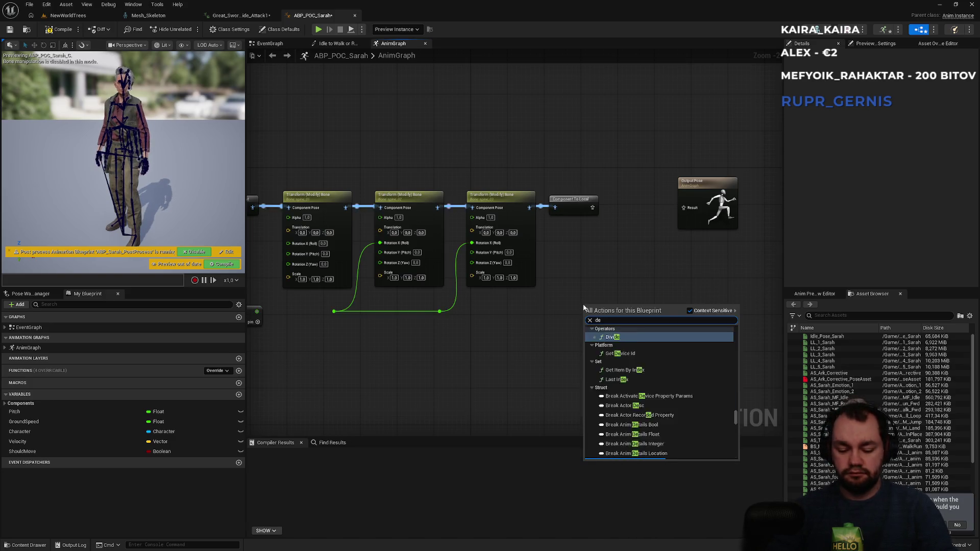
type("fault slot")
key("Return")
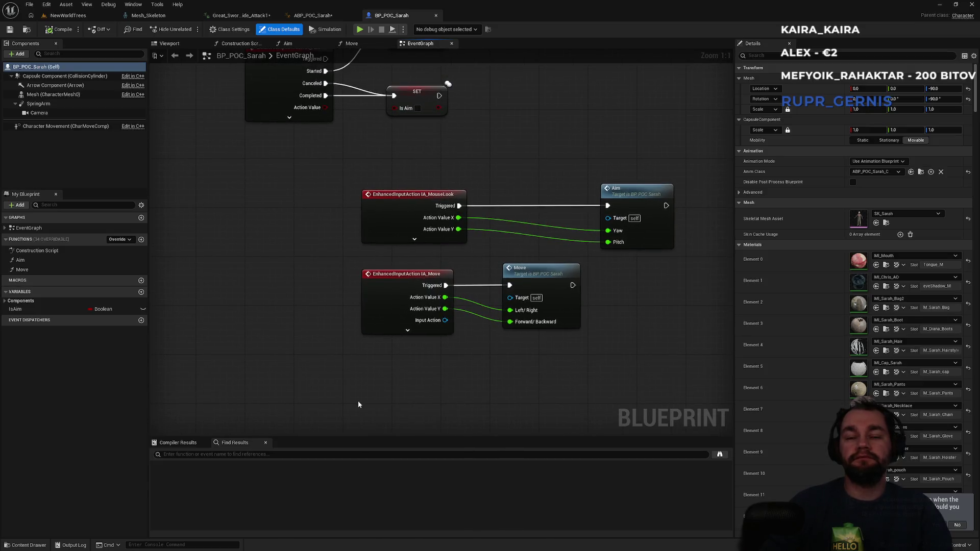
right_click(358, 401)
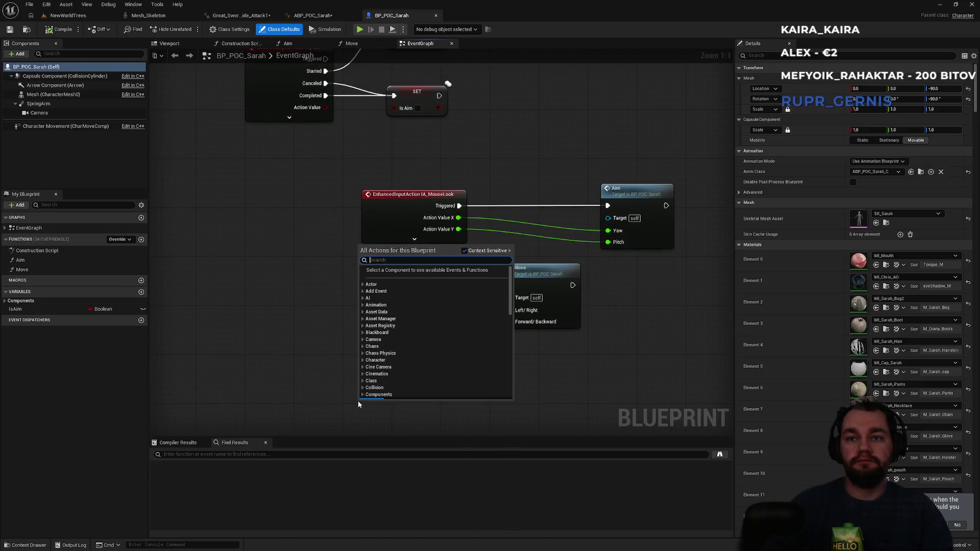
- Add a Keyboard H event whose Pressed pin runs a new Play Anim Montage node
type("keyboard")
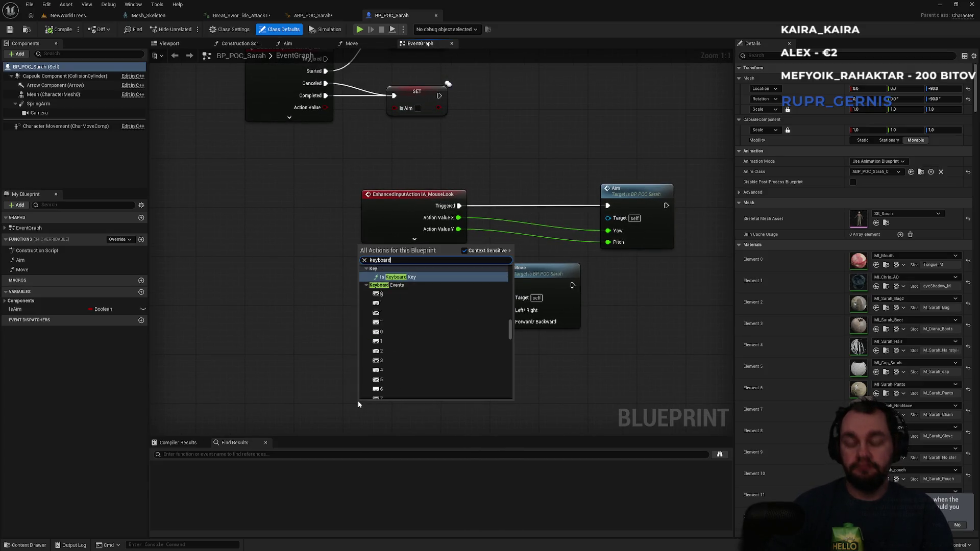
type(" h")
key("Return")
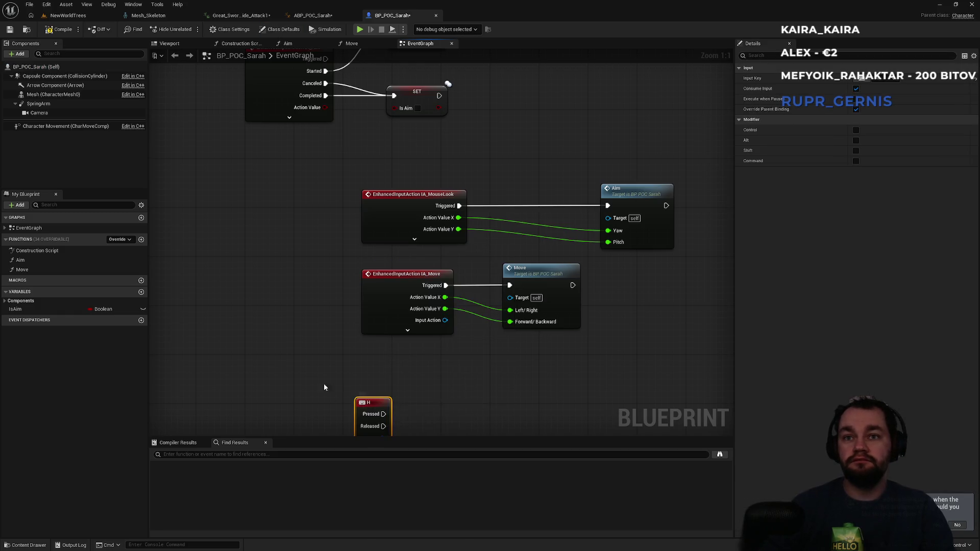
left_click_drag(307, 382, 303, 318)
left_click_drag(389, 341, 389, 340)
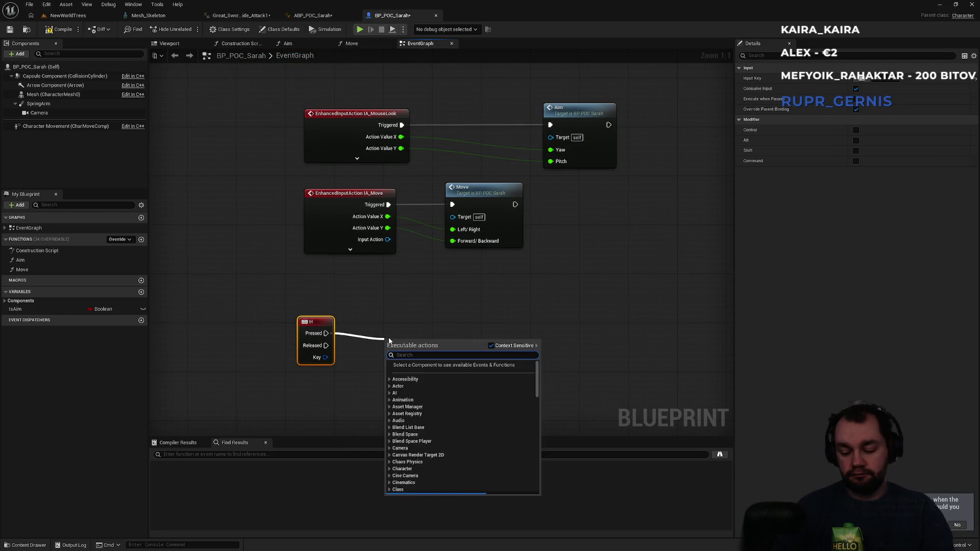
type("play anim montage")
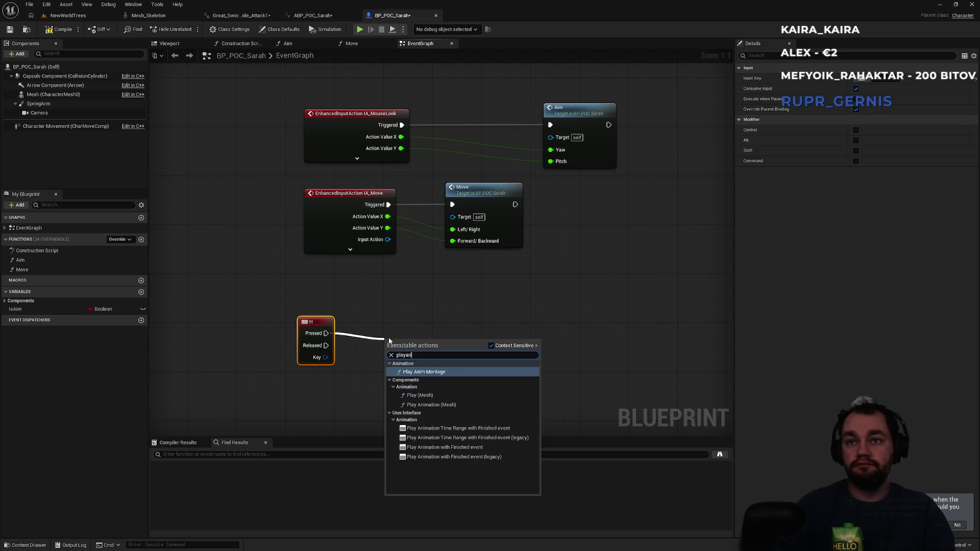
key("Return")
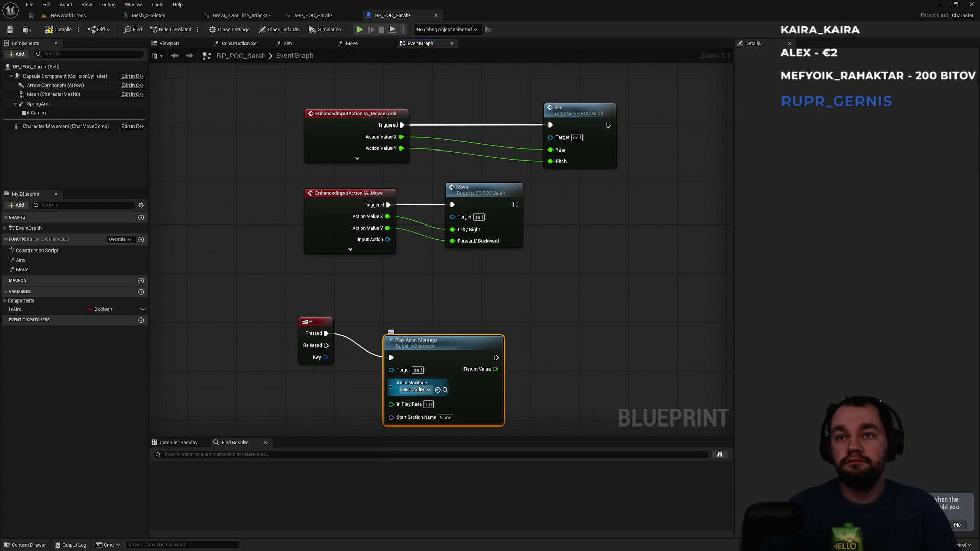
left_click(419, 390)
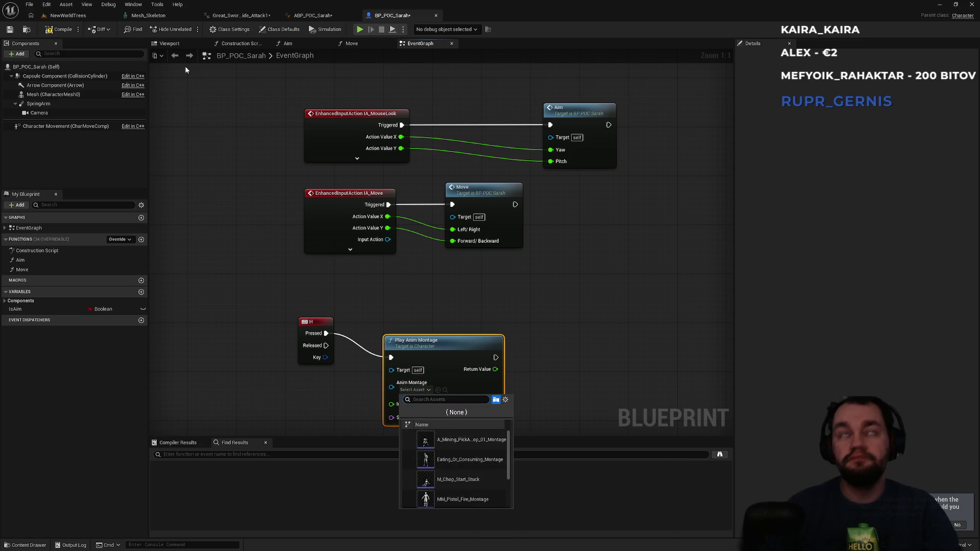
- Skip ahead in the YouTube tutorial for reference, pause it, and return to Unreal
left_click(77, 16)
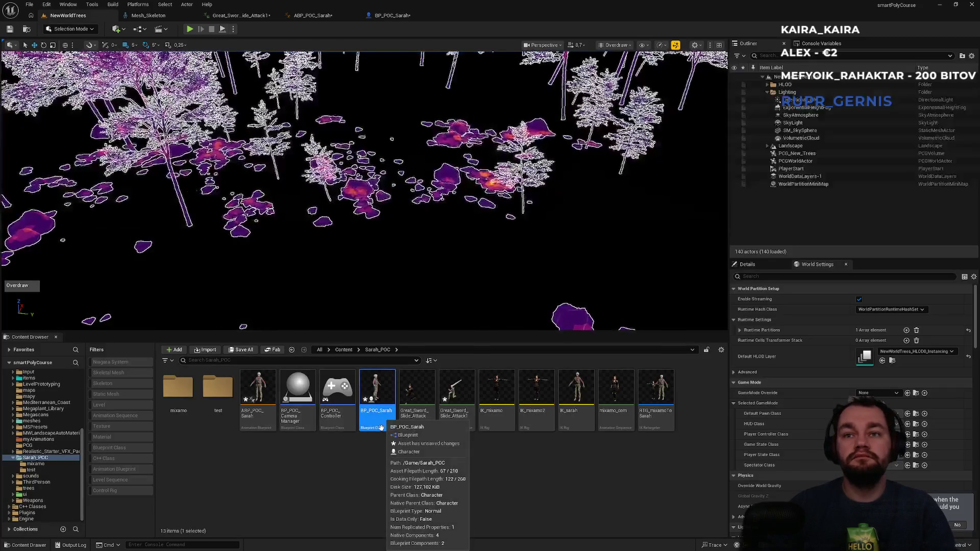
left_click(391, 14)
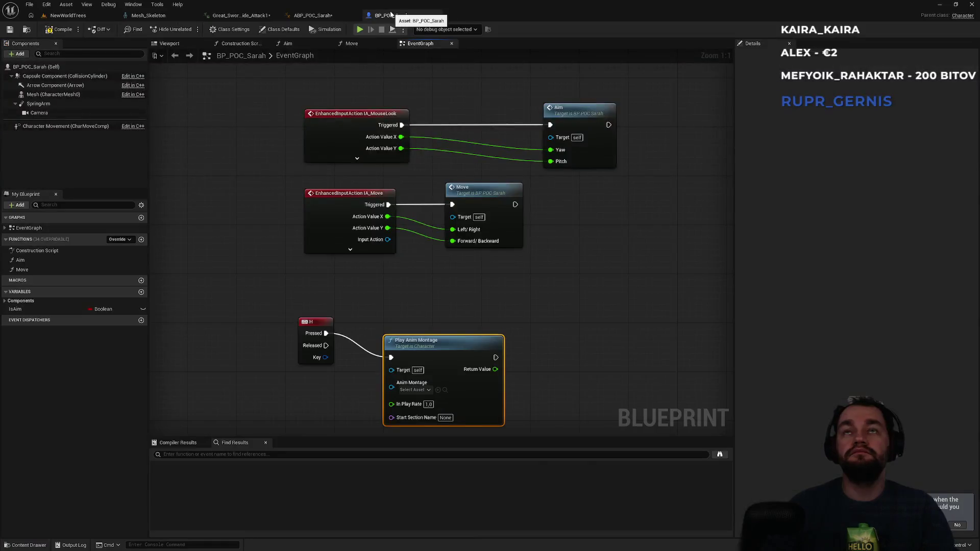
key("alt+Tab")
left_click(393, 259)
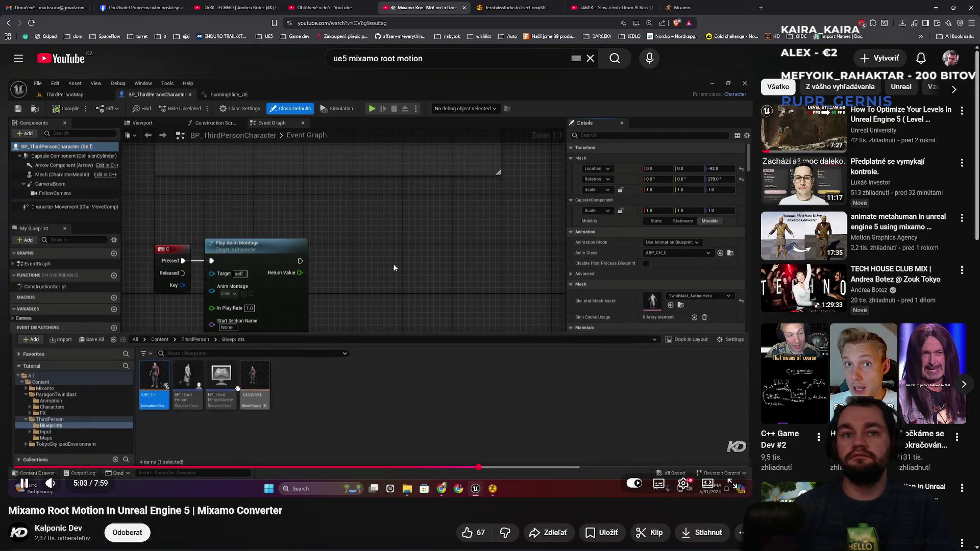
key("l")
key("Right")
left_click(394, 267)
key("alt+Tab")
- Try adding a Mesh reference to the graph, delete the stray node, and return to NewWorldTrees
left_click_drag(549, 377, 514, 324)
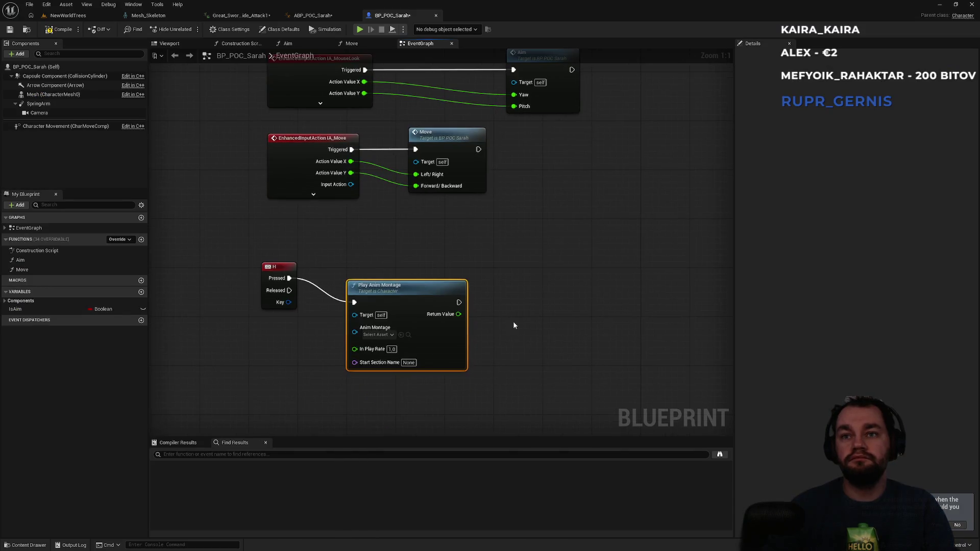
left_click_drag(40, 89, 377, 327)
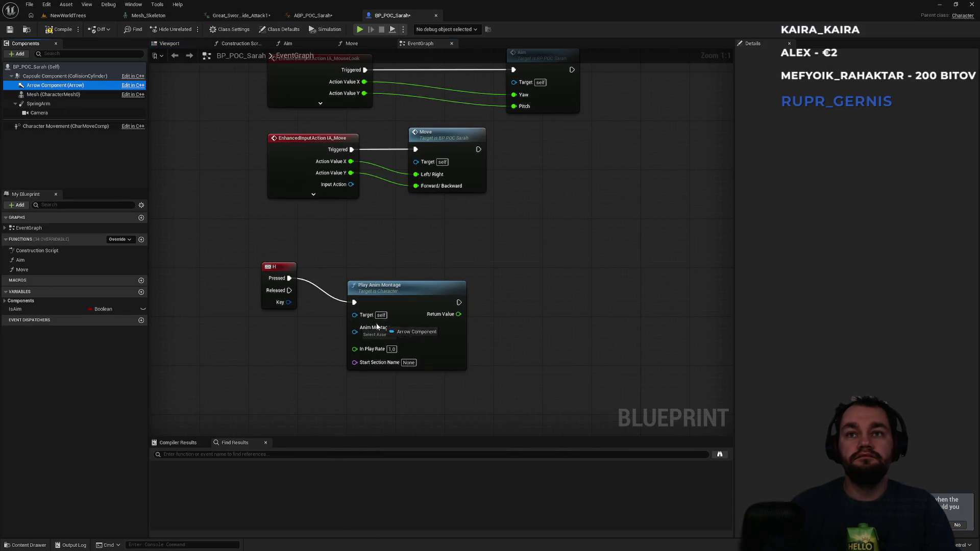
left_click(43, 95, "ctrl")
left_click_drag(42, 95, 364, 320)
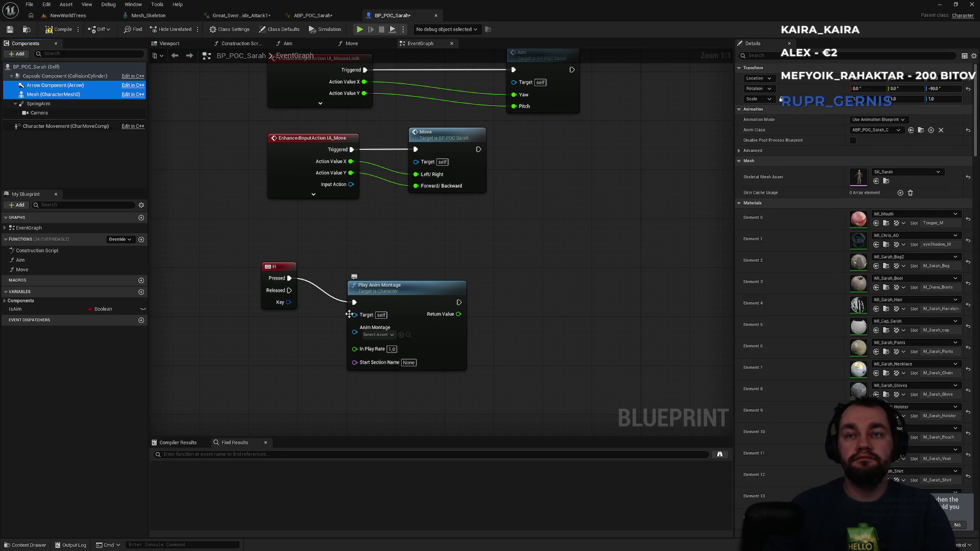
left_click(39, 96)
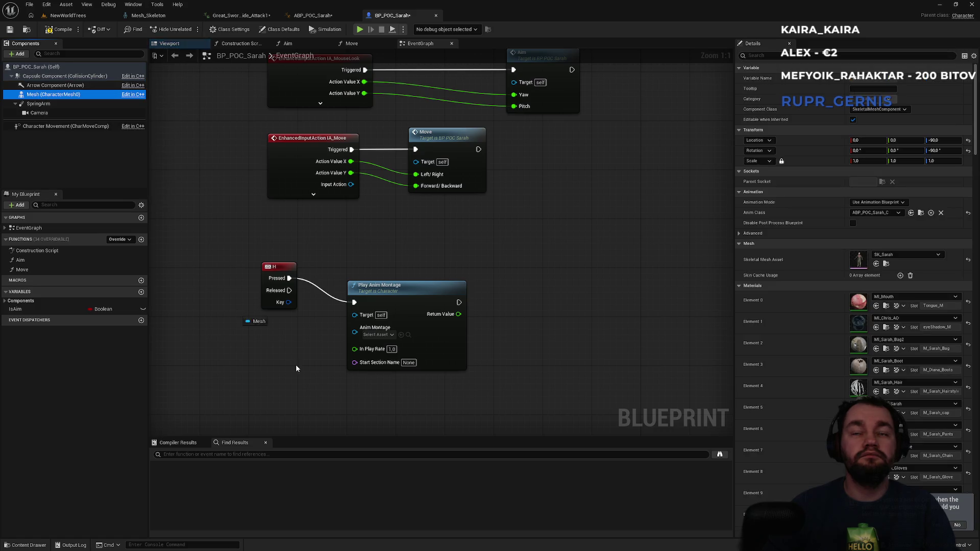
left_click_drag(38, 96, 242, 336)
left_click_drag(364, 316, 364, 316)
left_click(296, 379)
mouse_move(292, 377)
left_mouse_down()
mouse_move(223, 261)
mouse_move(223, 327)
left_mouse_up()
key("Delete")
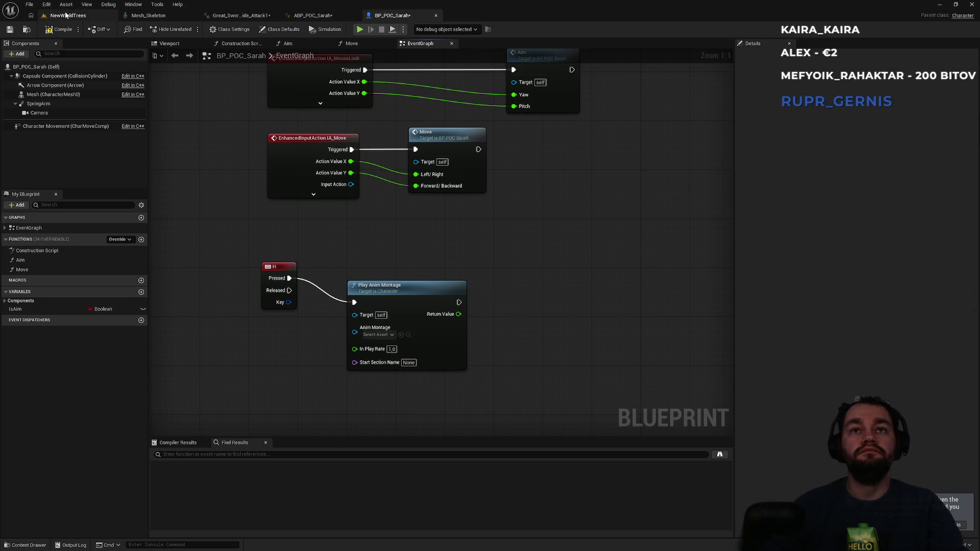
left_click(67, 16)
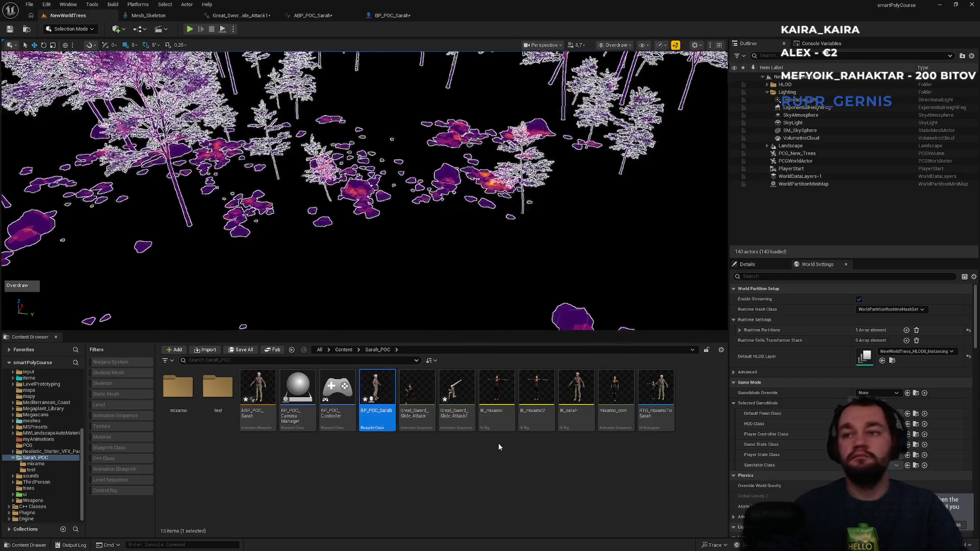
- Create an AnimMontage from the Great_Sword_Slide_Attack1 animation
right_click(444, 425)
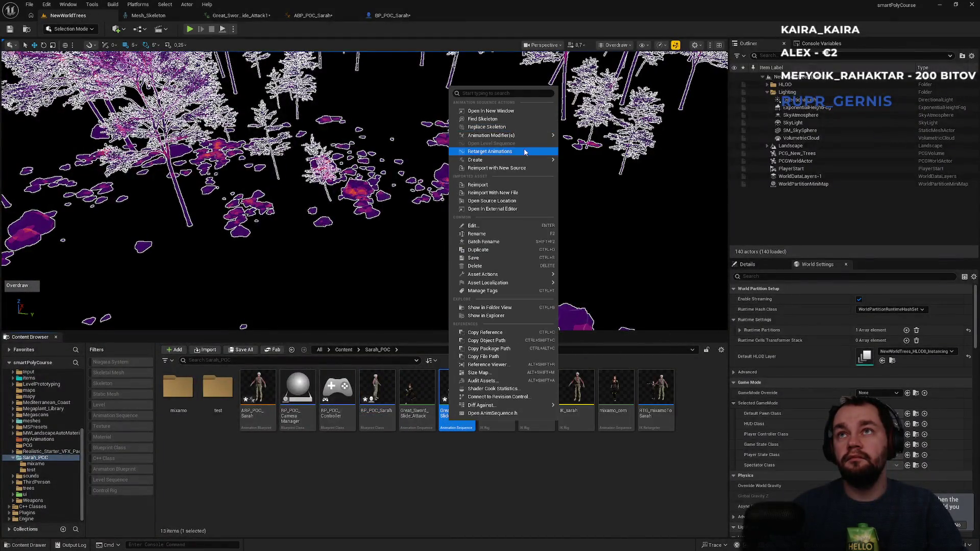
mouse_move(530, 163)
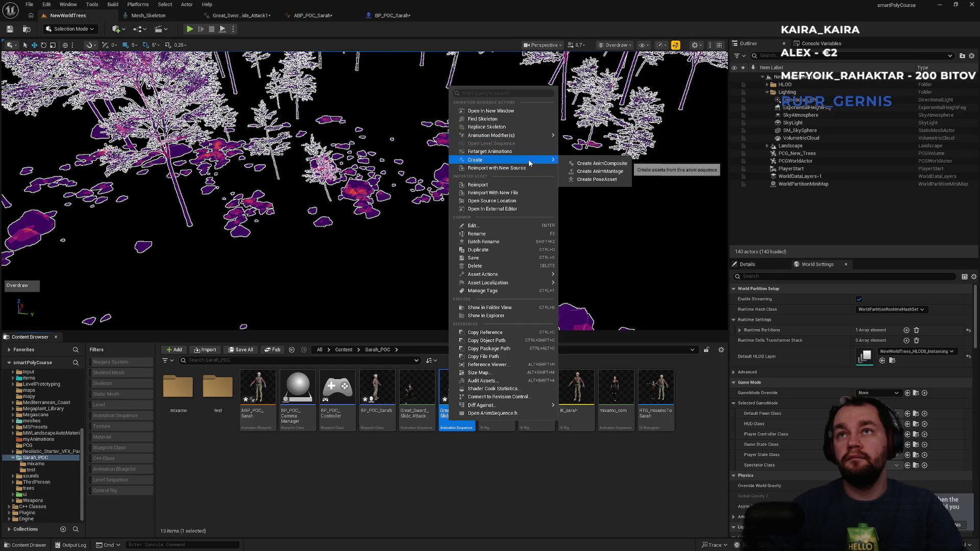
left_click(601, 172)
key("Return")
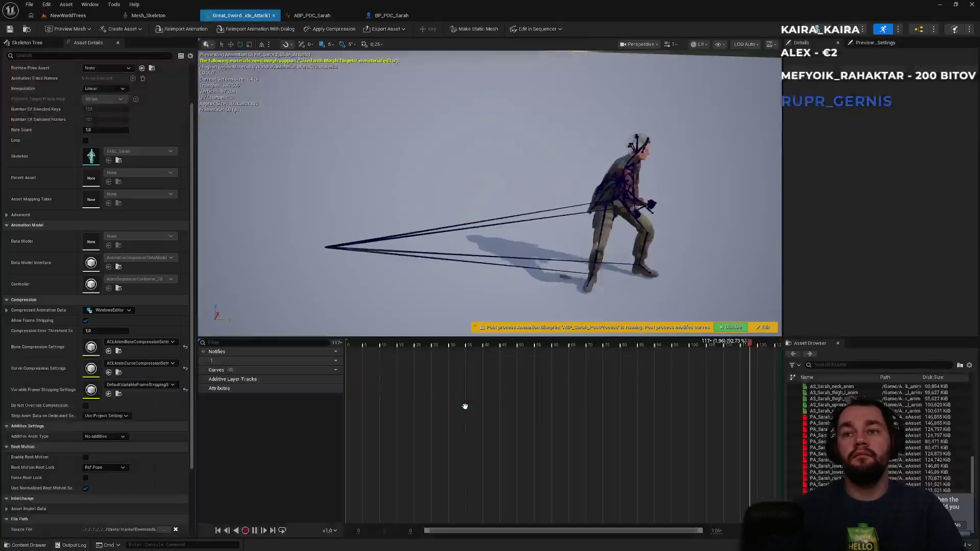
- Enable Root Motion on Great_Sword_Slide_Attack1 and open the new Great_Sword_Slide_Attack1_Montage
left_click(241, 16)
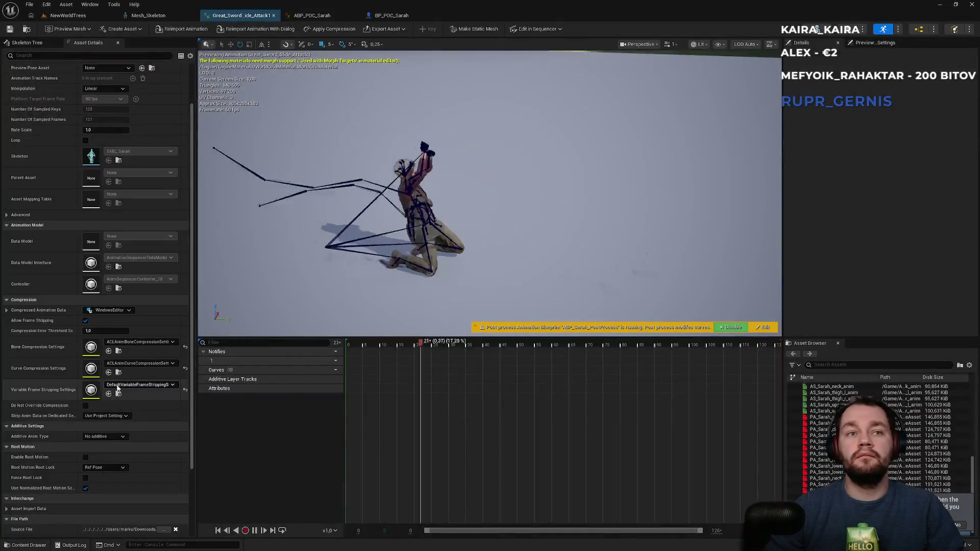
left_click(86, 457)
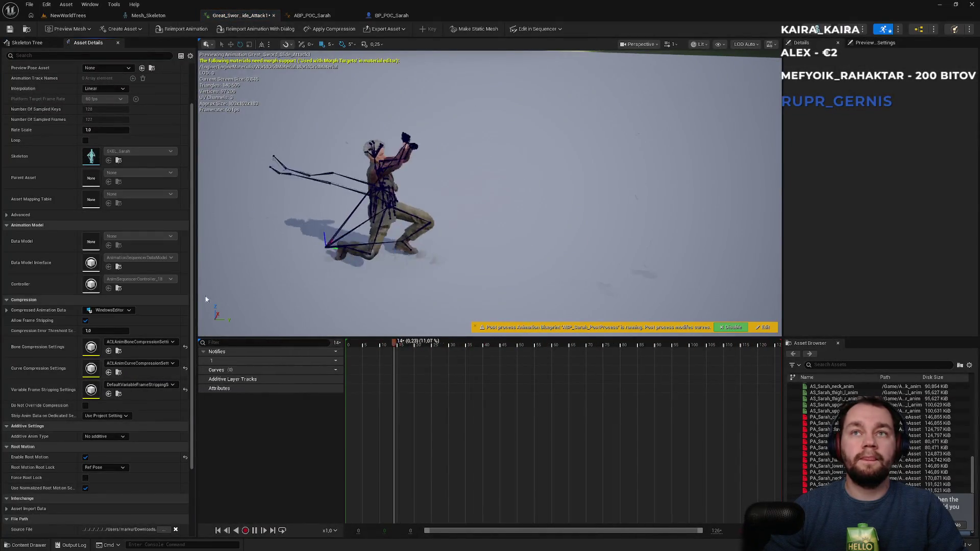
left_click(68, 15)
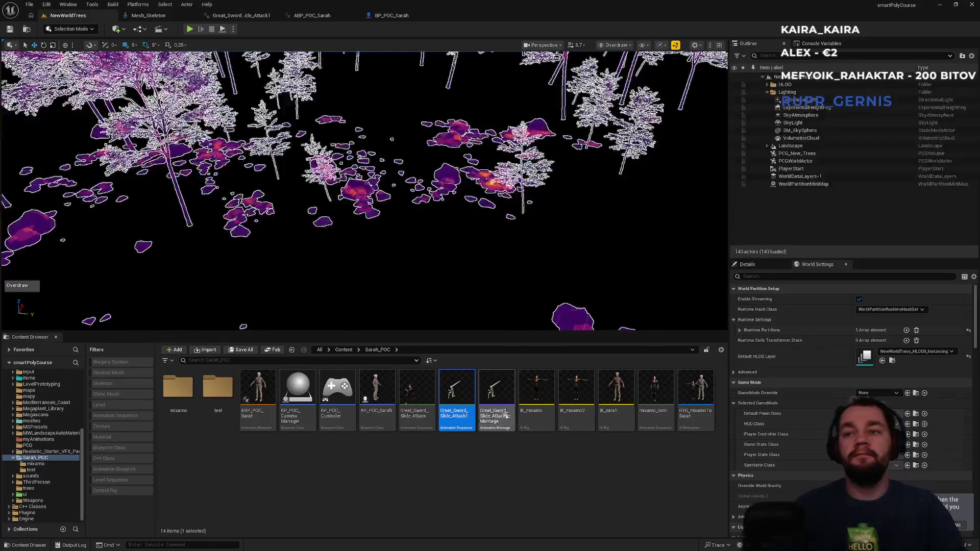
double_click(501, 410)
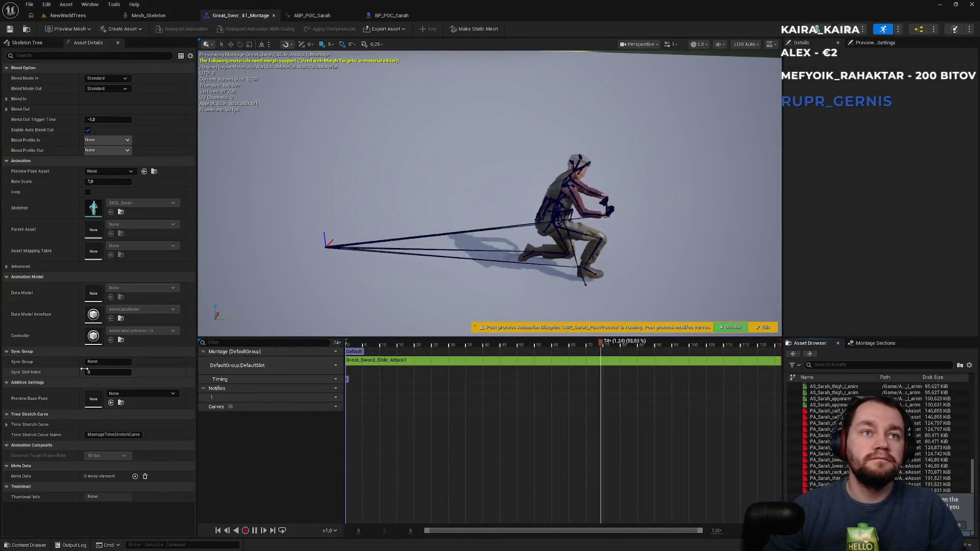
left_click(87, 17)
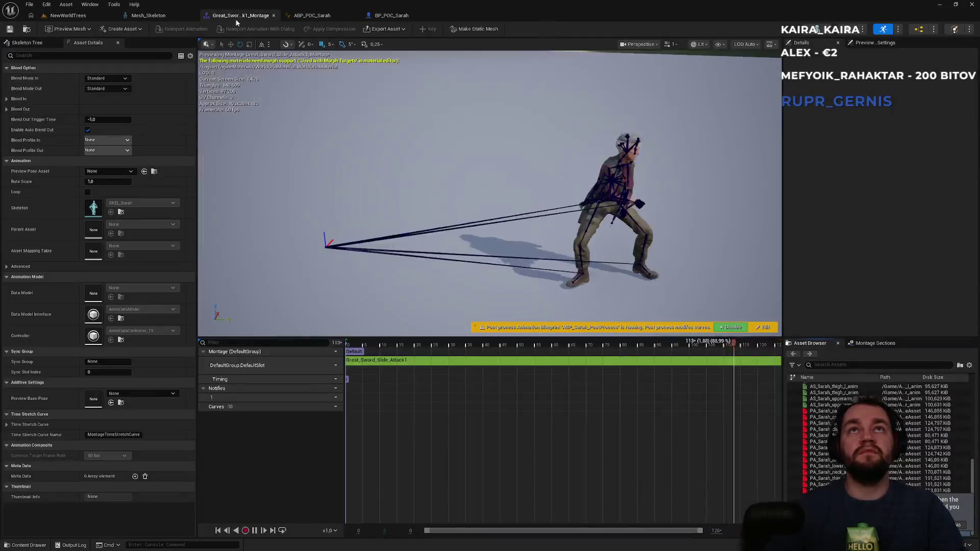
- Set BP_POC_Sarah's Play Anim Montage node to Great_Sword_Slide_Attack1_Montage, then go back to NewWorldTrees
left_click(240, 15)
left_click(390, 15)
left_click(378, 335)
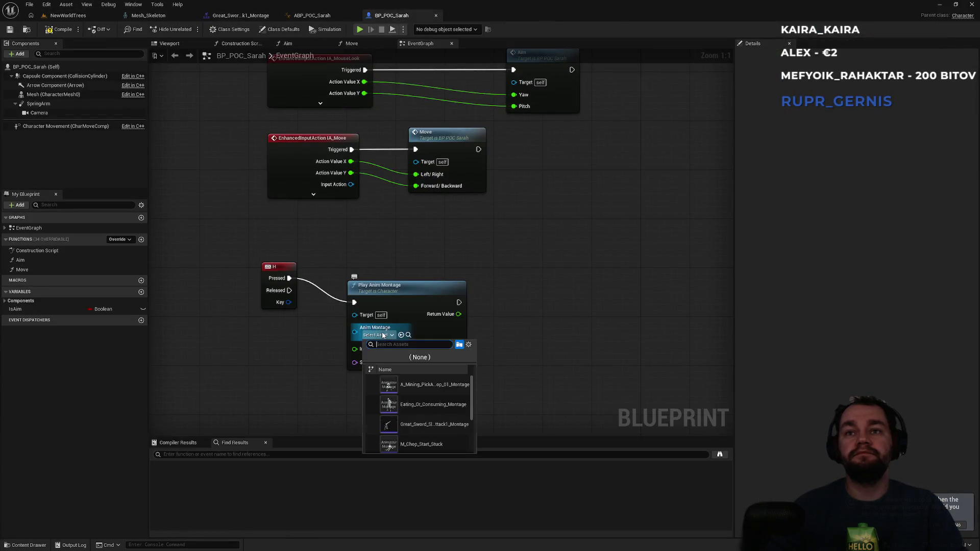
left_click(436, 423)
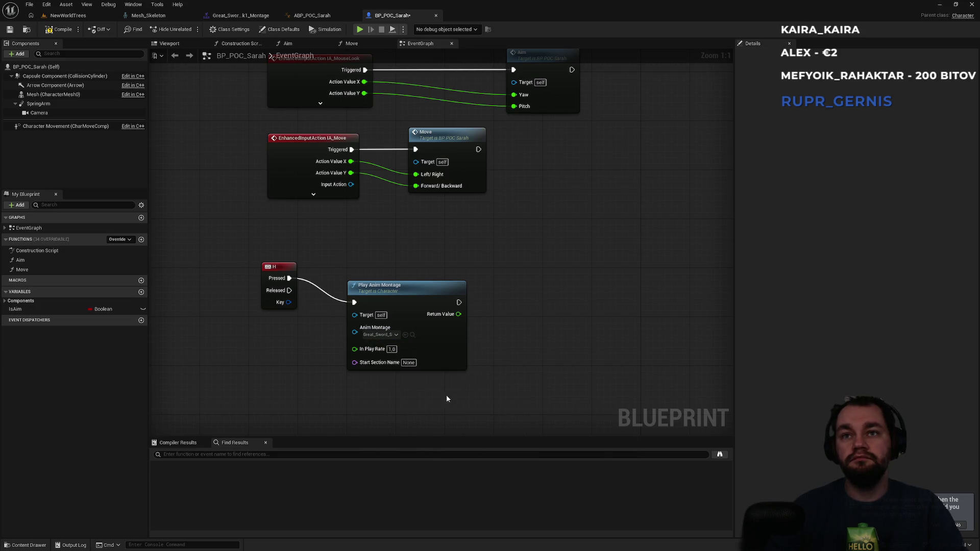
left_click(83, 18)
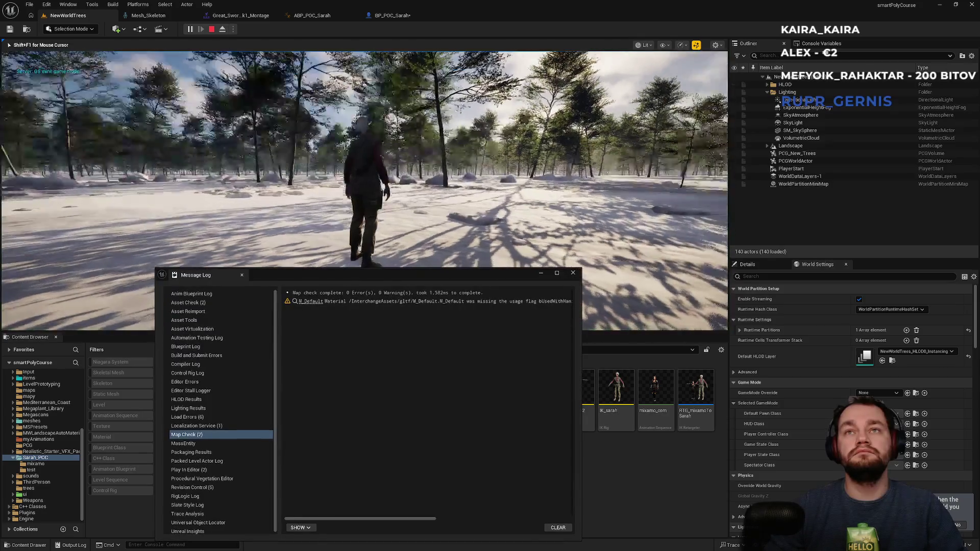
key("w")
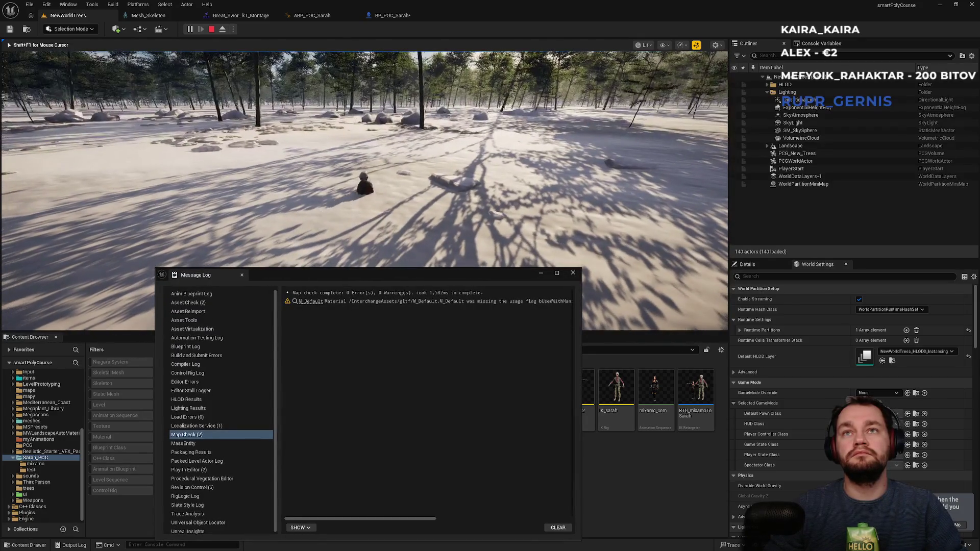
key("w")
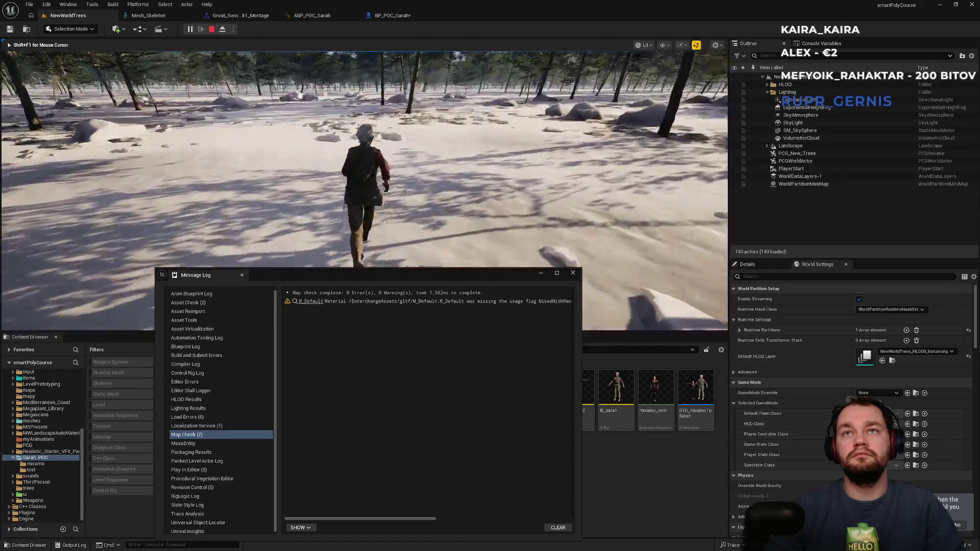
key("w")
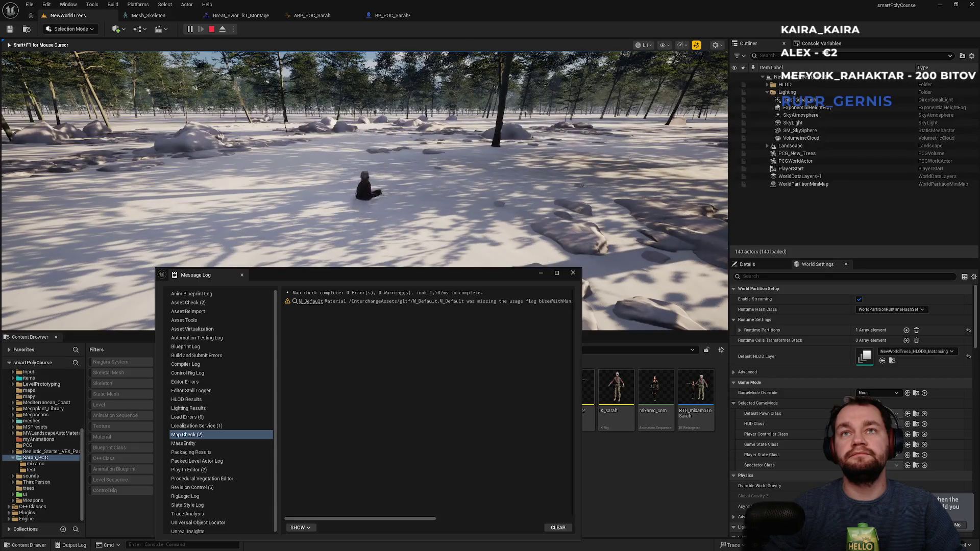
key("w")
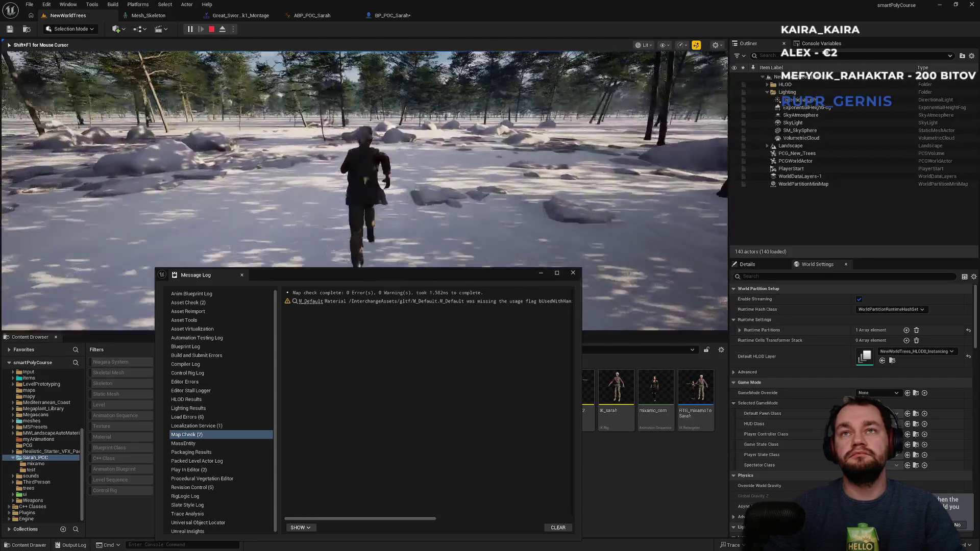
key("w")
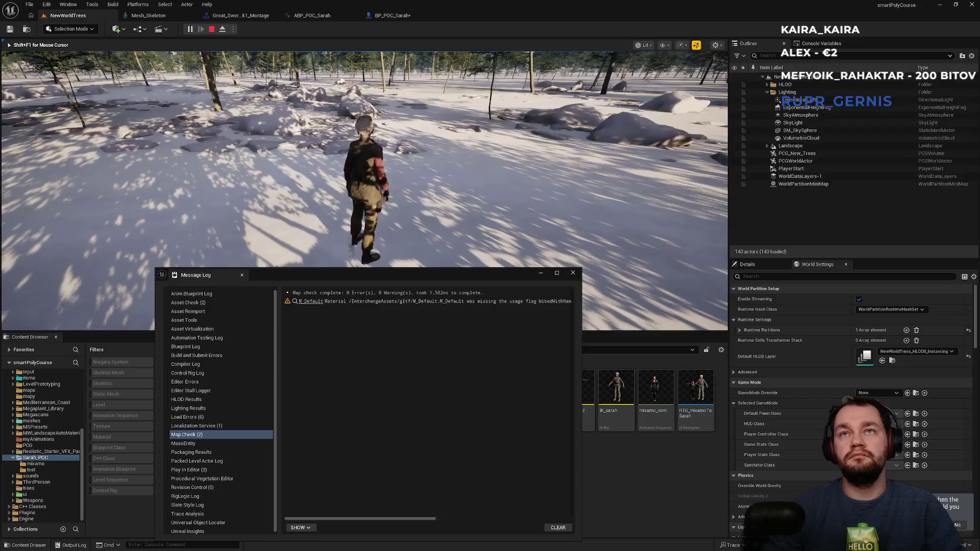
key("w")
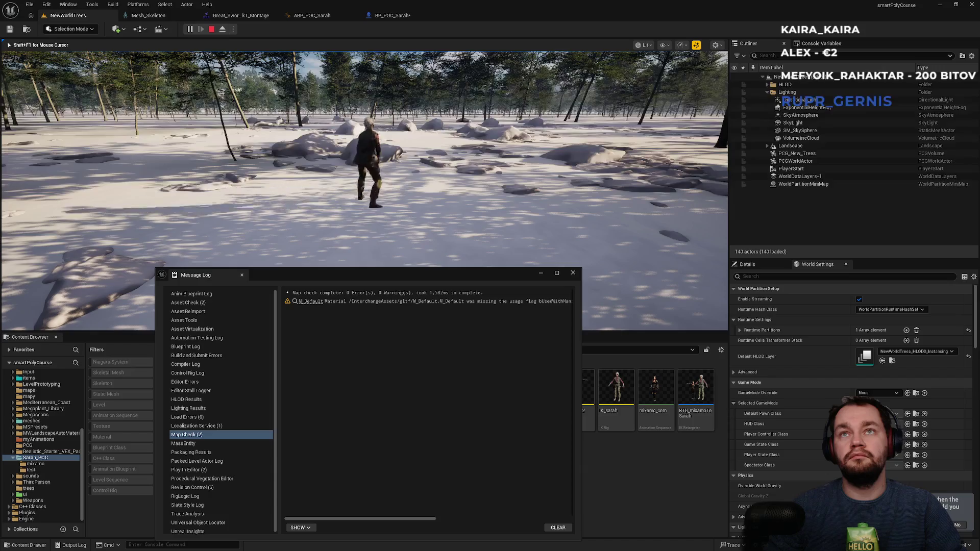
key("w")
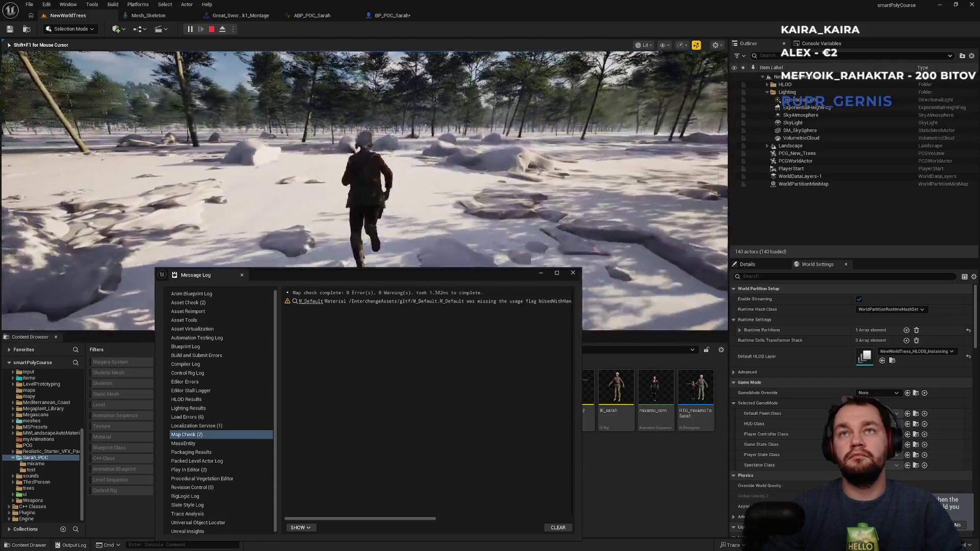
key("w")
key("w")
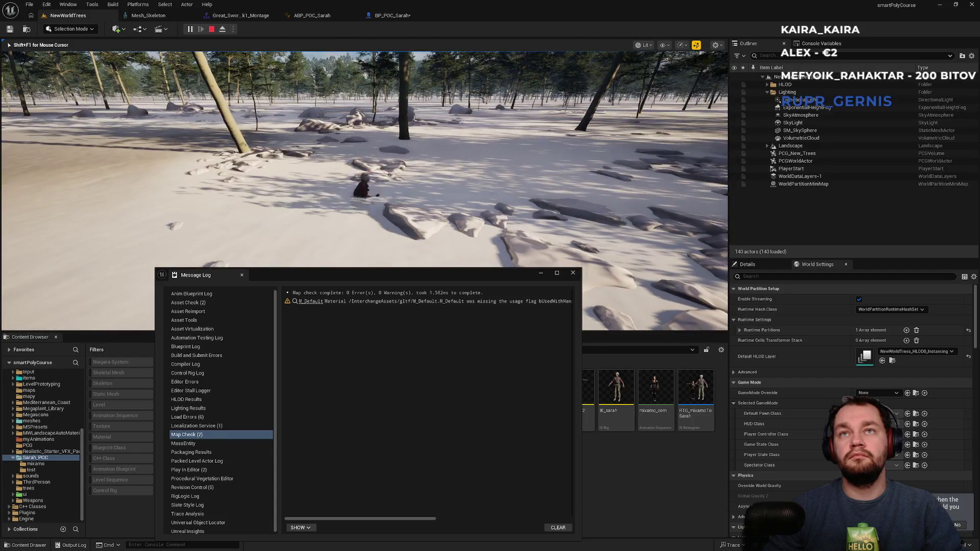
key("Escape")
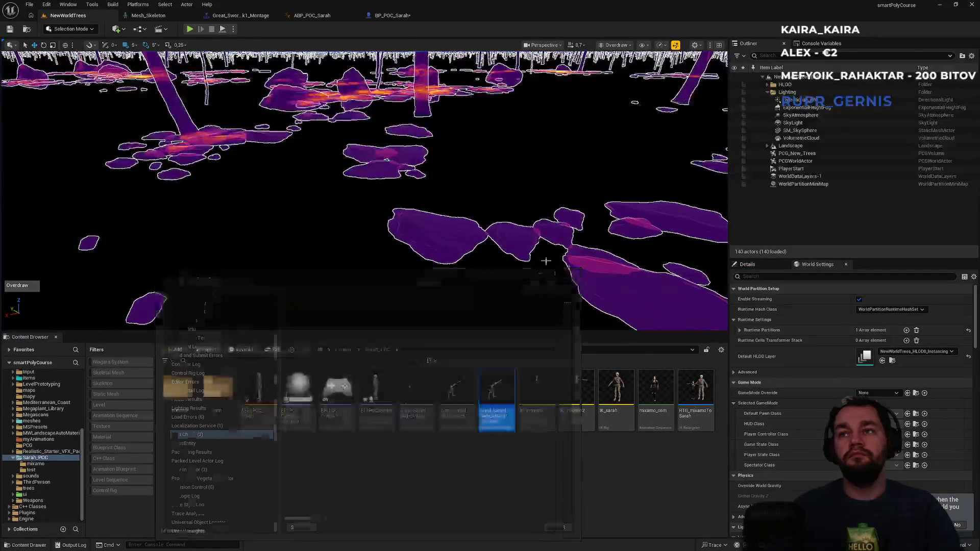
- Briefly play and then pause the Mixamo Root Motion tutorial
key("alt+Tab")
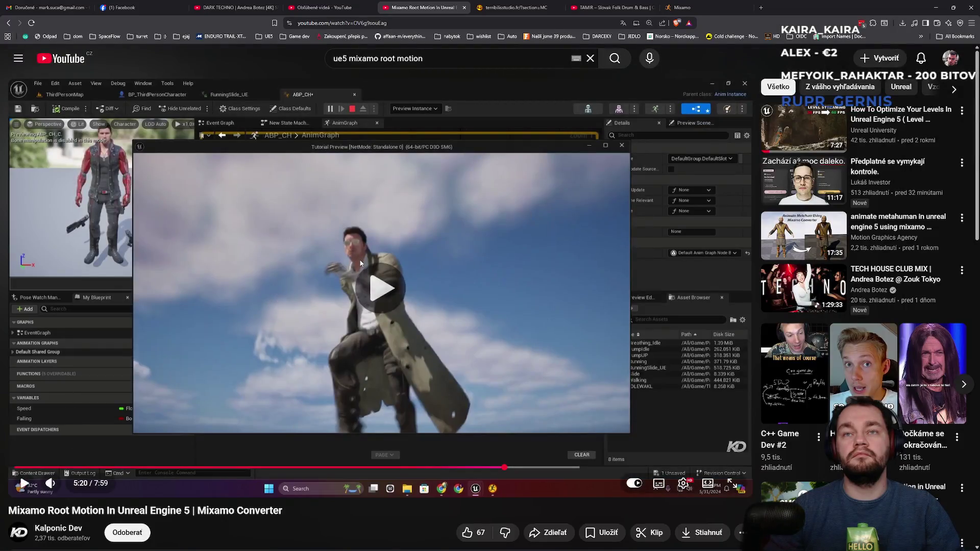
left_click(360, 263)
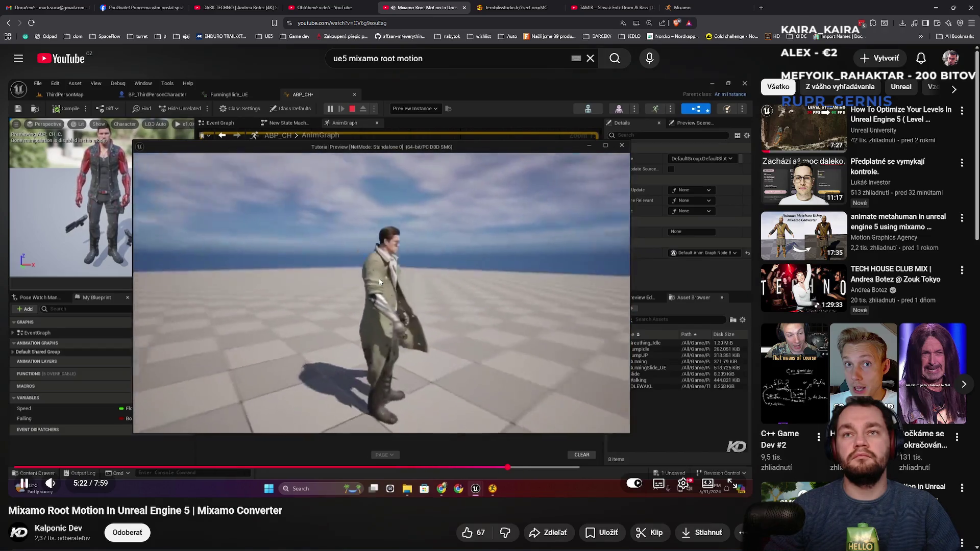
left_click(388, 392)
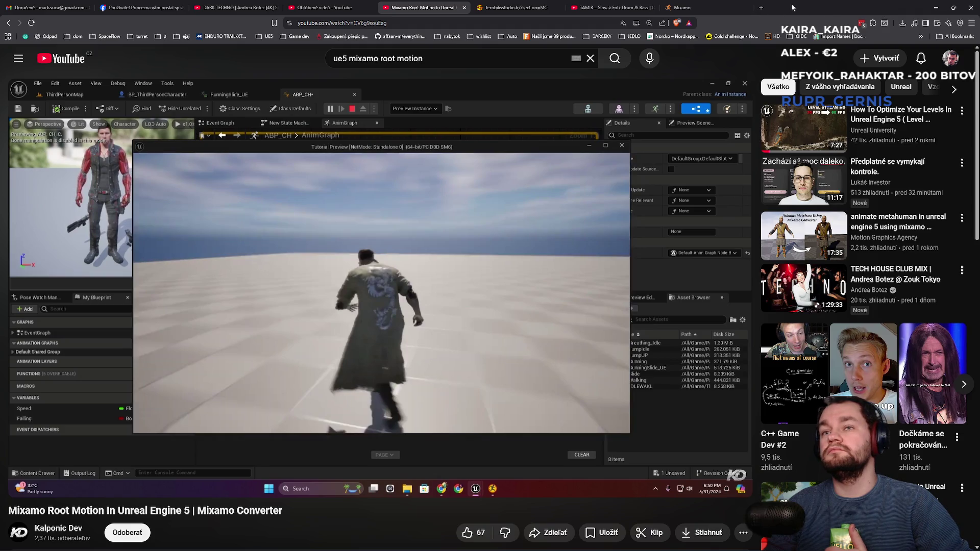
- From the YouTube watch history, open 'Add root bone to mixamo animations' in a new tab
left_click(585, 9)
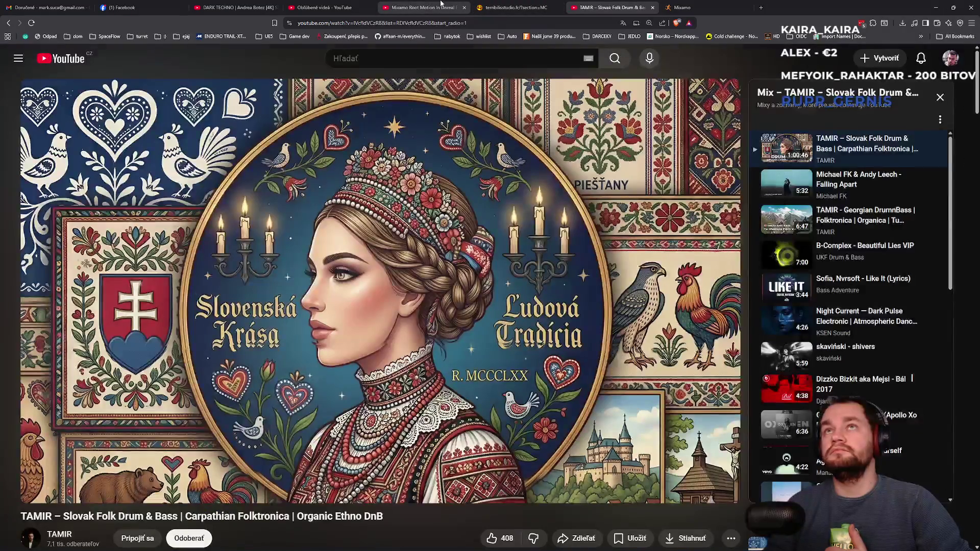
left_click(442, 6)
left_click(327, 7)
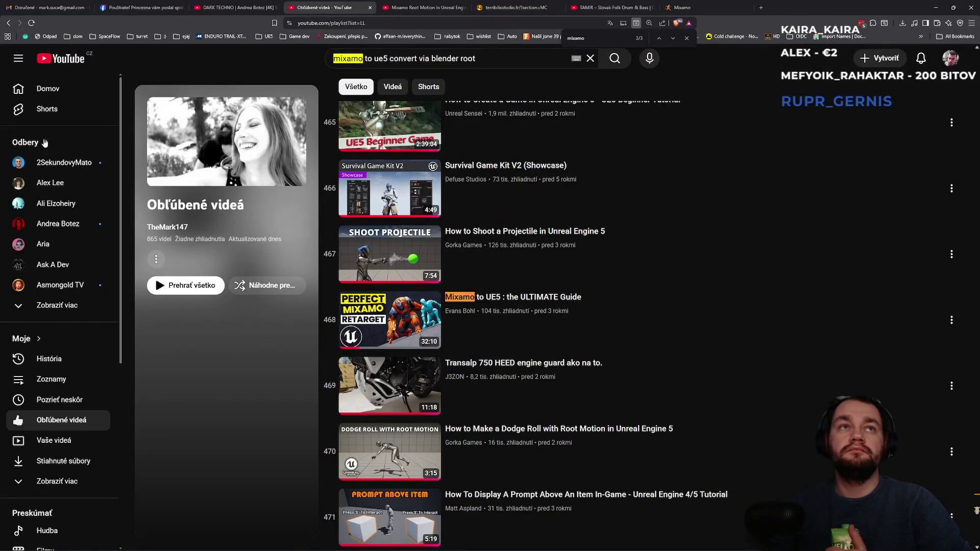
middle_click(63, 359)
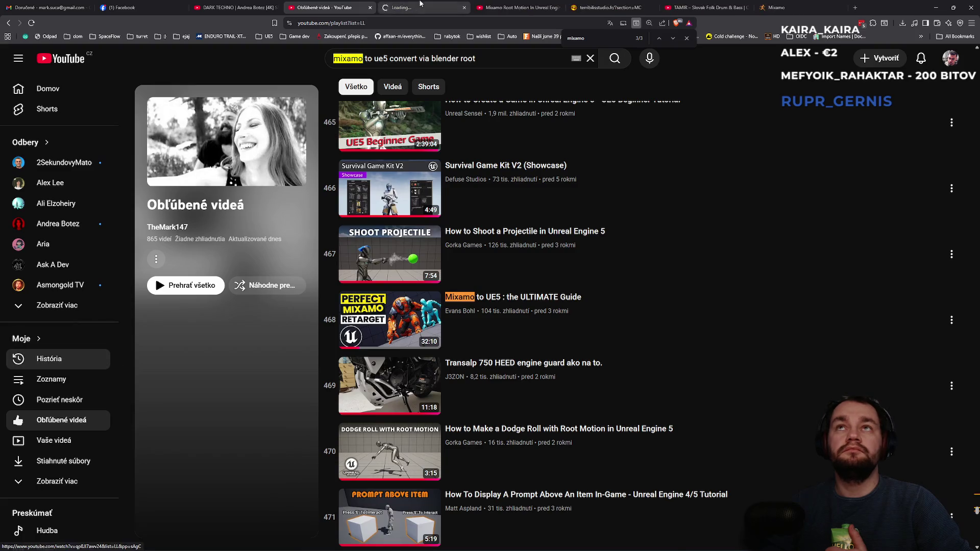
left_click(421, 6)
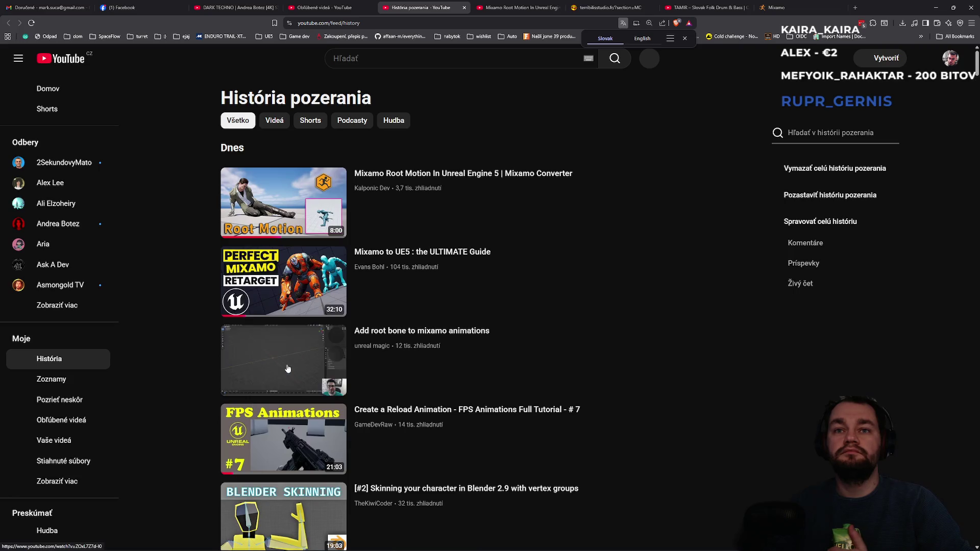
middle_click(287, 369)
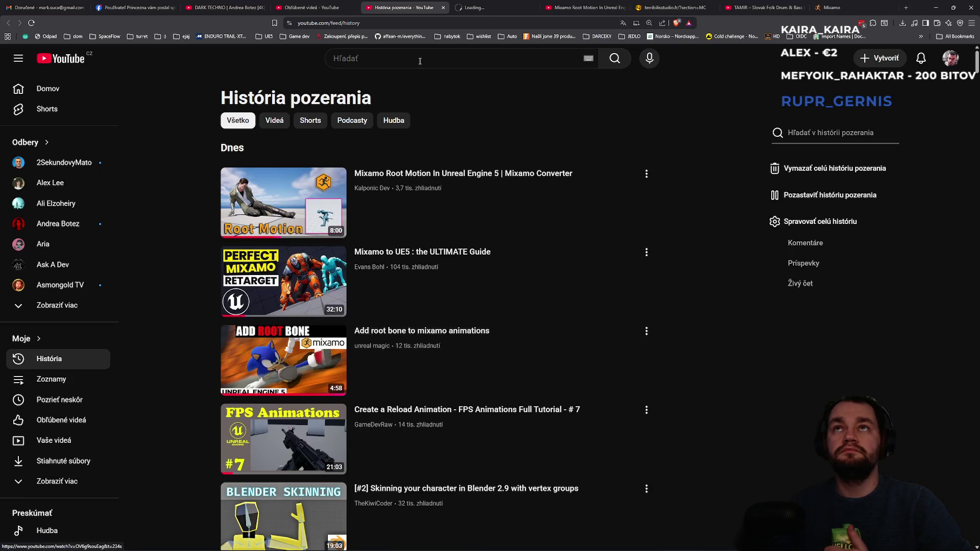
left_click(476, 7)
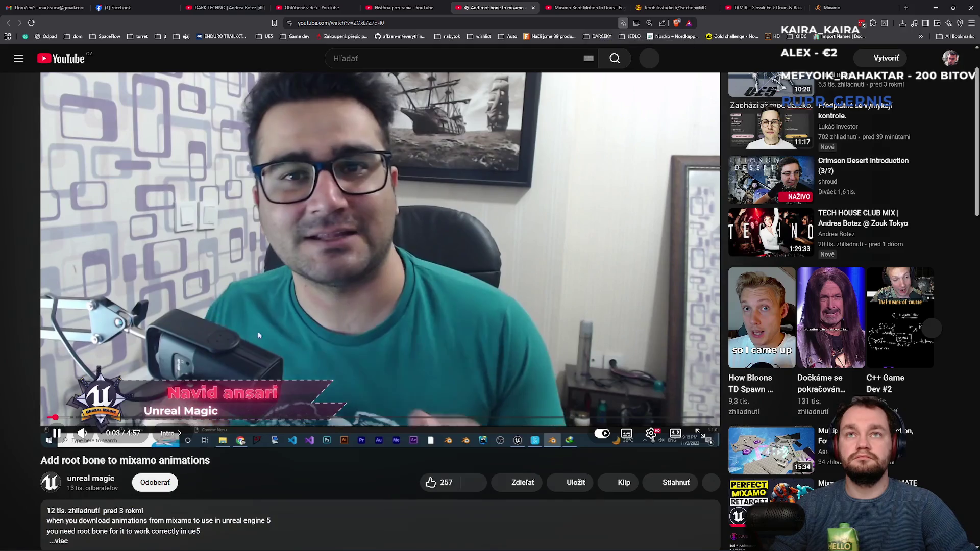
- Skim the opening of the root bone tutorial by seeking back and forth, then pause it
left_click(287, 256)
left_click(288, 256)
key("Right")
key("Right")
key("Right")
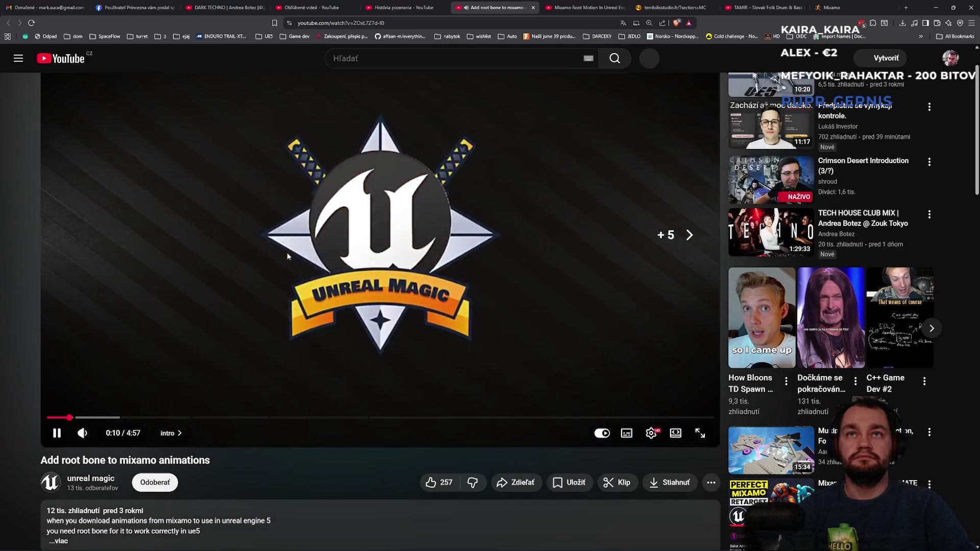
key("Right")
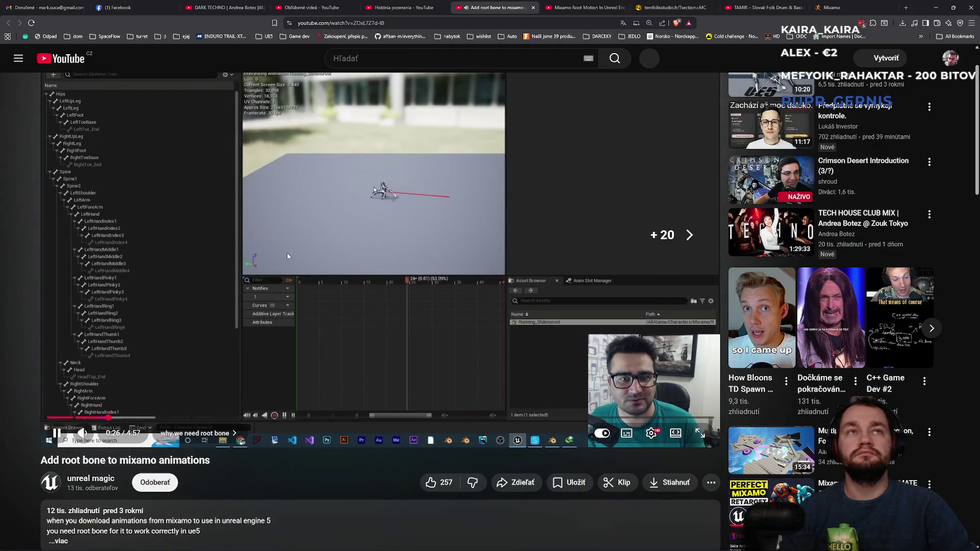
key("Right")
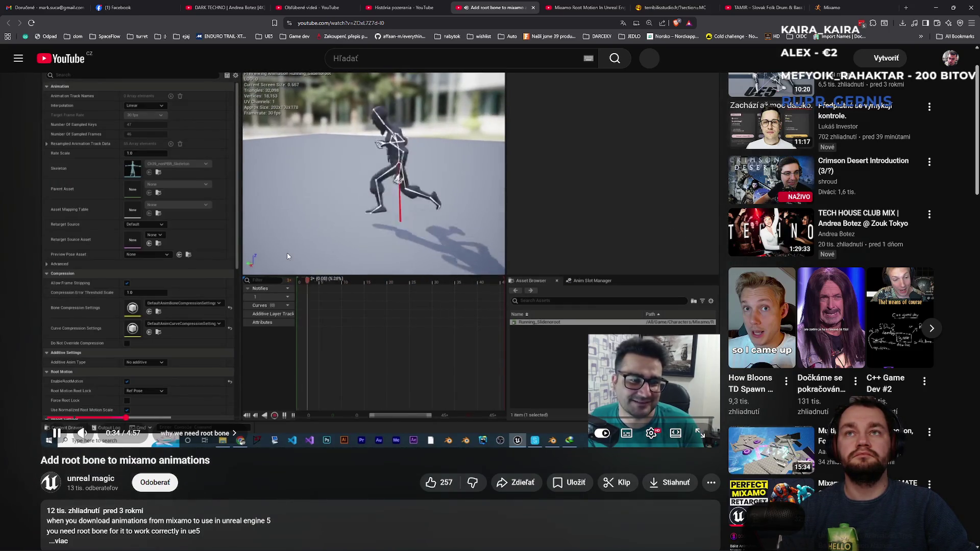
key("Right")
key("Right")
key("Left")
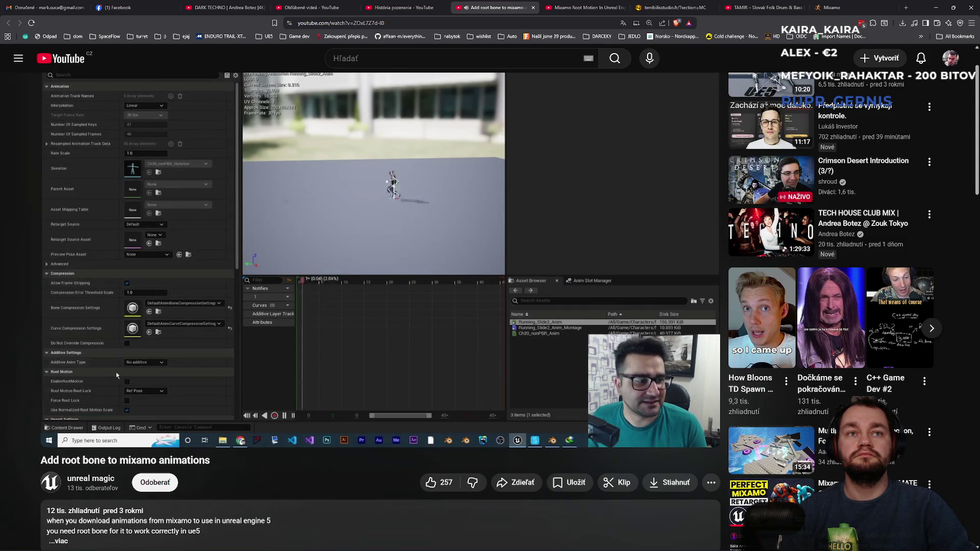
key("Left")
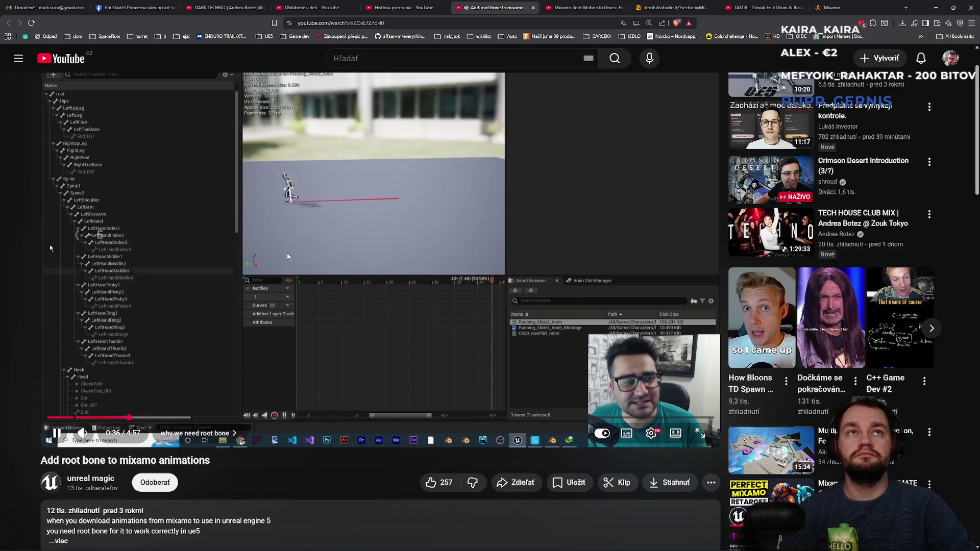
key("Left")
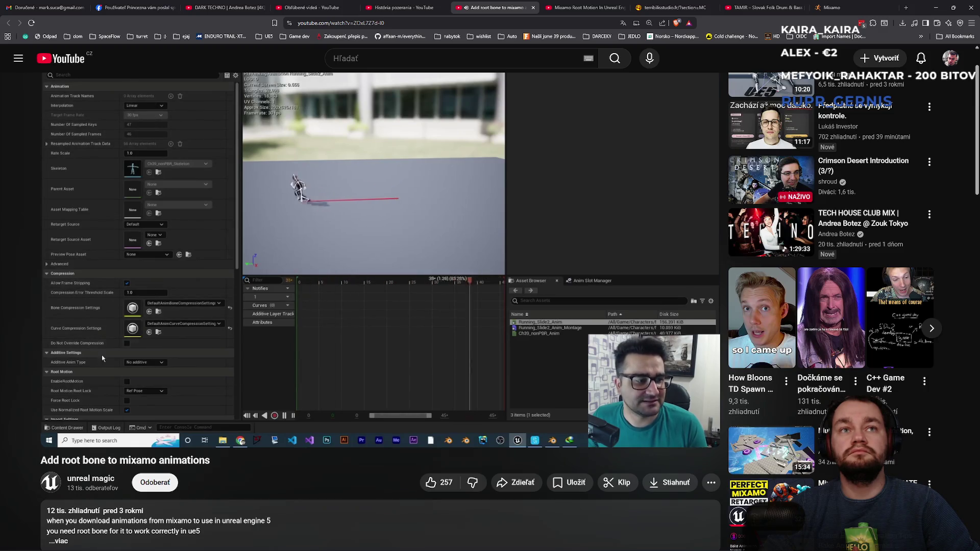
left_click(351, 241)
key("space")
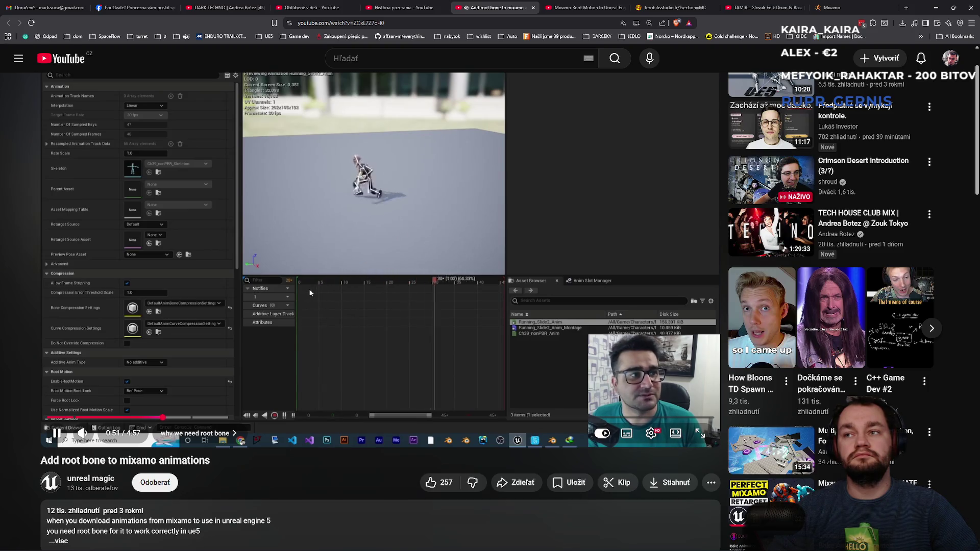
key("space")
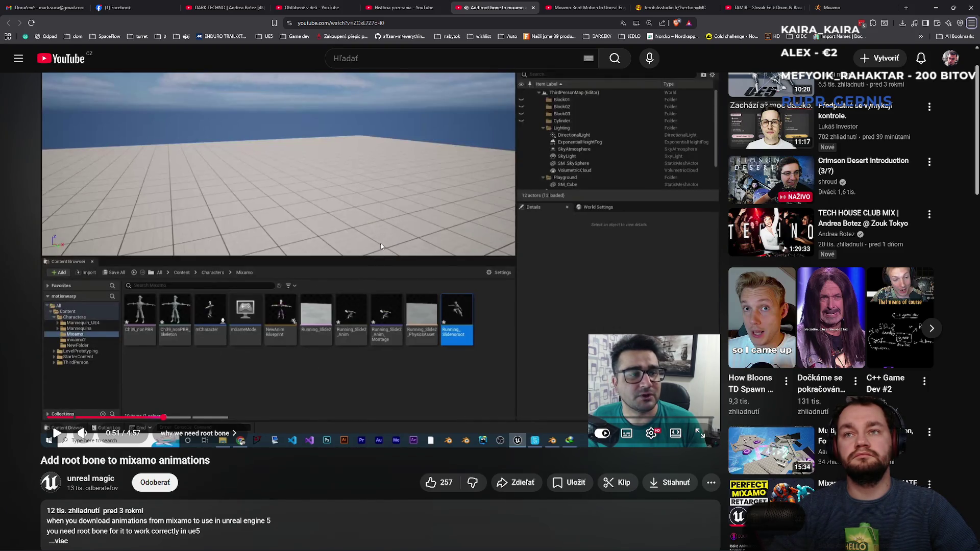
left_click(381, 246)
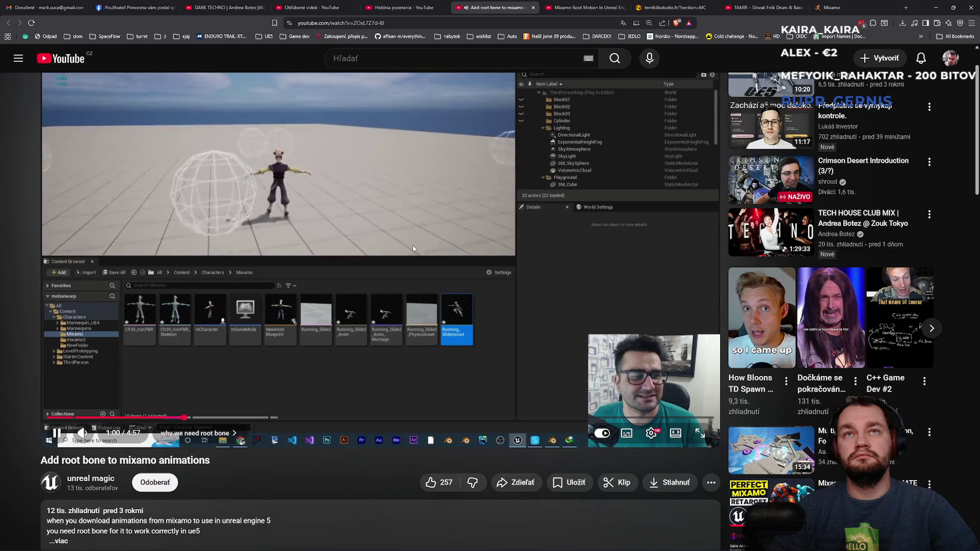
left_click(433, 376)
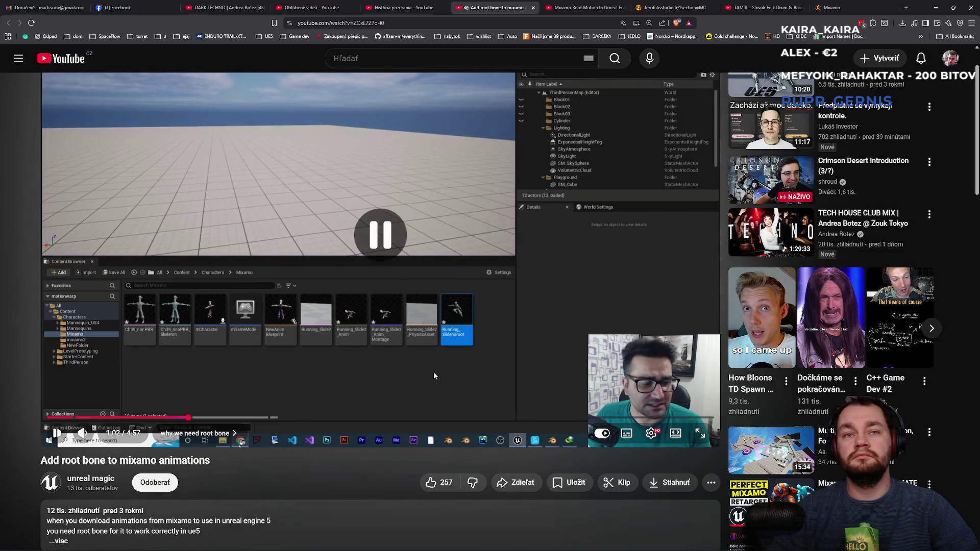
- Expand the video description and open its github.com download link in a new tab
key("alt+Tab")
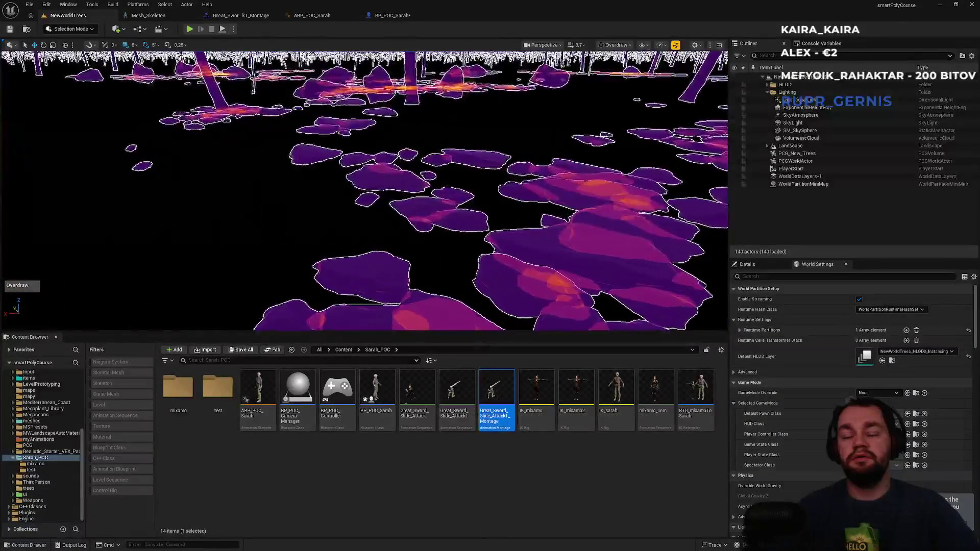
left_click(375, 546)
left_click(407, 544)
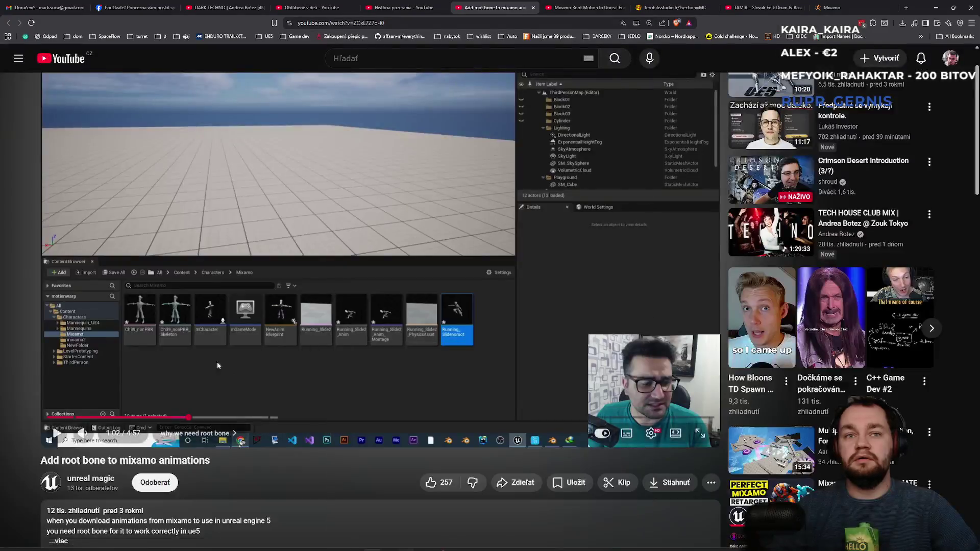
scroll(226, 354, "down", 4)
left_click(156, 363)
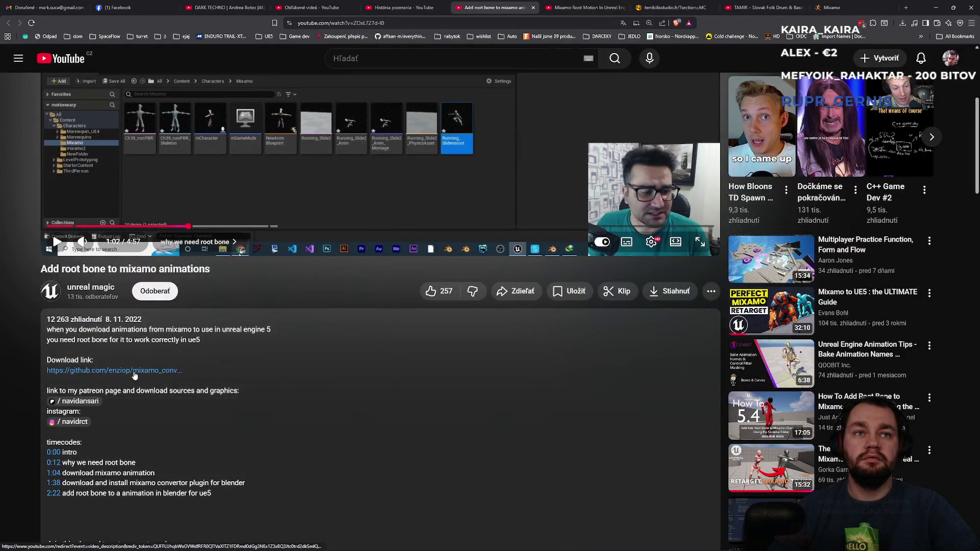
left_click(133, 370)
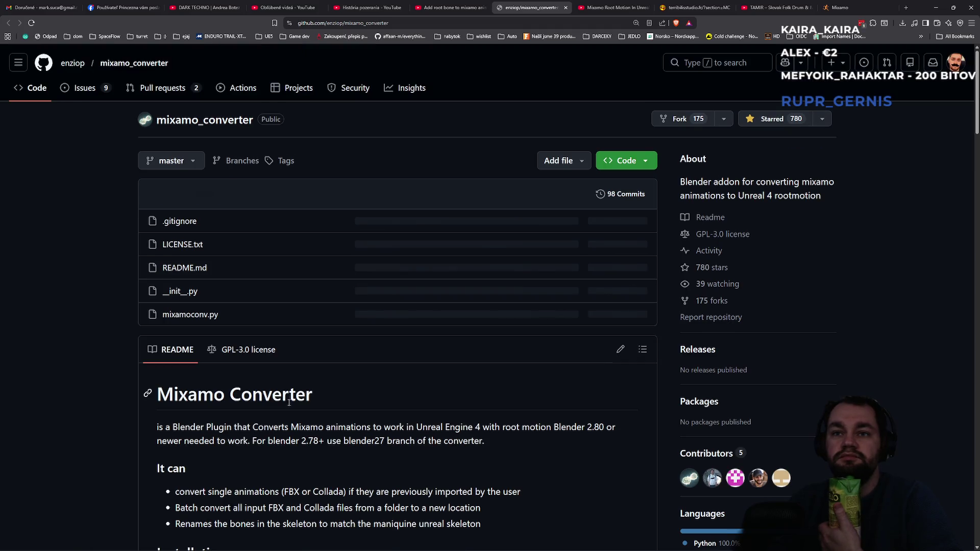
- Download the mixamo_converter repository as mixamo_converter-master.zip via Code > Download ZIP
scroll(317, 394, "down", 3)
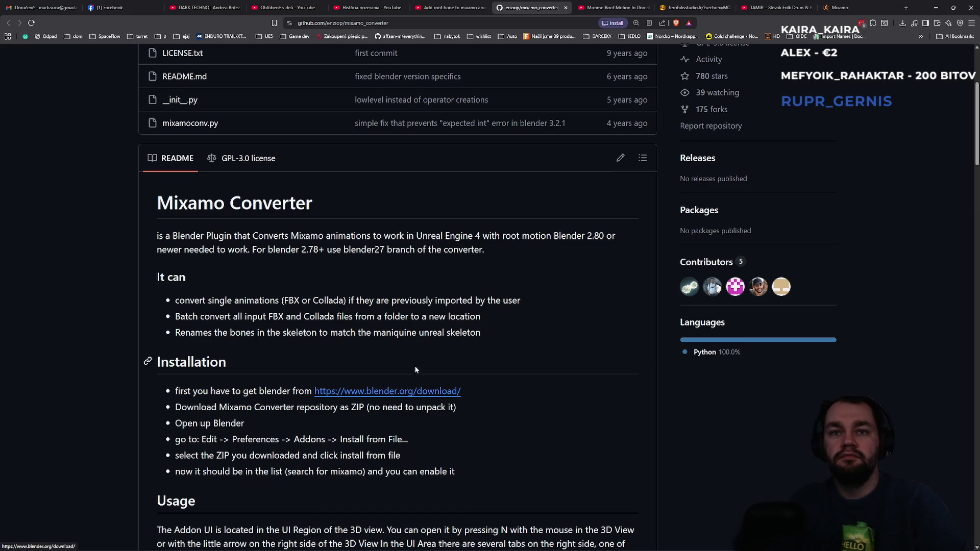
scroll(694, 153, "up", 4)
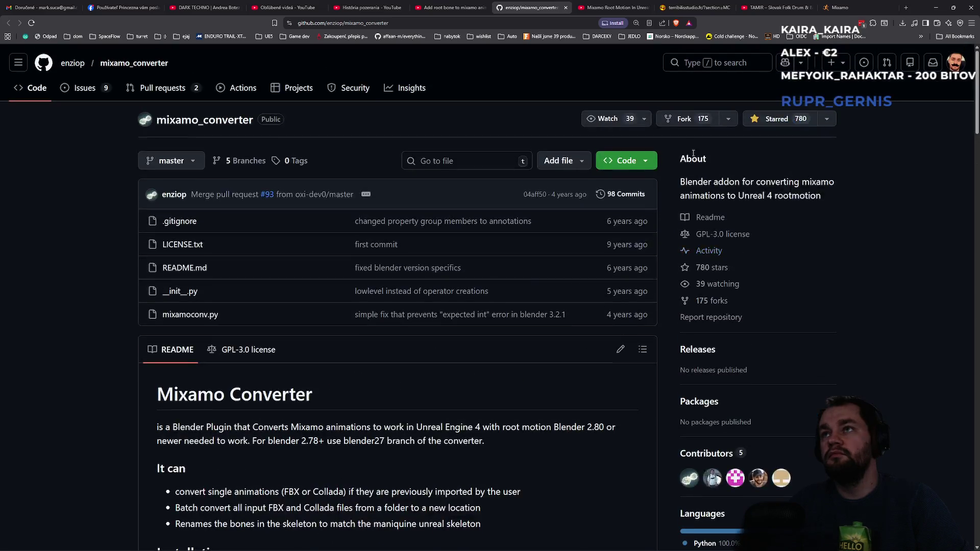
left_click(642, 163)
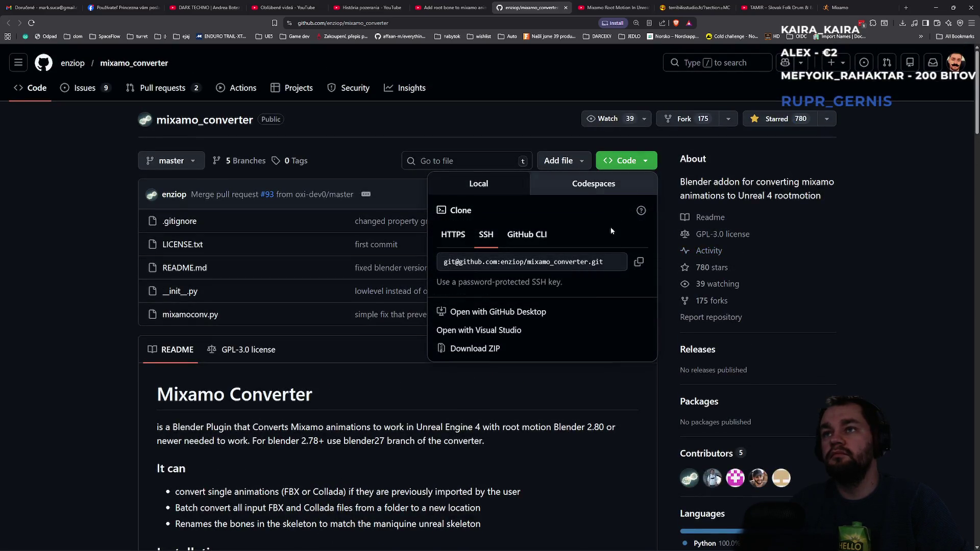
left_click(525, 347)
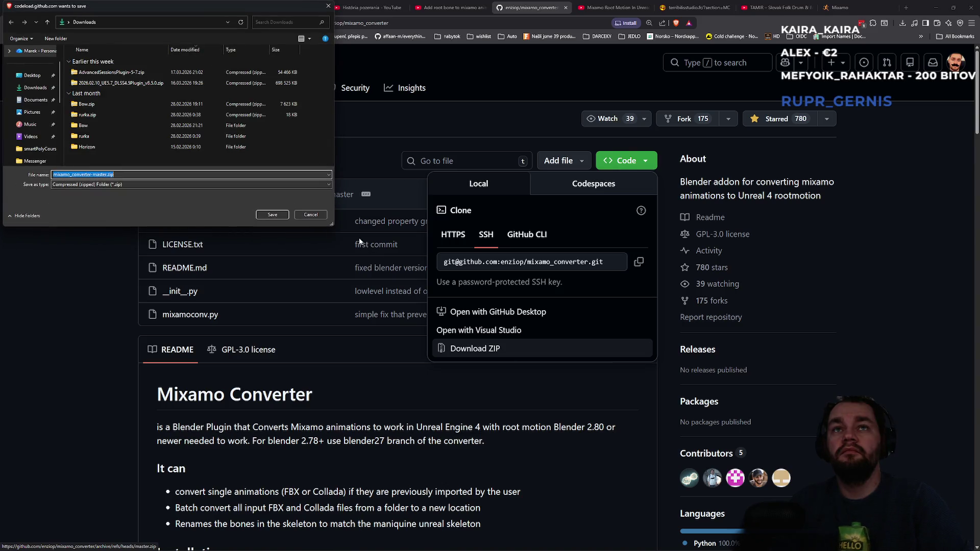
left_click(272, 215)
left_click(568, 455)
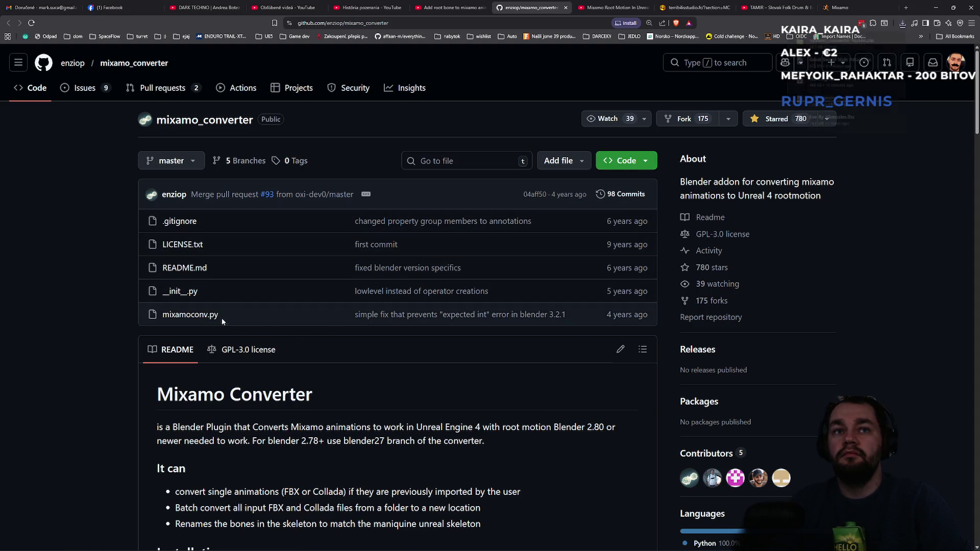
- Go back to the Add root bone to mixamo animations tab and resume the video
scroll(230, 326, "down", 6)
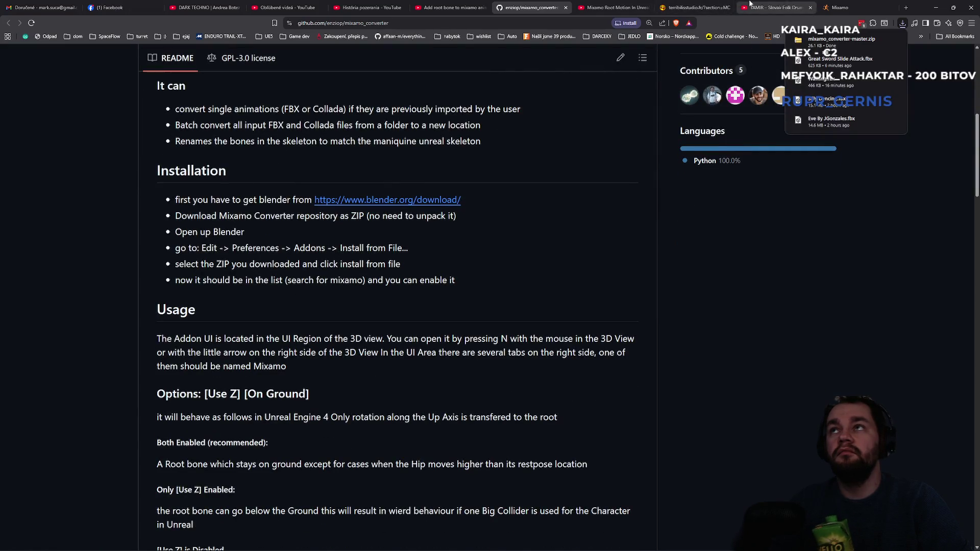
left_click(618, 7)
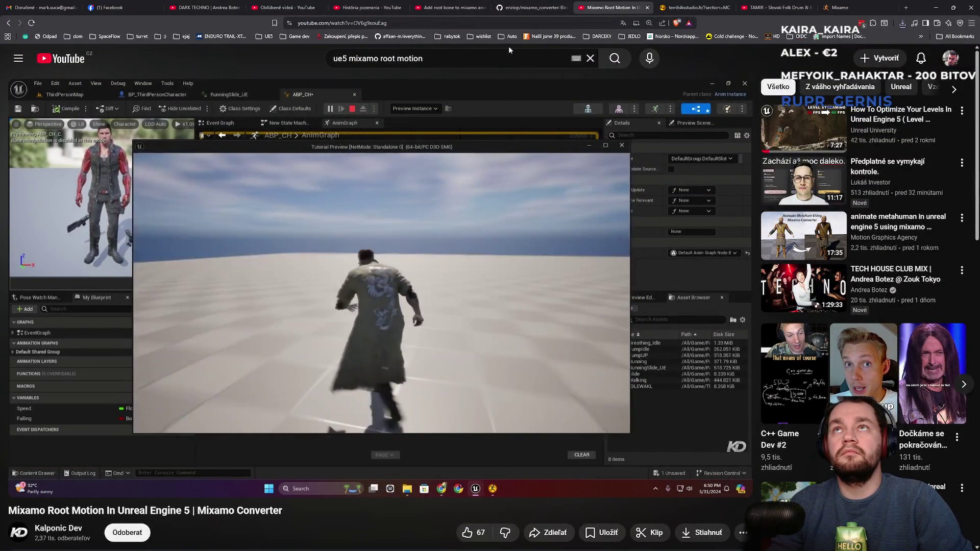
left_click(455, 6)
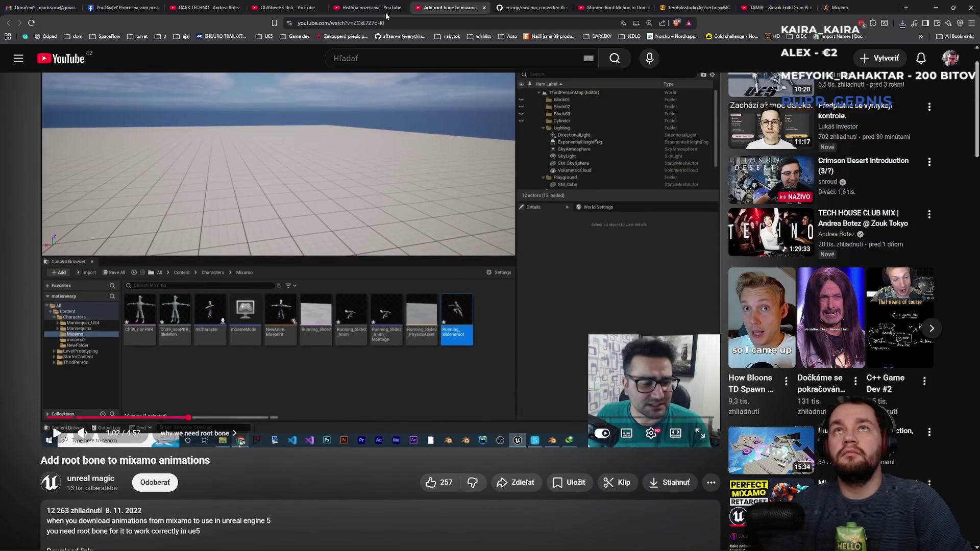
left_click(380, 6)
left_click(286, 7)
left_click(365, 6)
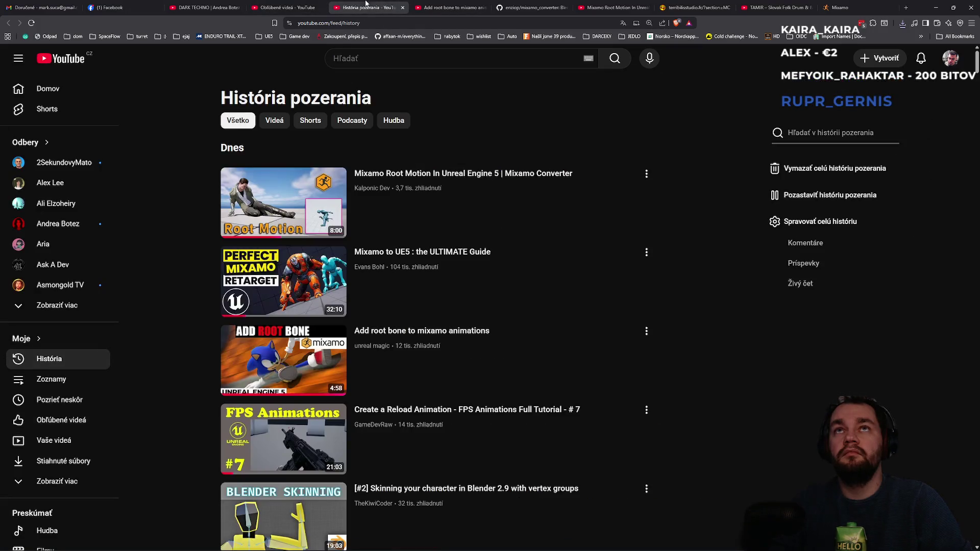
left_click(452, 7)
left_click(455, 224)
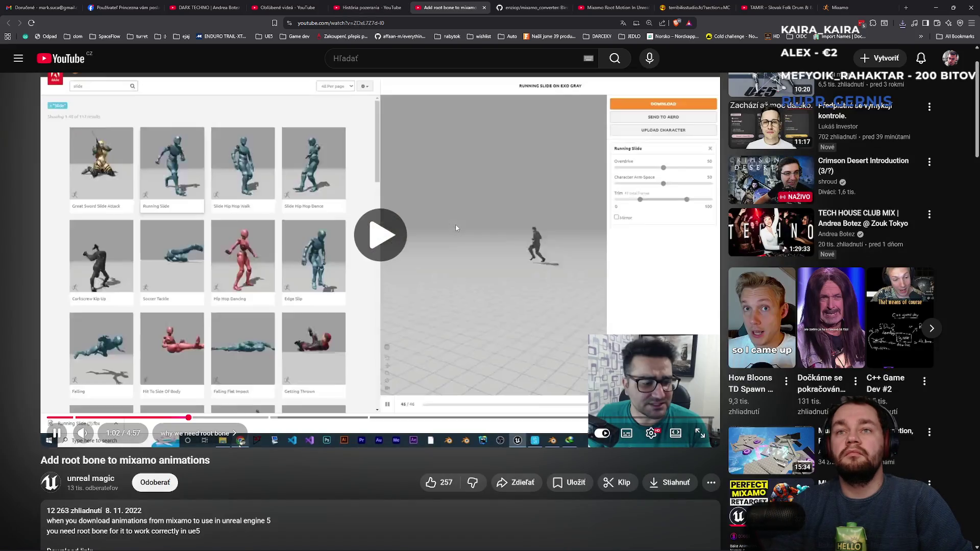
- Seek the root bone tutorial forward to its FBX Import Options step at 3:47 and pause it
key("Right")
key("Right")
key("Right")
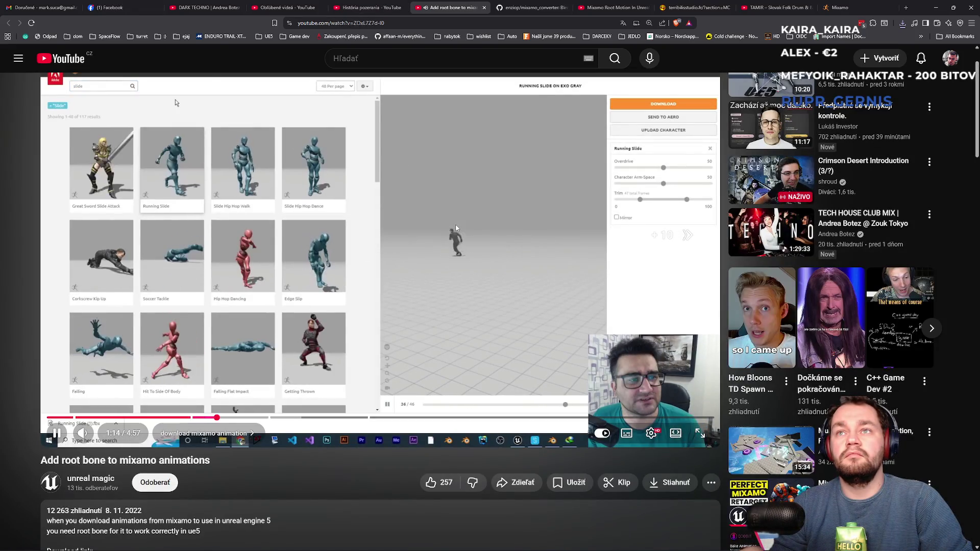
key("Right")
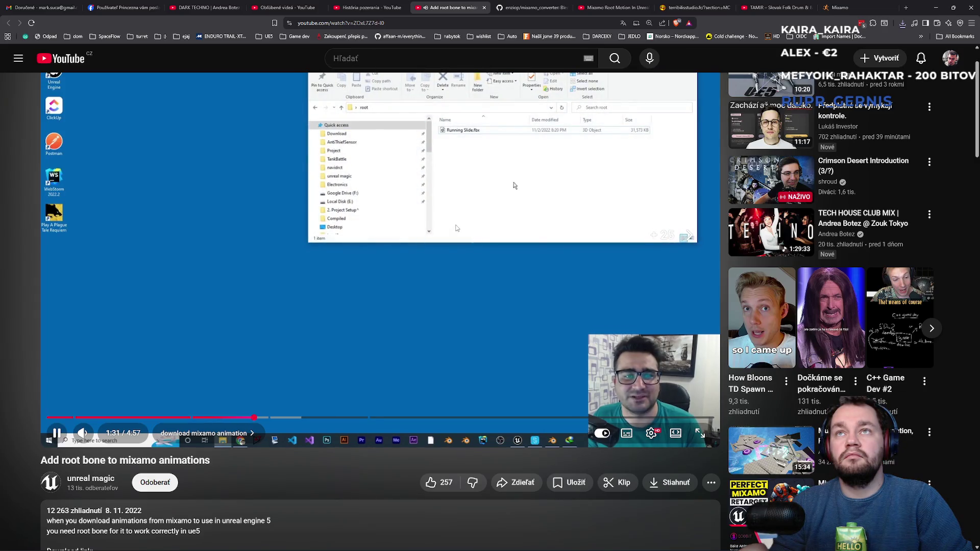
key("Right")
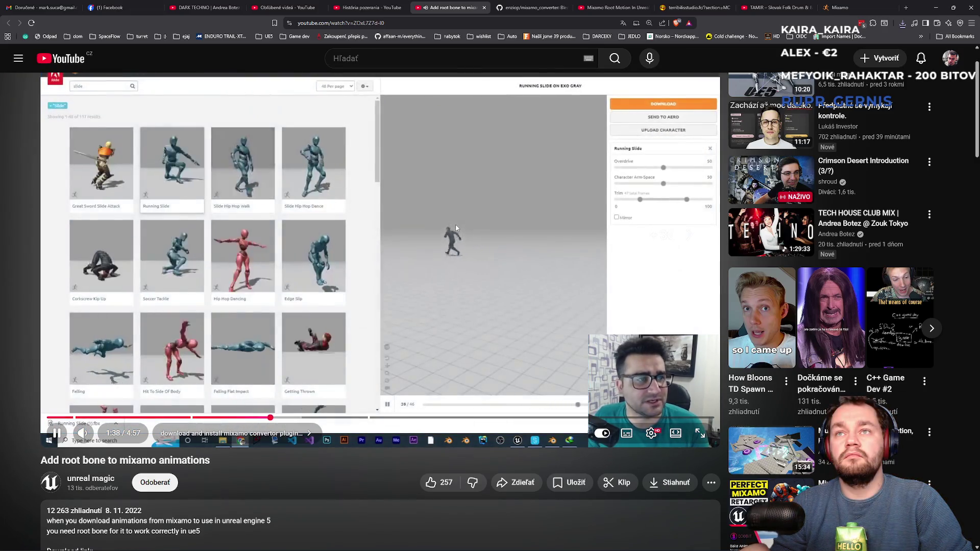
key("Right")
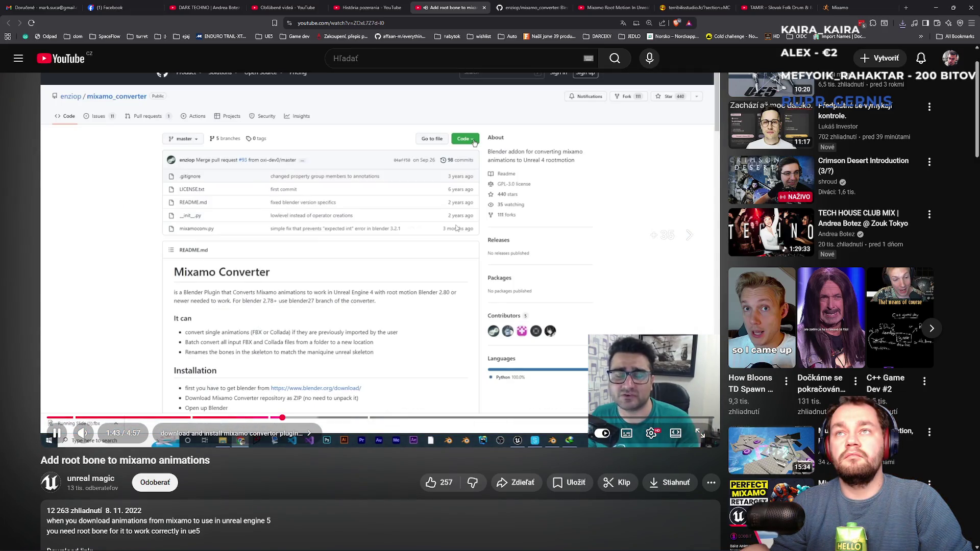
key("Right")
key("Right")
key("Right")
key("Right")
key("Right")
key("Right")
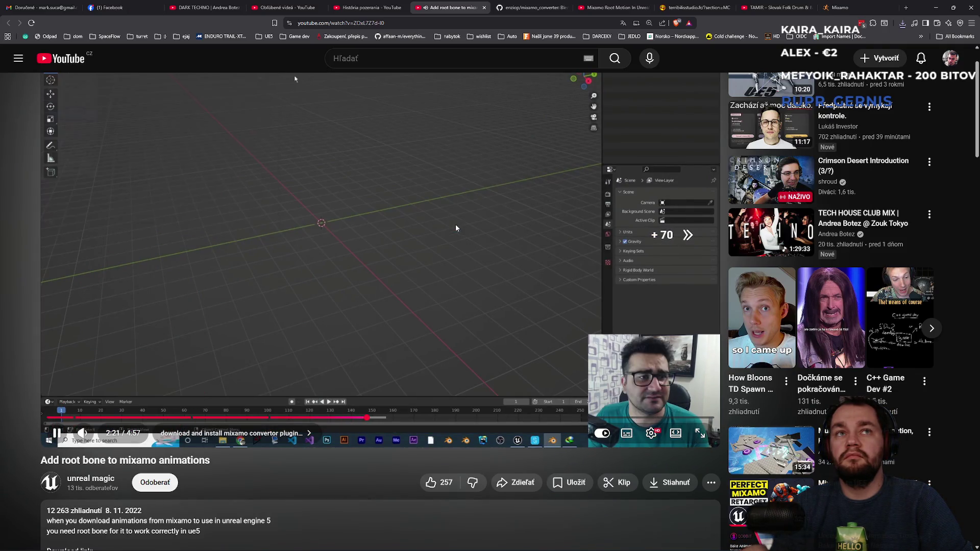
key("Right")
key("Right")
key("Right")
key("Right")
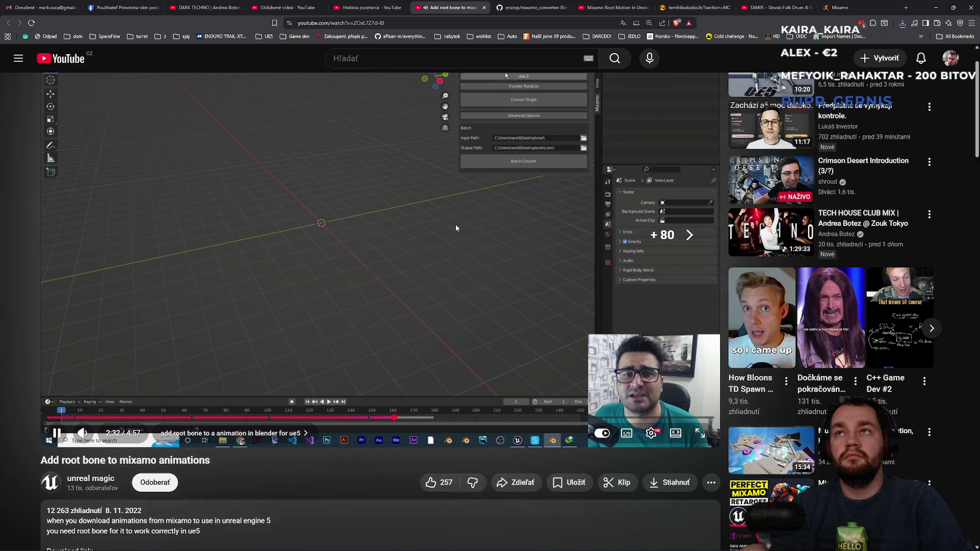
key("Right")
key("Right")
key("Right")
key("Right")
key("Right")
key("Right")
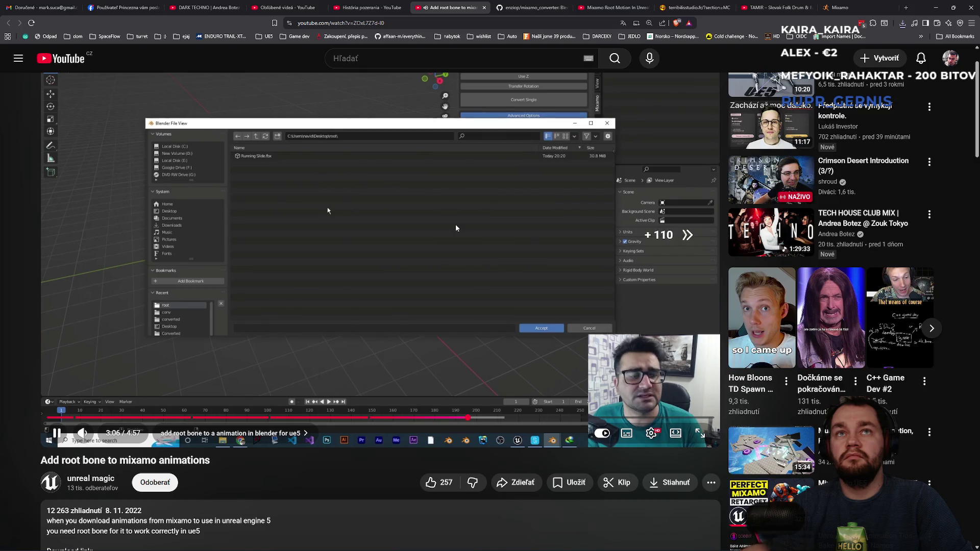
key("Right")
key("Right")
key("Right")
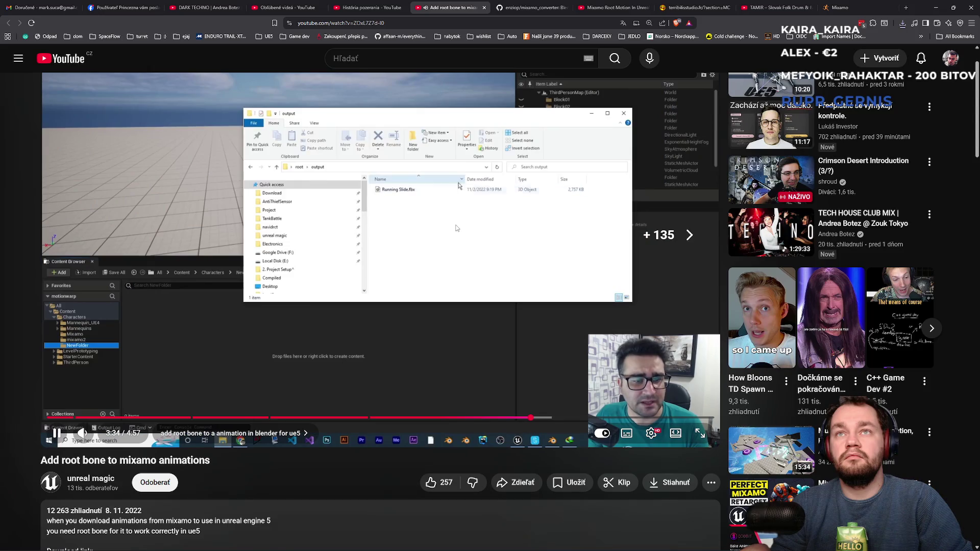
key("Right")
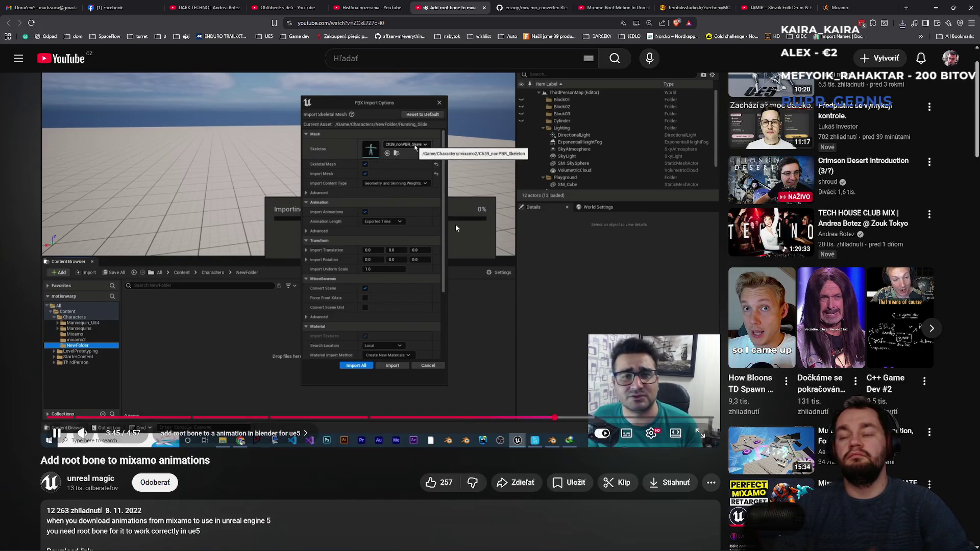
left_click(434, 273)
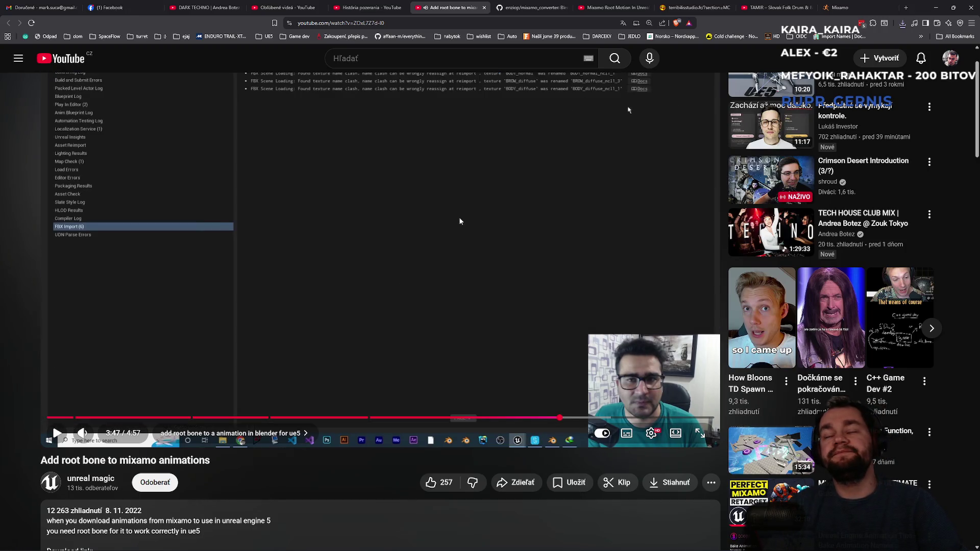
key("alt+Tab")
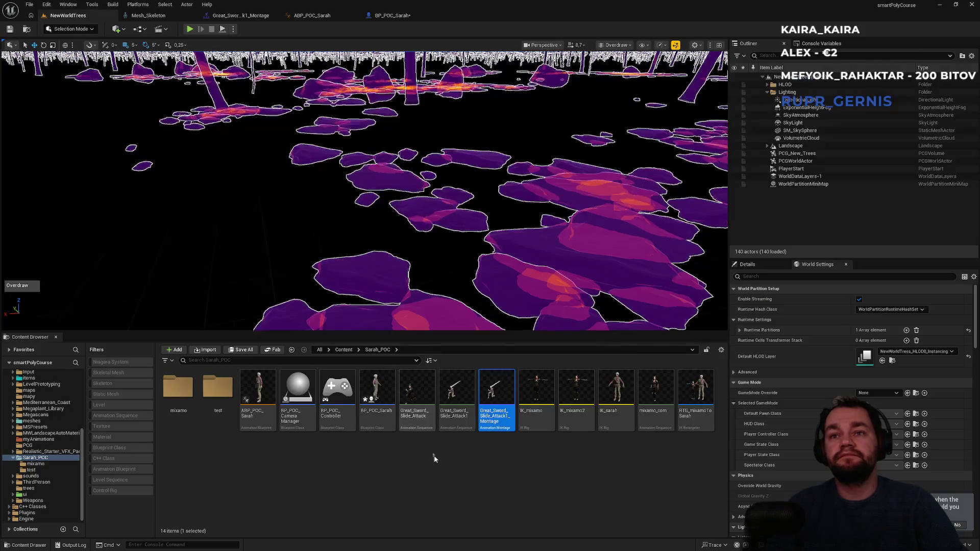
key("alt+Tab")
key("alt+Tab")
- Scroll through the comments and select the full Mixamo rootbaker comment
scroll(319, 395, "down", 15)
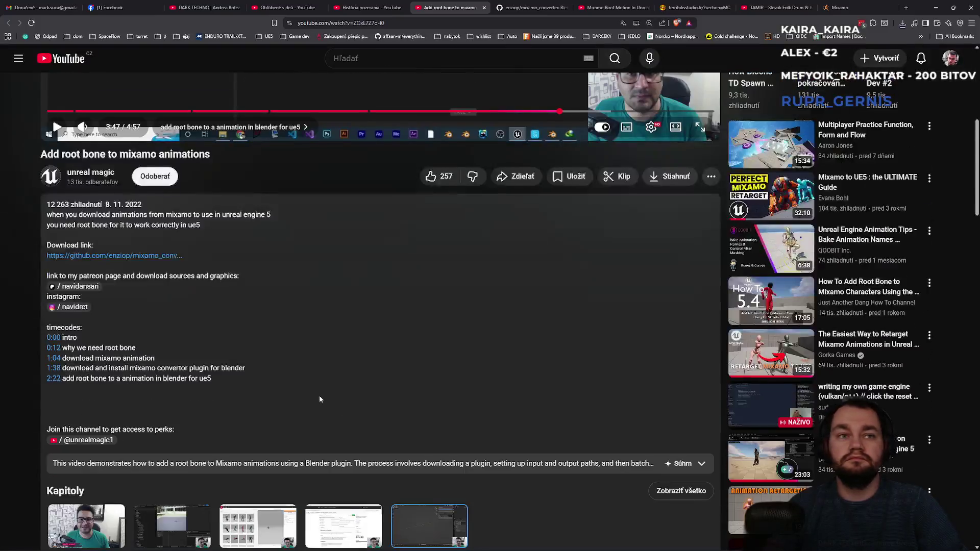
scroll(304, 390, "down", 2)
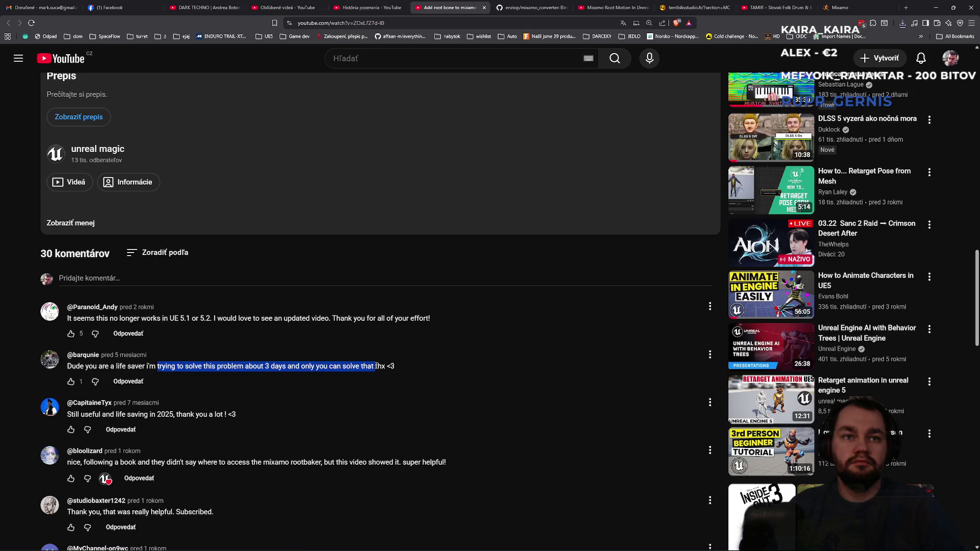
left_click(355, 382)
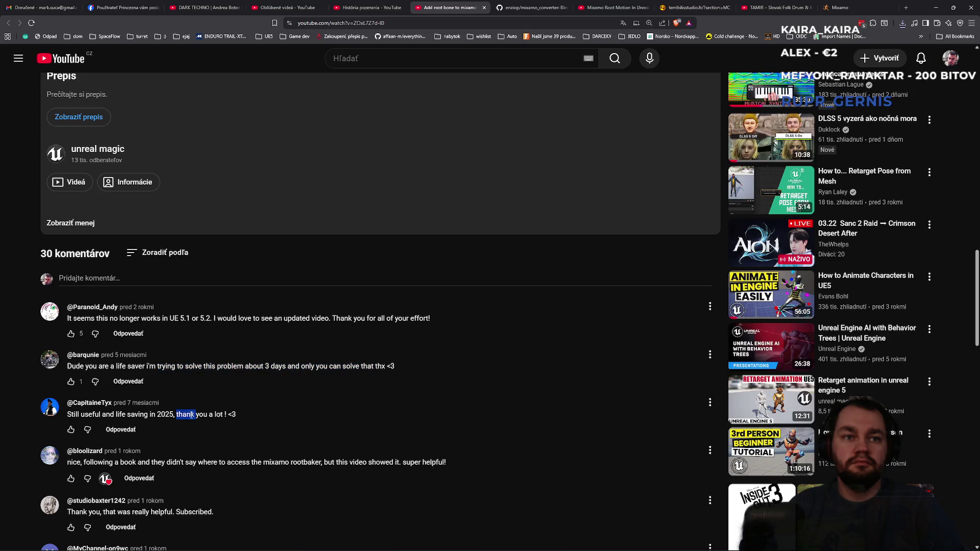
triple_click(220, 464)
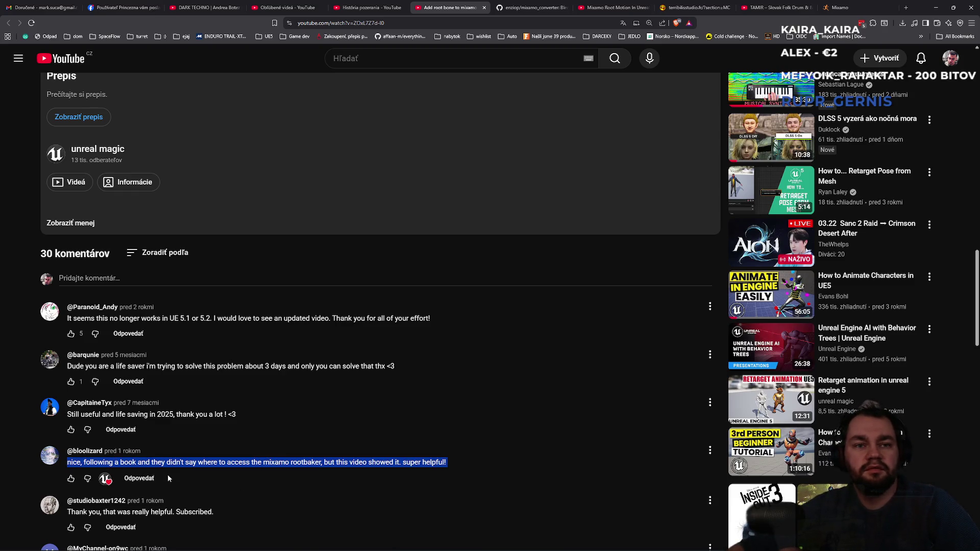
- Return to the root-bone tutorial player and resume playback from around 3:49
scroll(187, 475, "down", 2)
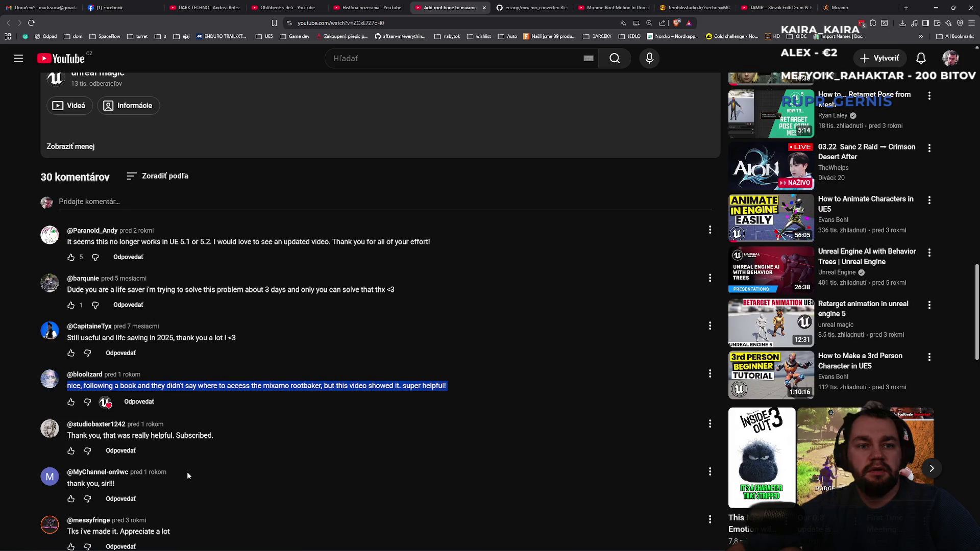
scroll(192, 464, "up", 15)
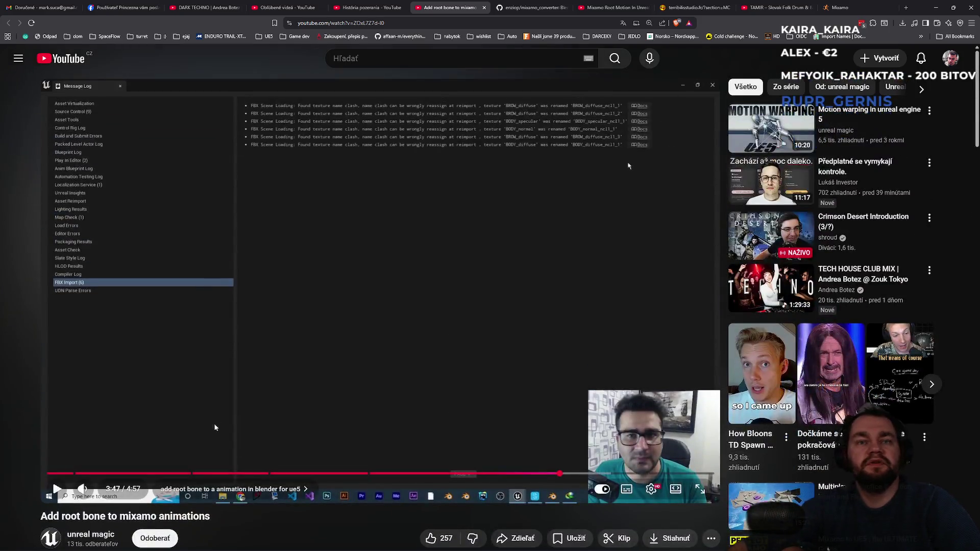
scroll(214, 424, "down", 5)
scroll(210, 418, "up", 5)
left_click(302, 316)
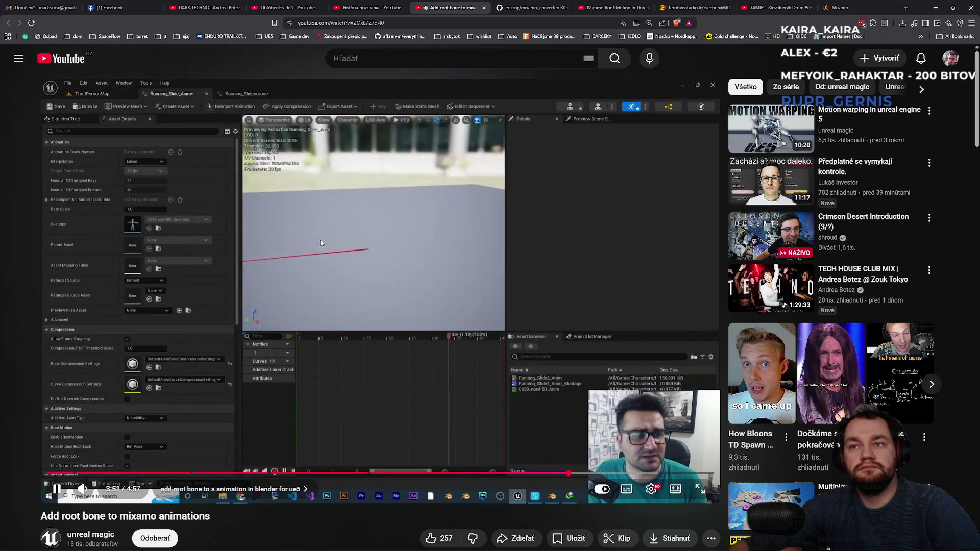
- Watch the tutorial's root-motion section to 3:58, pause it, and return to the Unreal editor
left_click(329, 237)
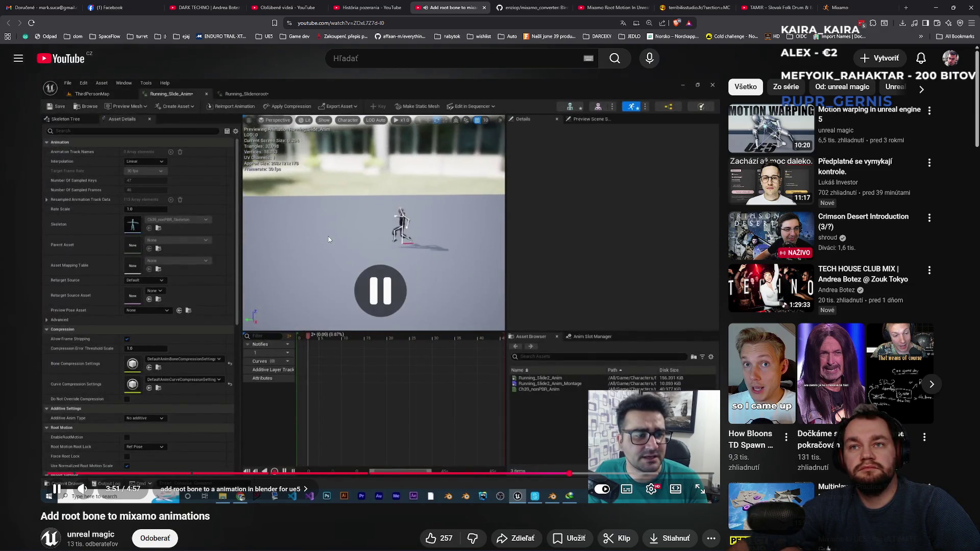
left_click(326, 229)
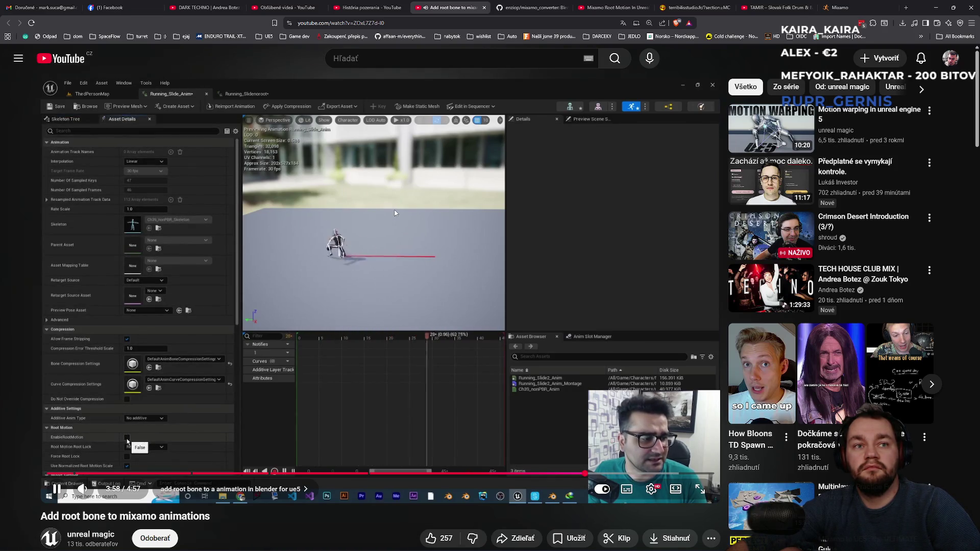
left_click(394, 212)
key("alt+Tab")
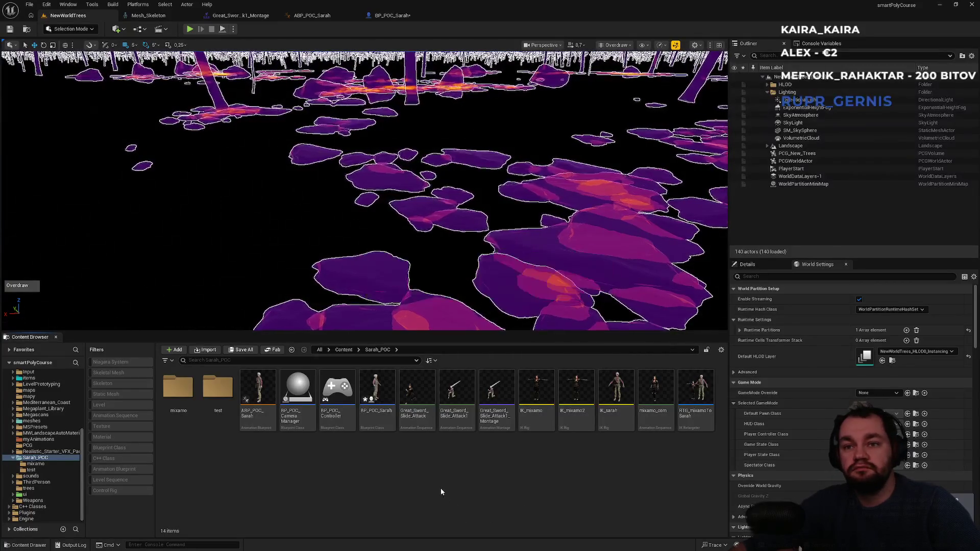
- Drag Walking.fbx into Sarah_POC and set the import skeleton to Mesh_Skeleton
left_click_drag(441, 491, 441, 491)
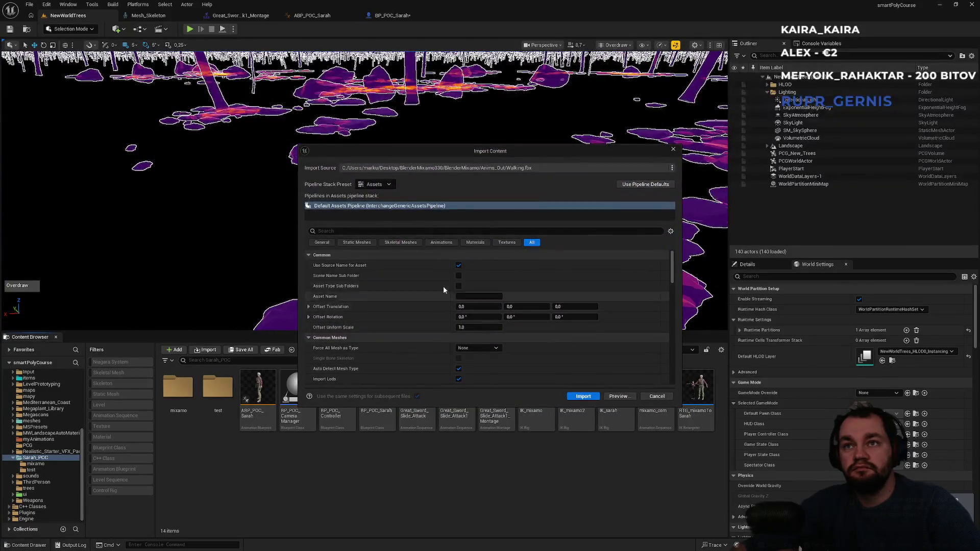
left_click(442, 243)
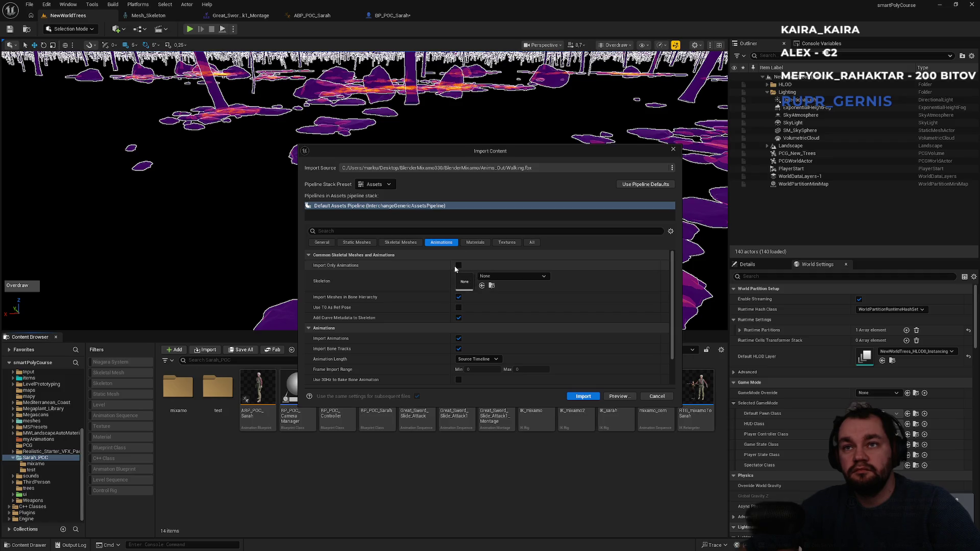
left_click(412, 243)
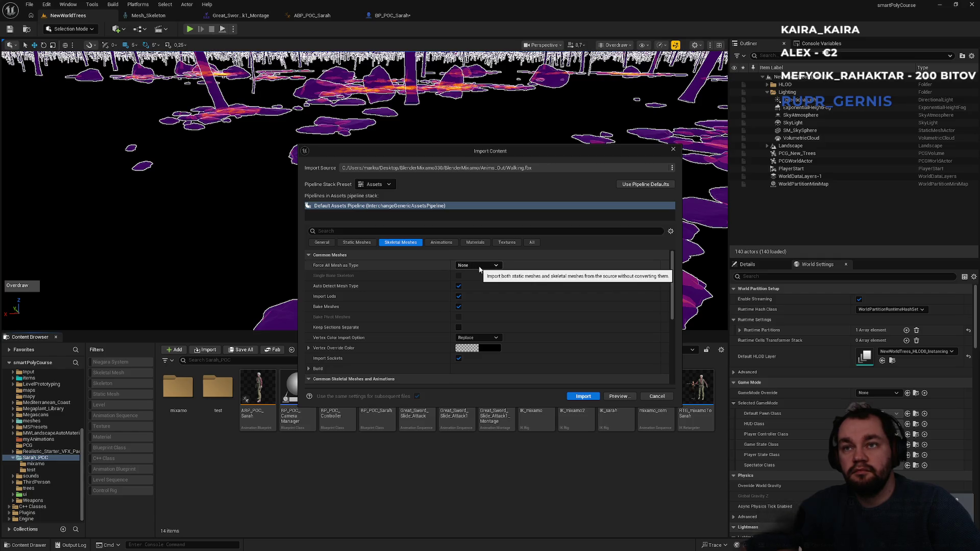
scroll(495, 326, "down", 2)
scroll(495, 326, "down", 1)
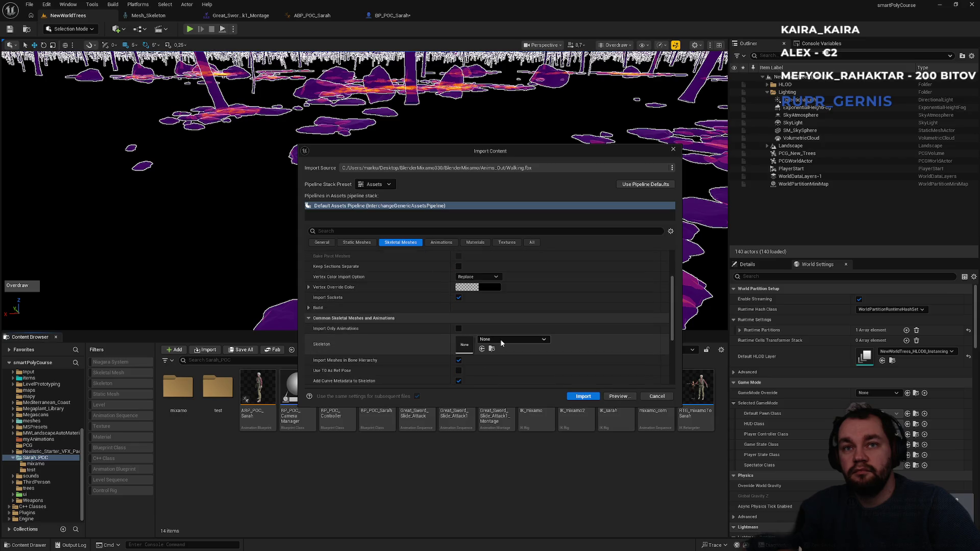
left_click(512, 340)
type("mesh")
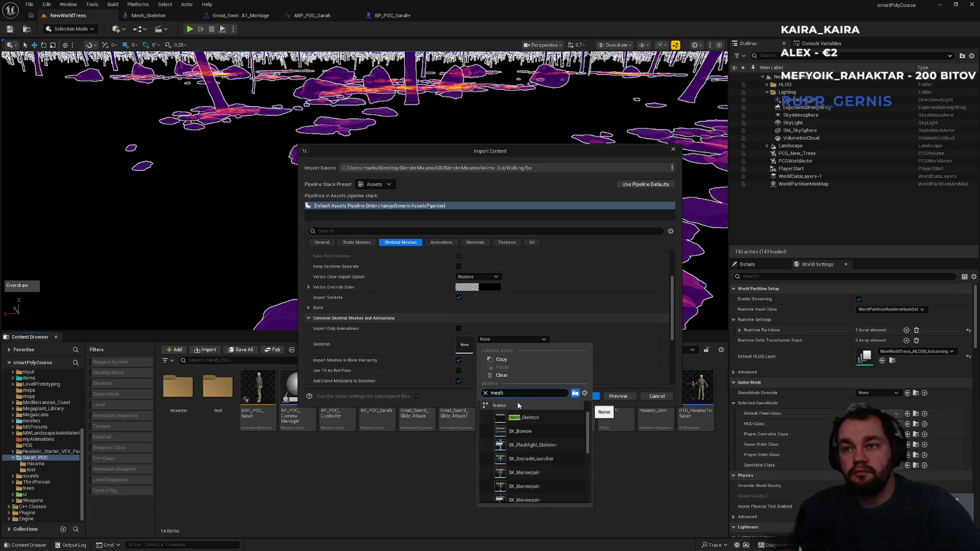
left_click(572, 417)
- Import it, accepting skeleton regeneration and declining to merge skeletal meshes
left_click(585, 397)
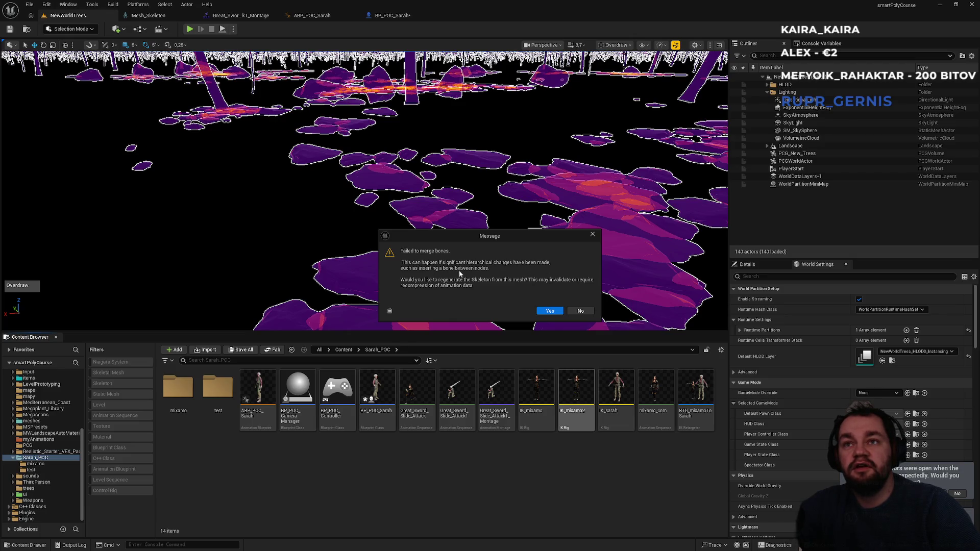
left_click(545, 313)
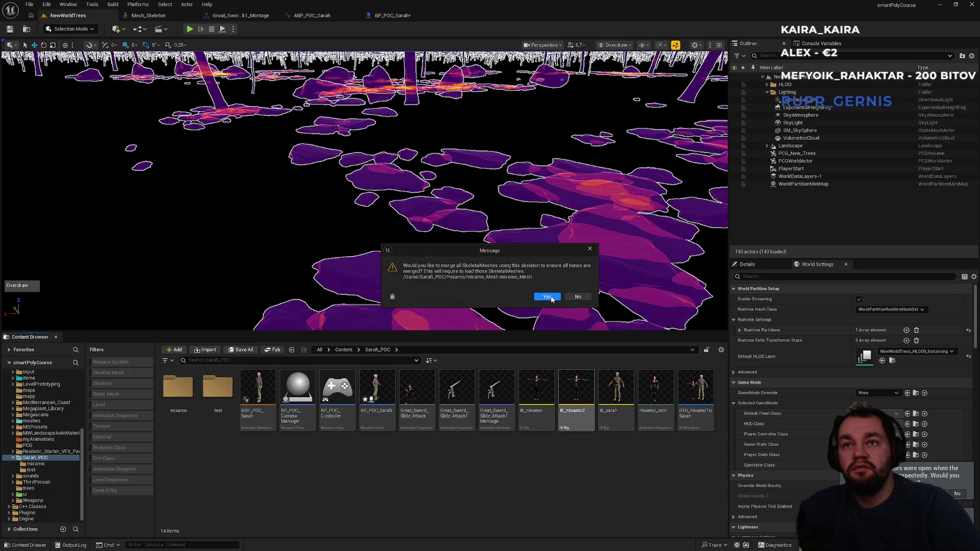
left_click(578, 297)
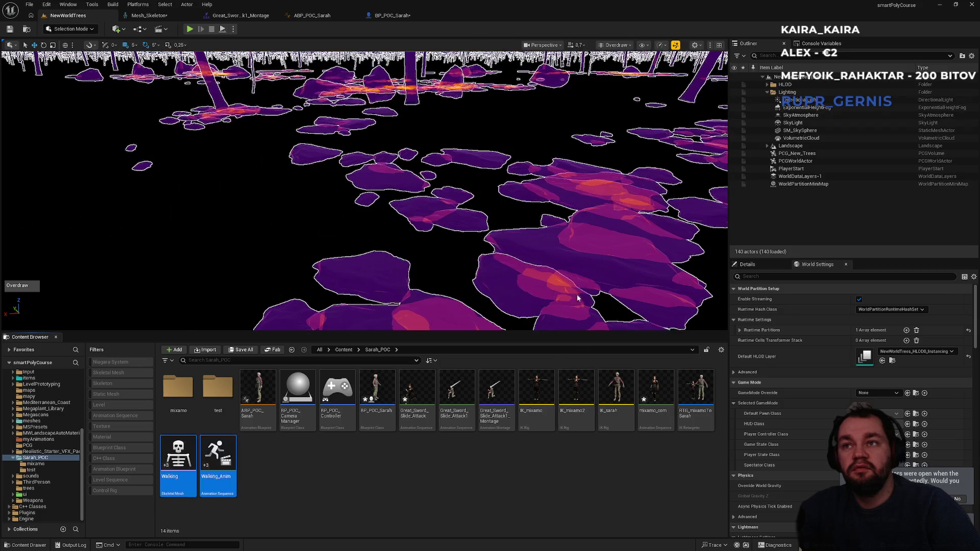
- Close the Message Log, save all assets, and open Walking_Anim in the animation editor
left_click(574, 274)
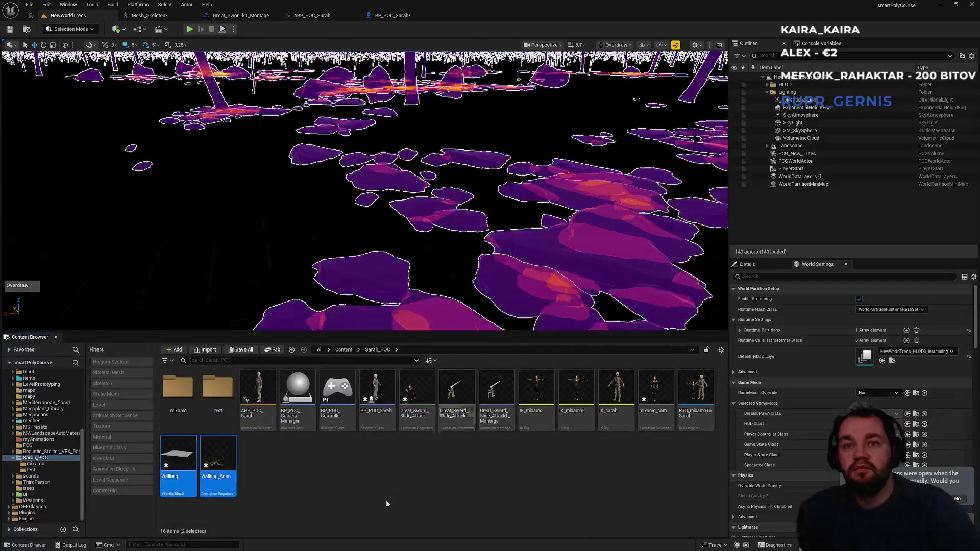
key("ctrl+shift+s")
double_click(225, 484)
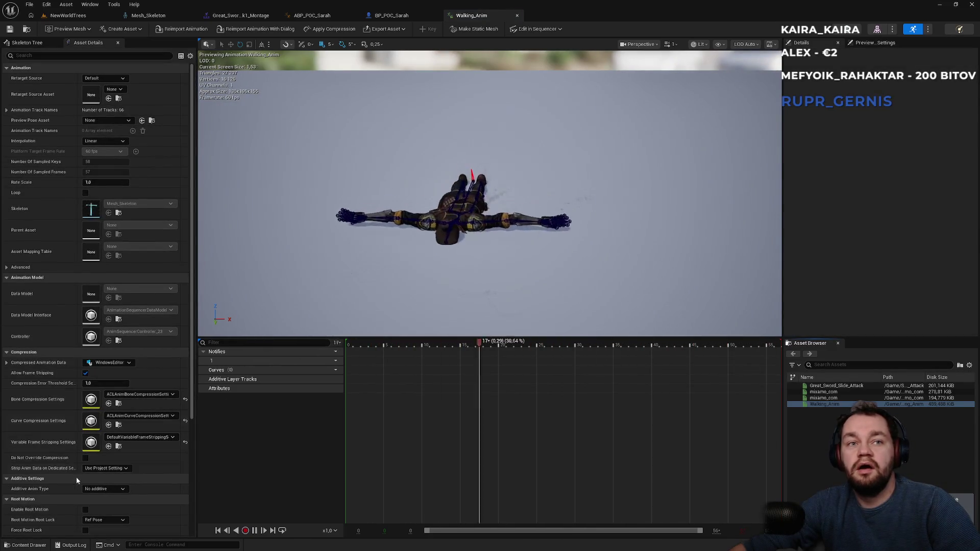
- Preview Walking_Anim with Enable Root Motion toggled on and off, leaving it off, then return to BP_POC_Sarah
left_click(85, 509)
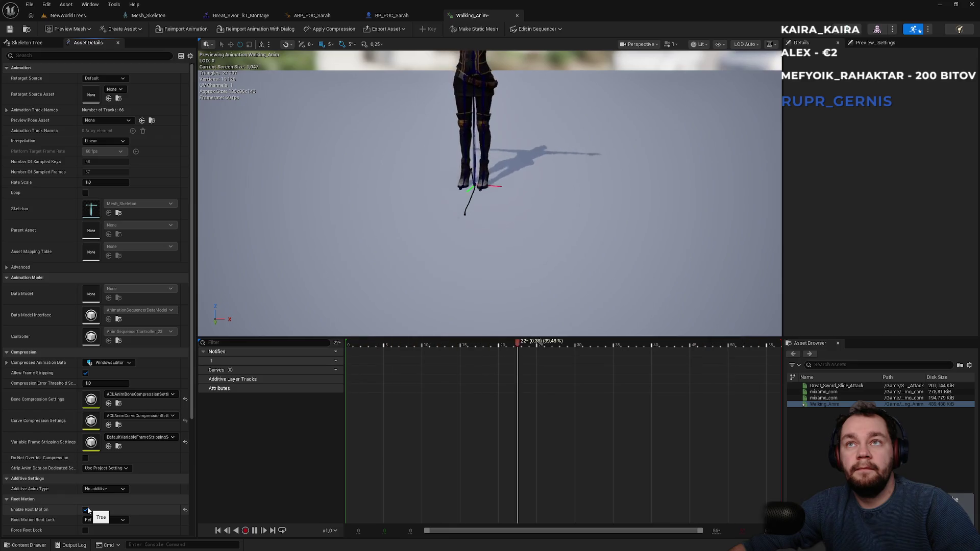
mouse_move(328, 311)
left_mouse_down()
mouse_move(358, 332)
mouse_move(450, 248)
left_mouse_up()
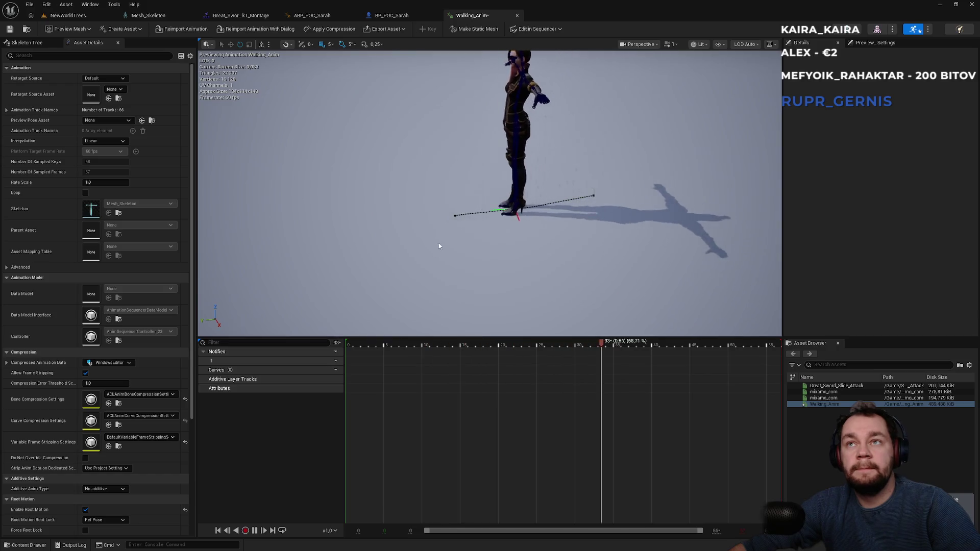
left_click(86, 509)
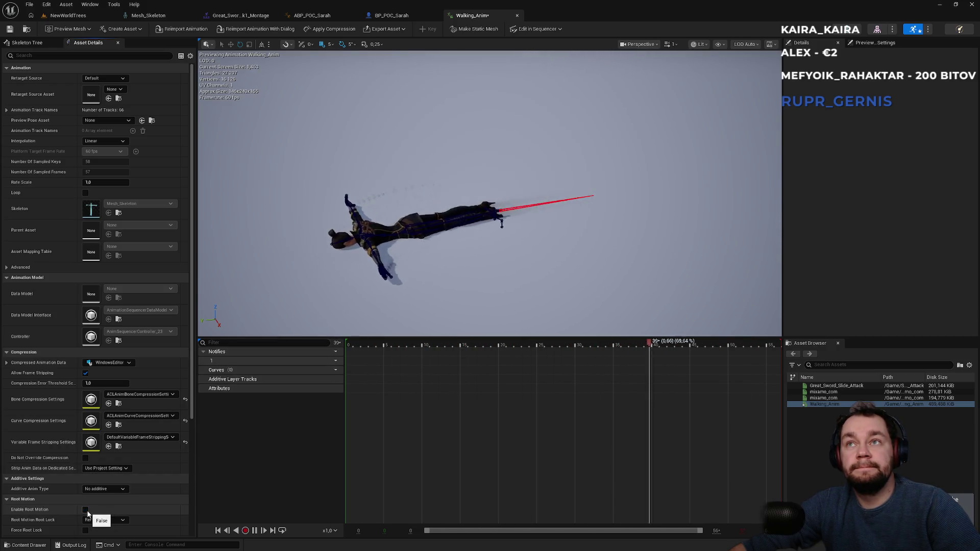
left_click(87, 511)
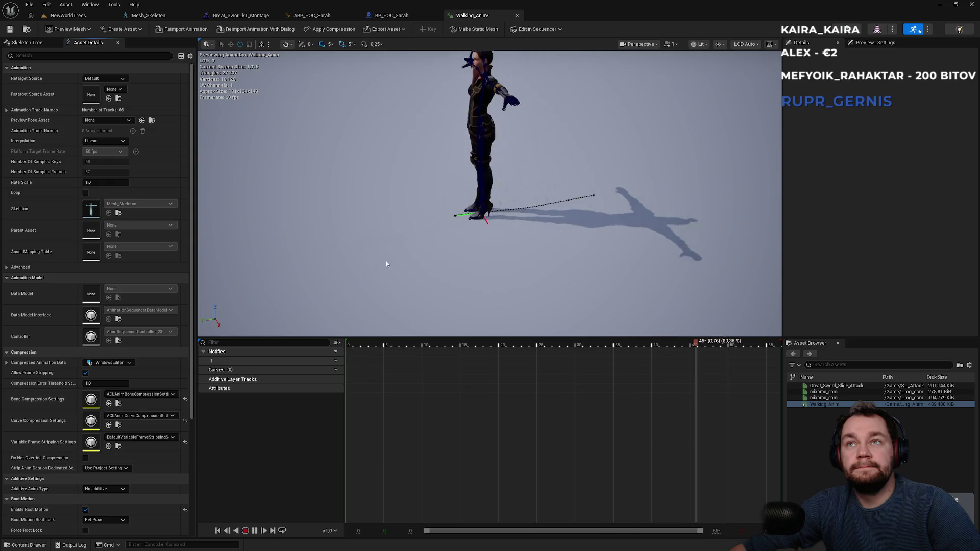
left_click(86, 510)
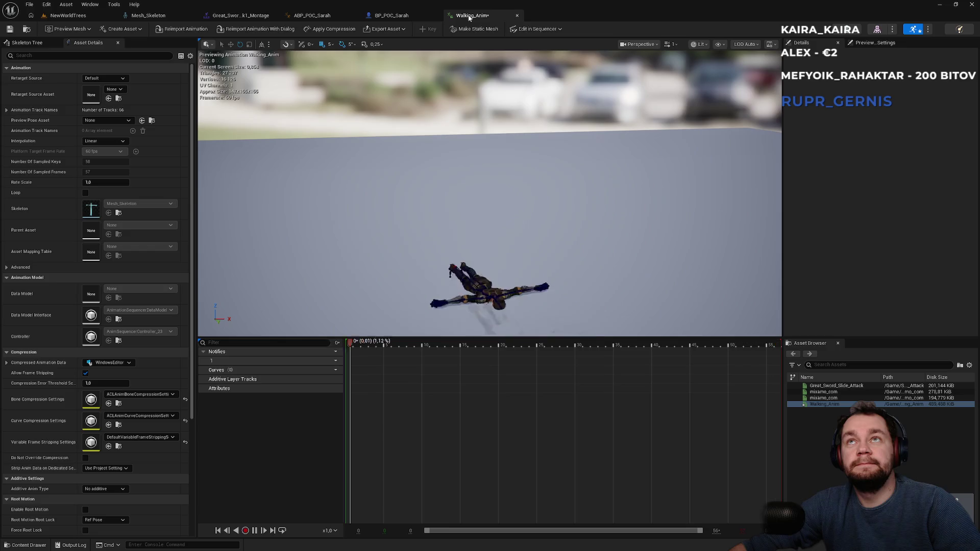
left_click(392, 16)
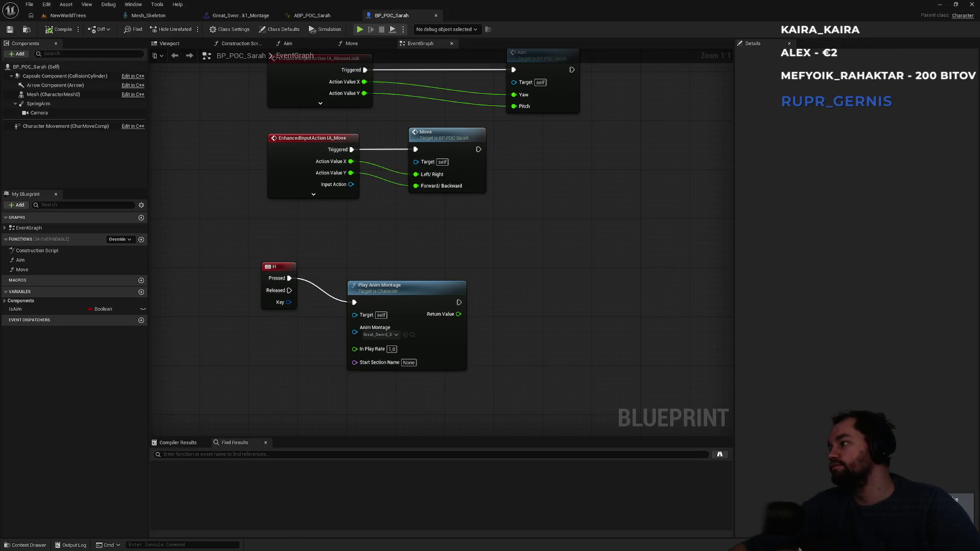
- Inspect the Walking mesh in Edit Skeleton mode, then check that Walking_Anim uses Mesh_Skeleton
left_click(68, 15)
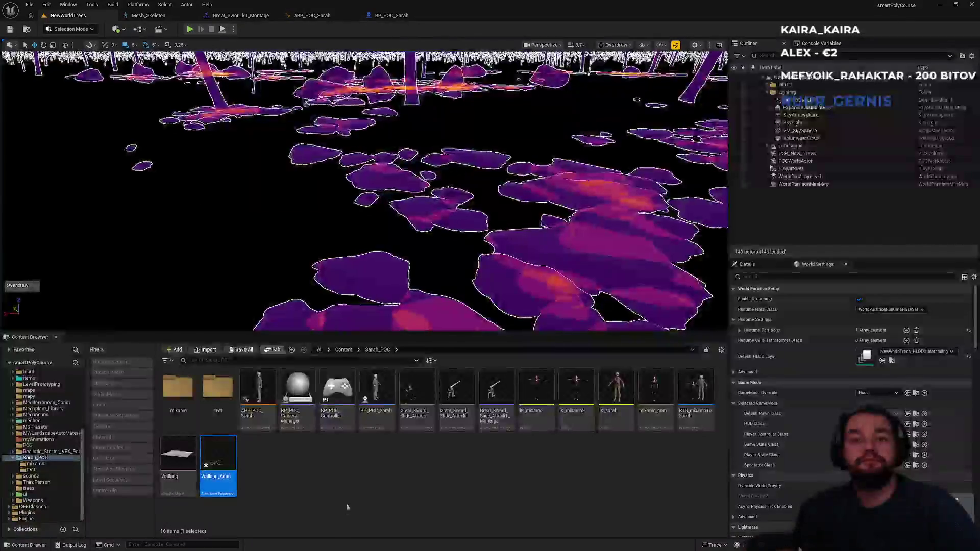
left_click(179, 486)
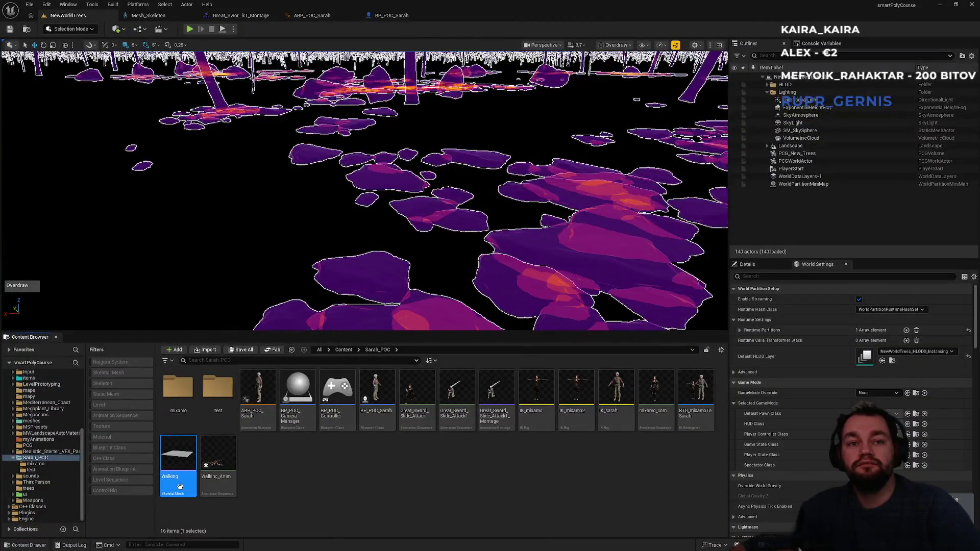
double_click(181, 490)
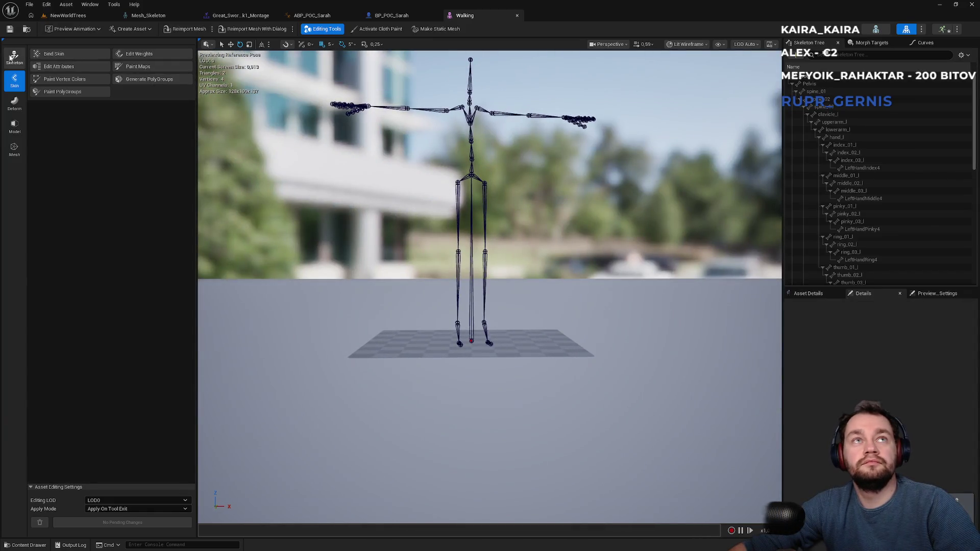
left_click(10, 57)
left_click(56, 57)
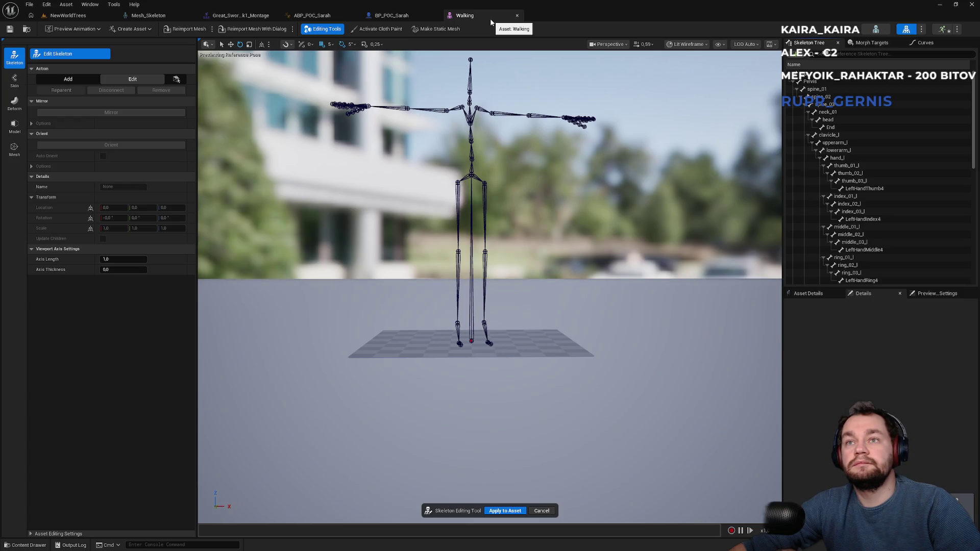
left_click(100, 17)
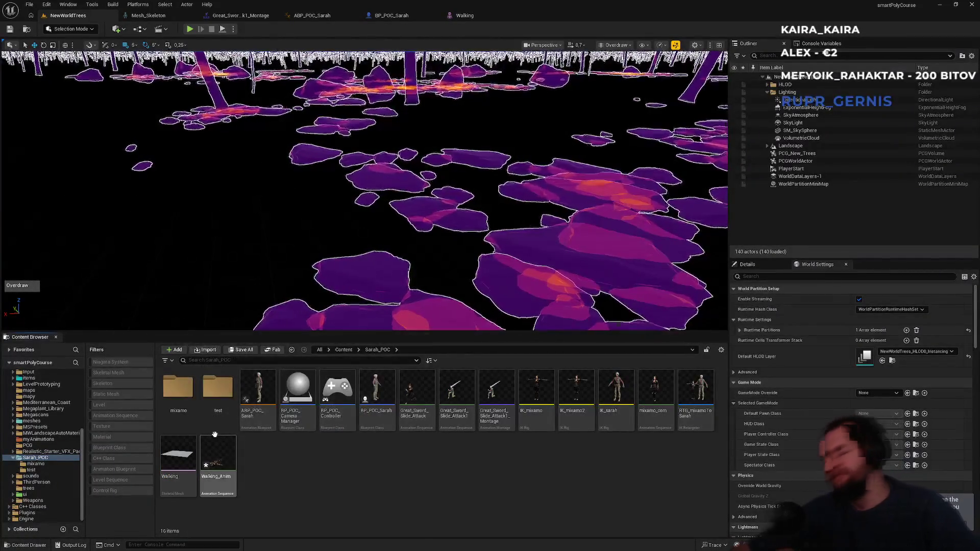
mouse_move(215, 434)
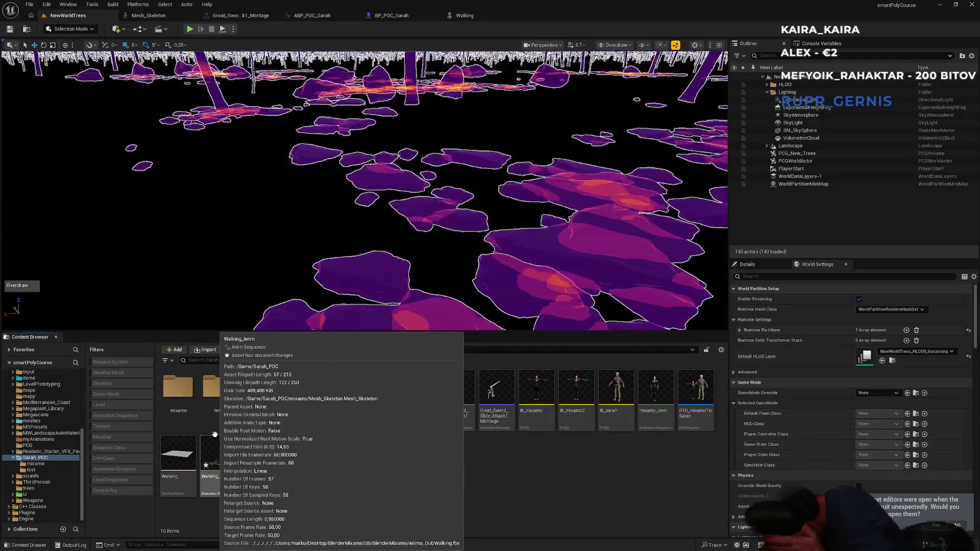
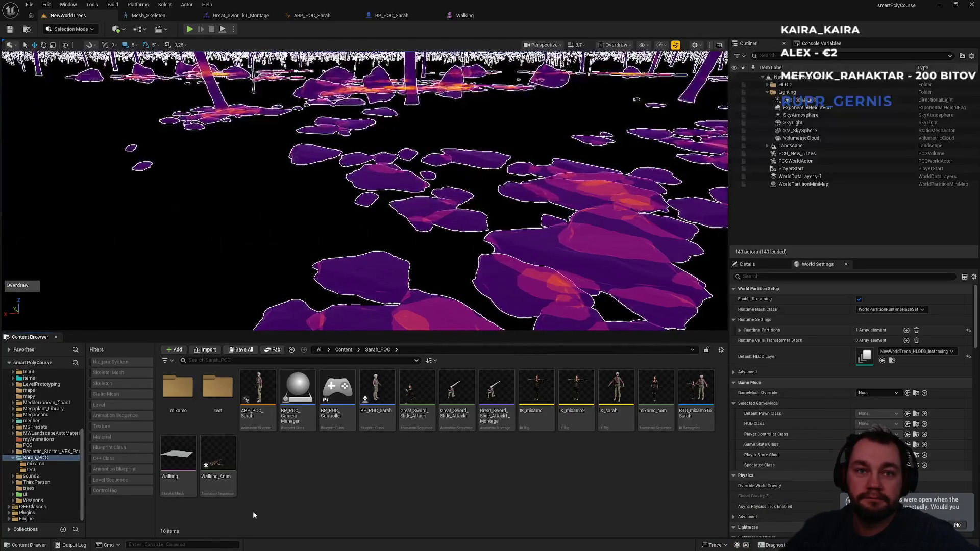
- Open the empty test folder and start importing a file into it
mouse_move(225, 481)
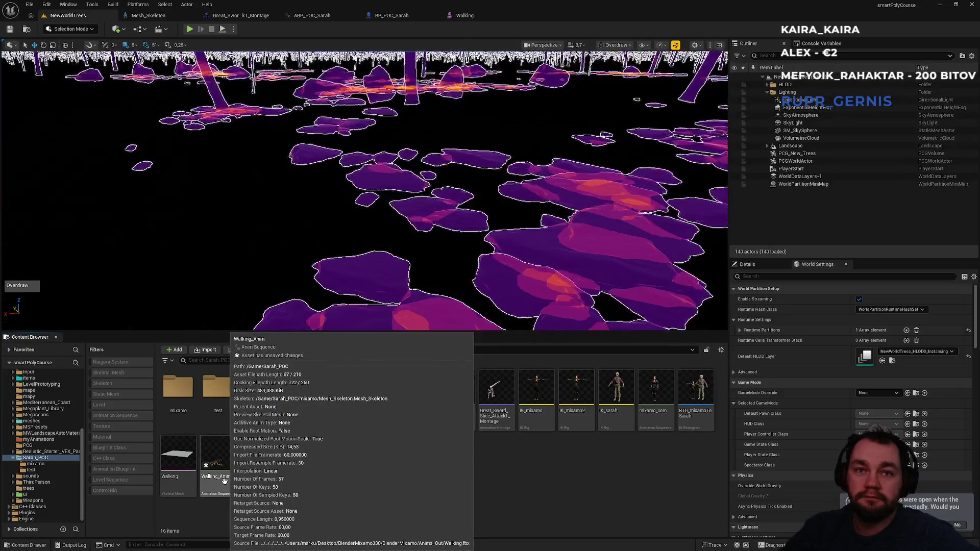
left_click(223, 480)
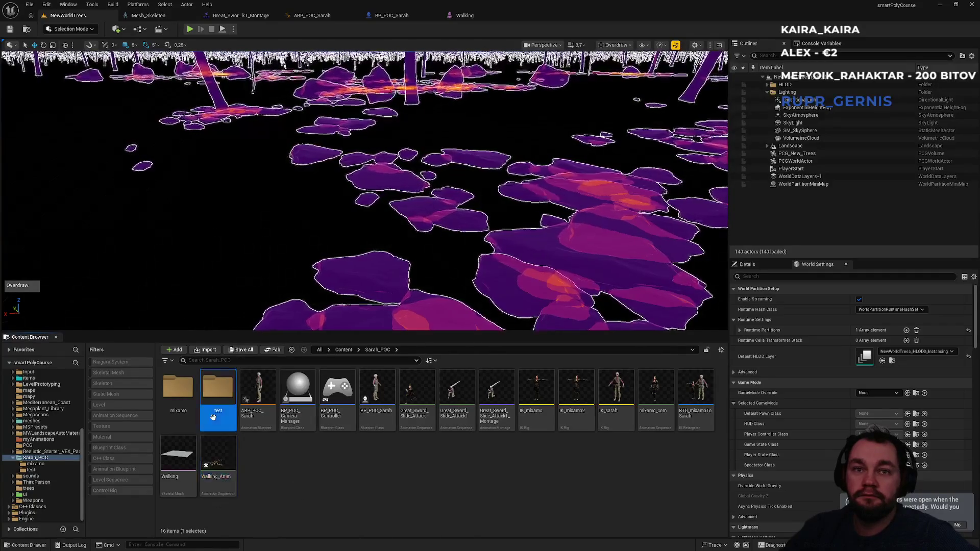
double_click(213, 417)
right_click(234, 473)
left_click(262, 164)
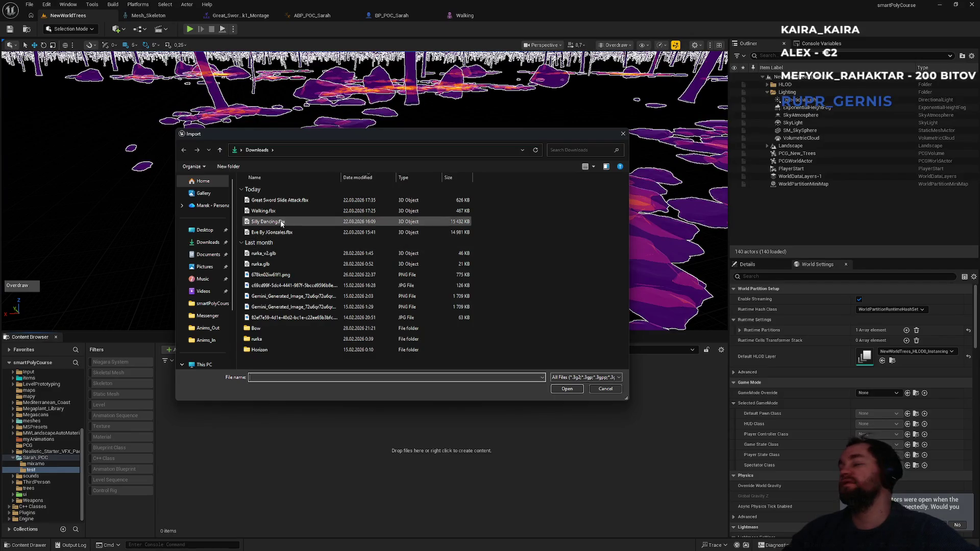
left_click(623, 133)
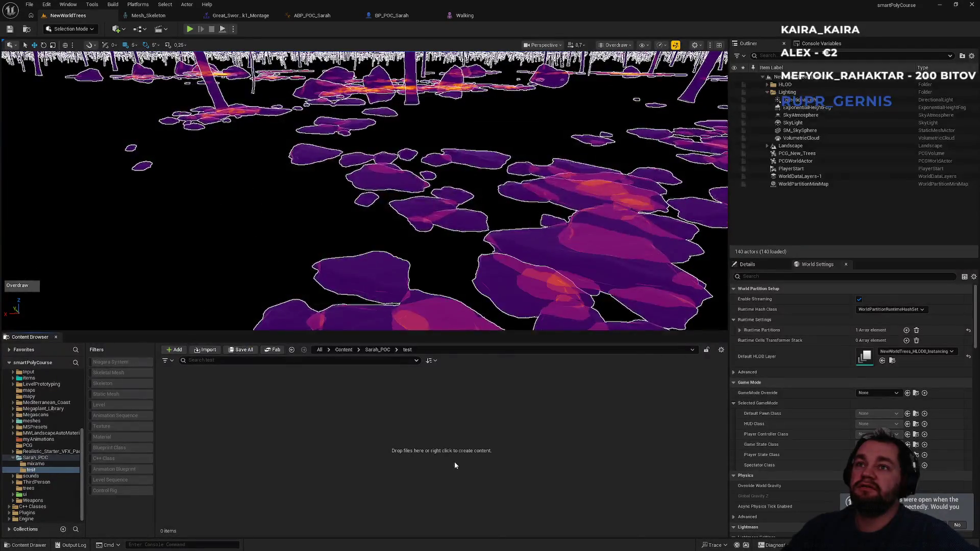
- Review the animation and mesh options and import Walking.fbx into the test folder
scroll(475, 323, "down", 2)
left_click(433, 244)
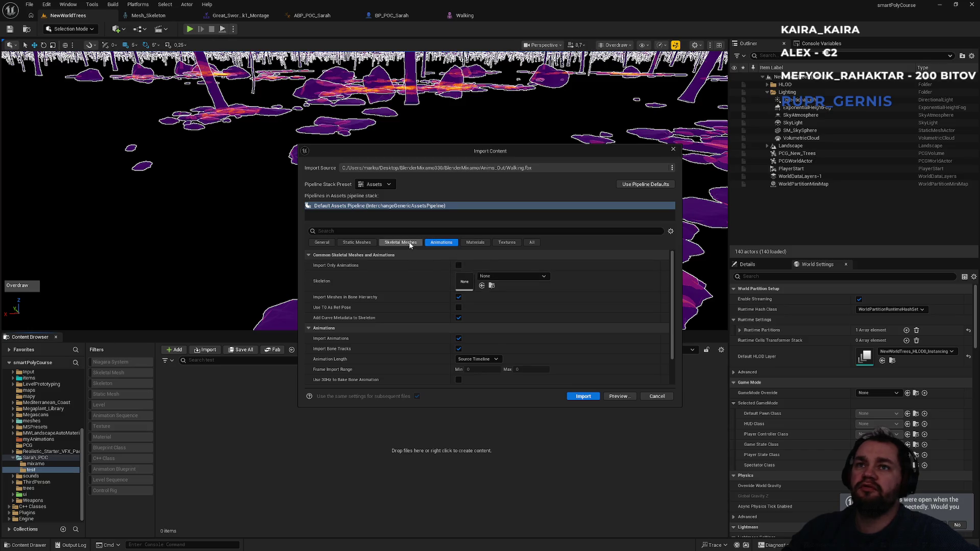
left_click(411, 245)
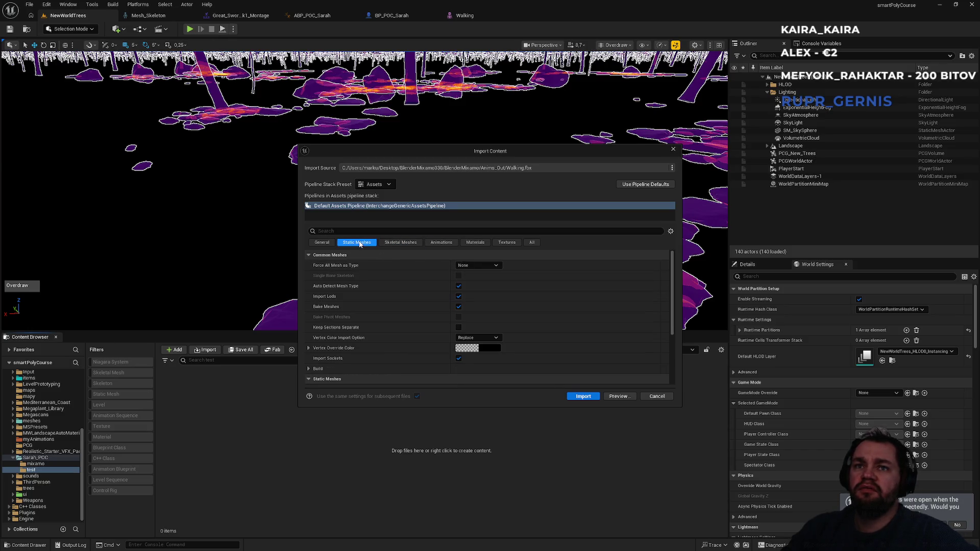
scroll(453, 269, "down", 3)
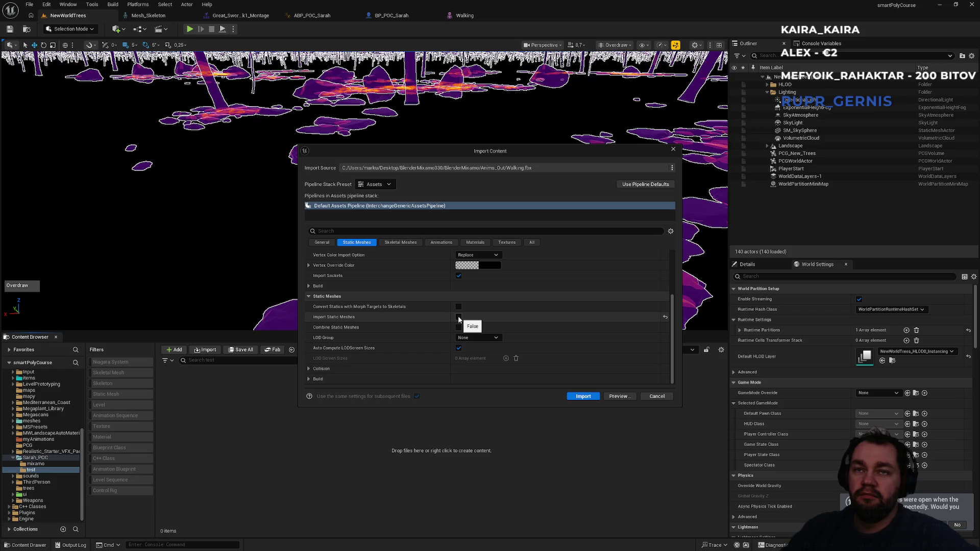
left_click(576, 395)
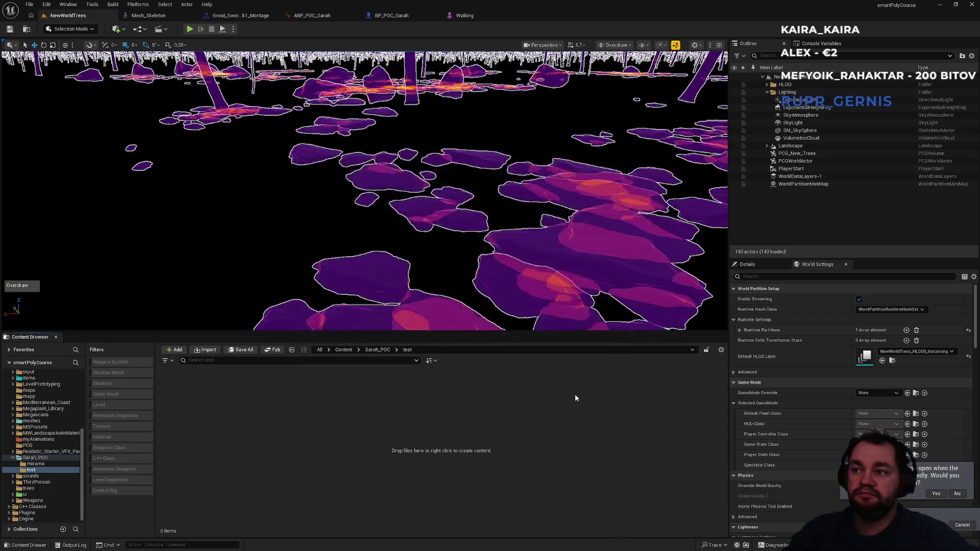
left_click(347, 420)
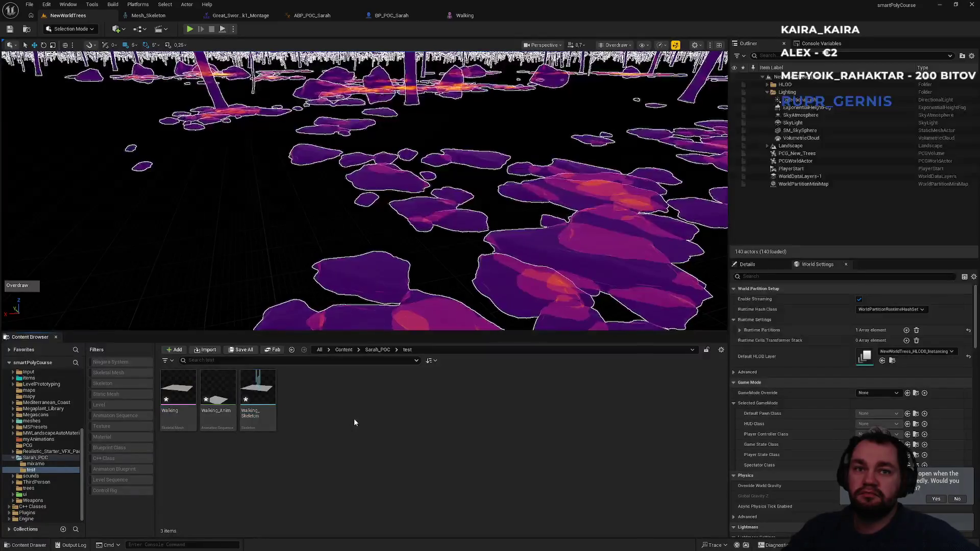
- Preview Walking_Anim with Enable Root Motion on, then turn it off and return to the level
double_click(217, 409)
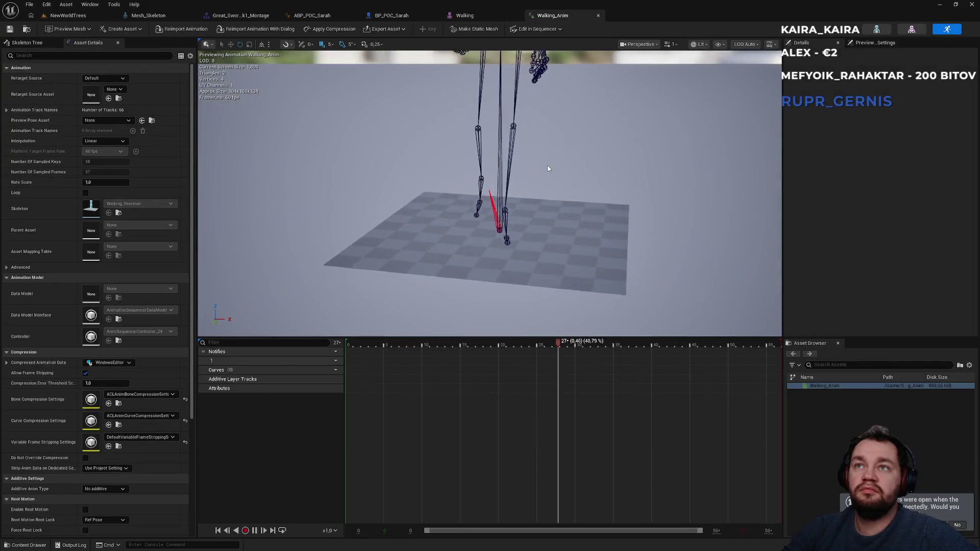
mouse_move(548, 169)
left_mouse_down()
mouse_move(536, 163)
mouse_move(556, 153)
mouse_move(548, 168)
mouse_move(511, 173)
mouse_move(303, 291)
left_mouse_up()
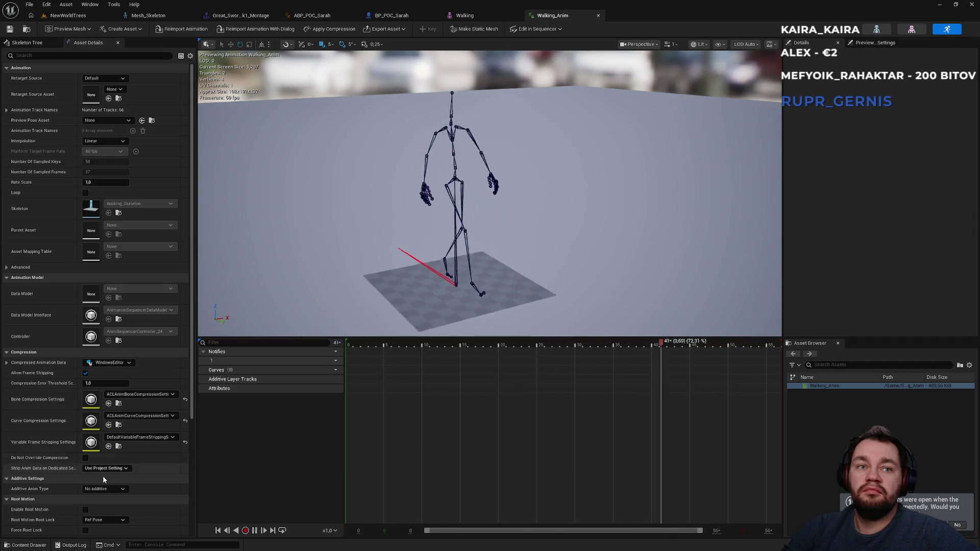
left_click(86, 509)
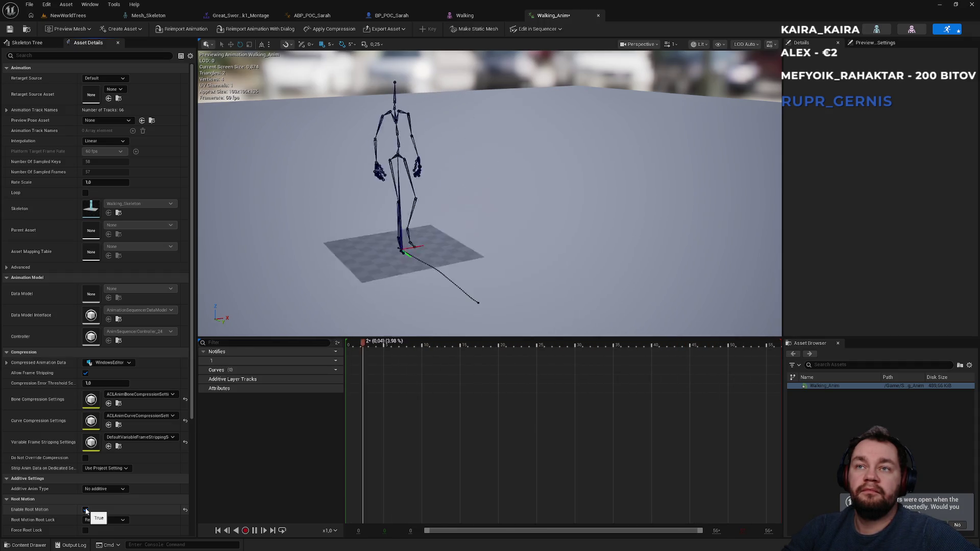
left_click(85, 510)
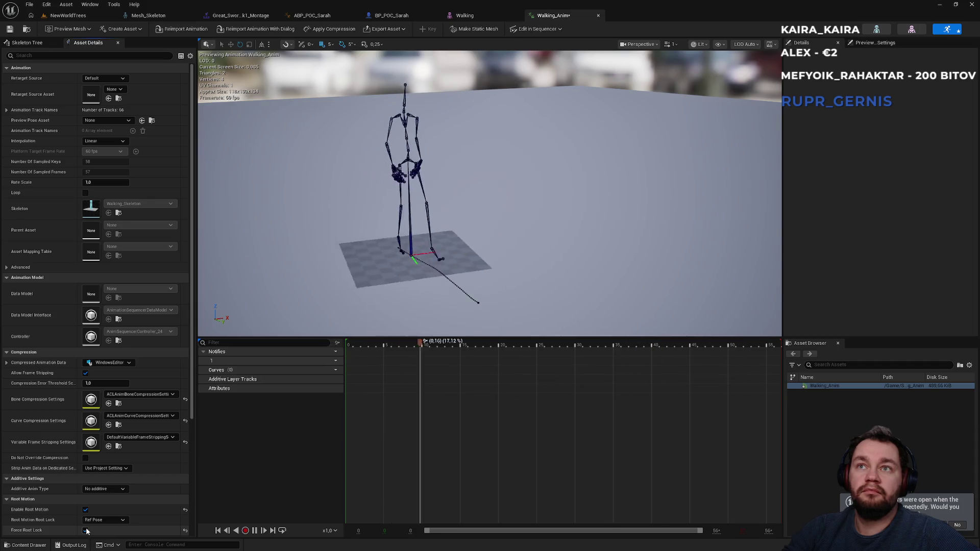
scroll(86, 526, "down", 2)
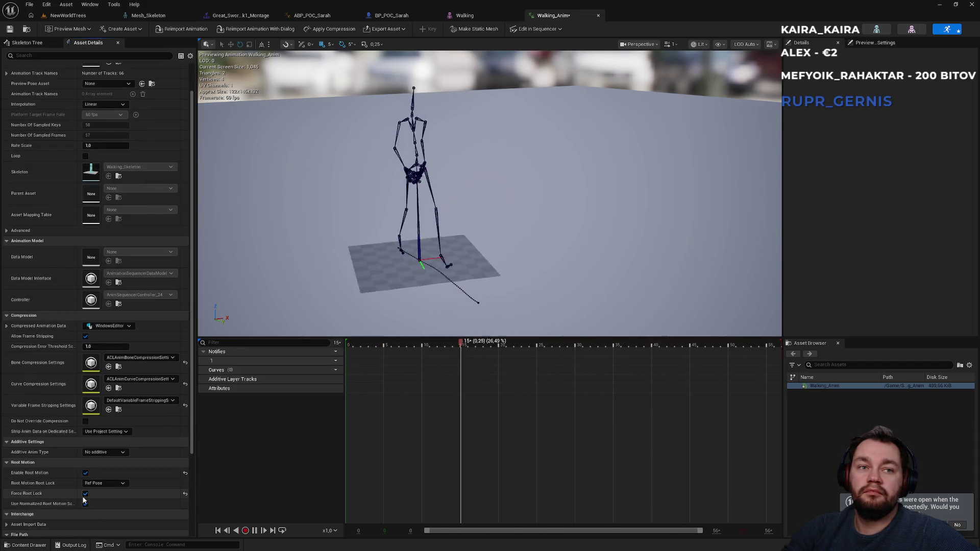
left_click(85, 477)
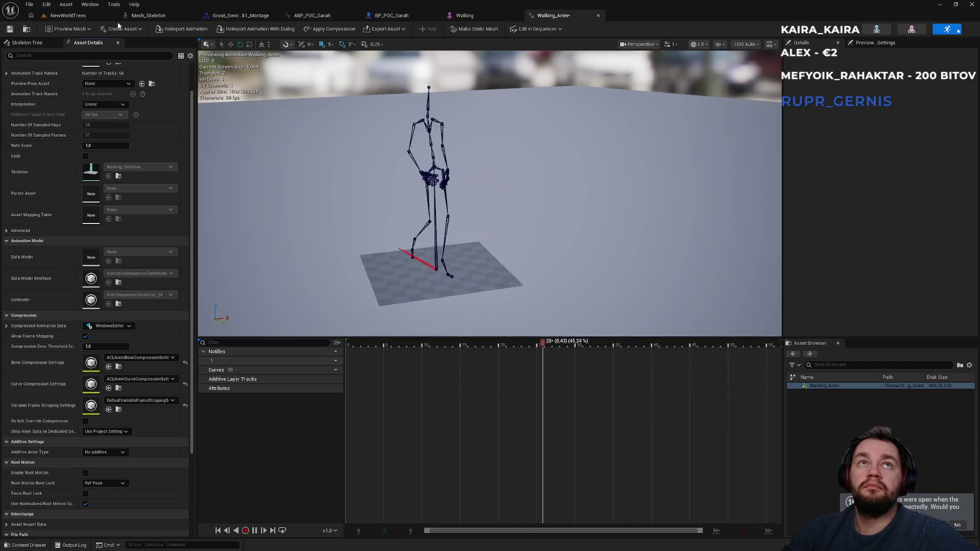
left_click(91, 17)
left_click(259, 423)
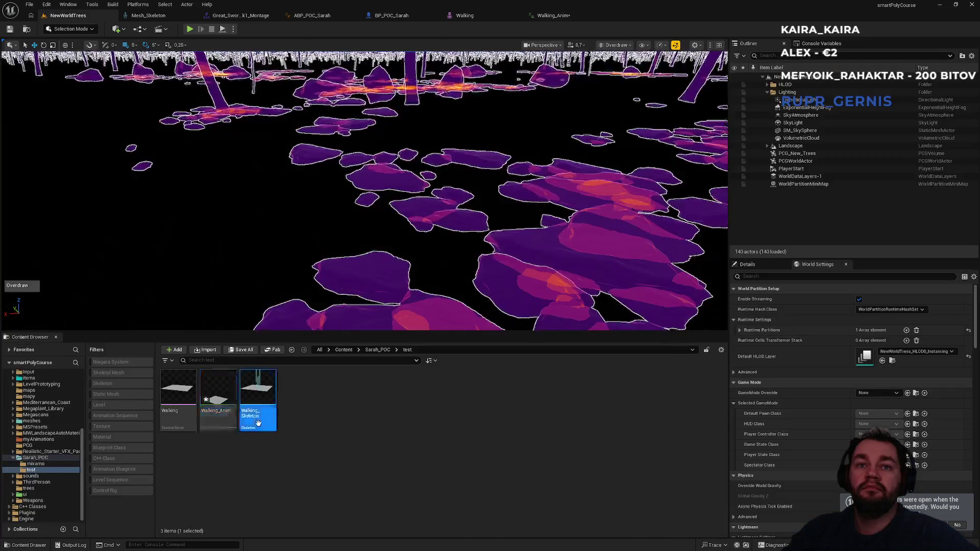
- View Walking_Skeleton's bone tree, then delete Walking, Walking_Anim and Walking_Skeleton from the test folder
double_click(259, 426)
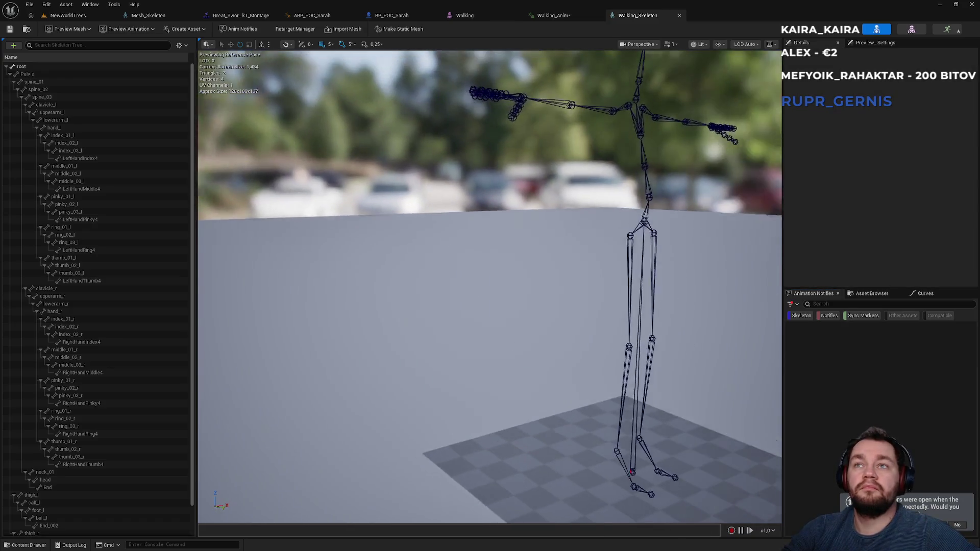
left_click(108, 18)
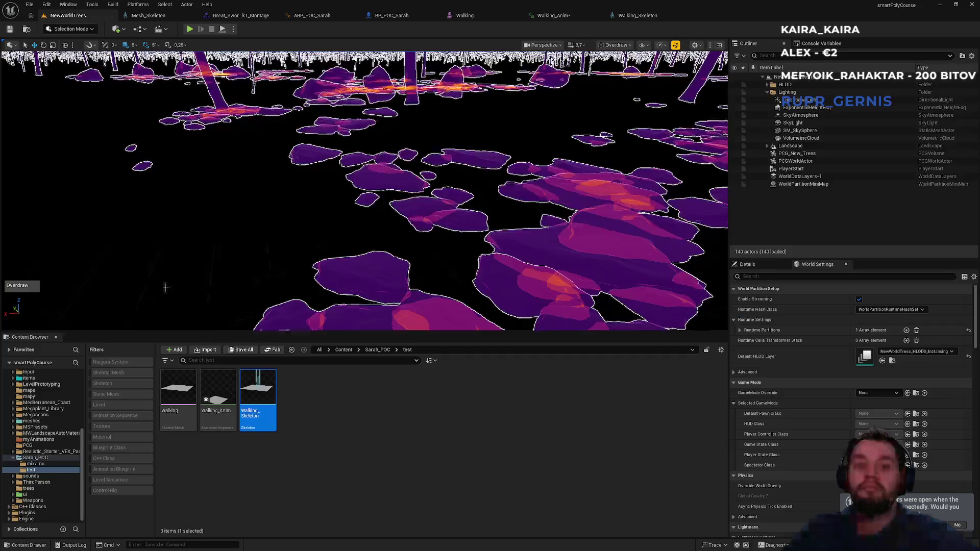
key("ctrl+a")
right_click(184, 403)
left_click(402, 371)
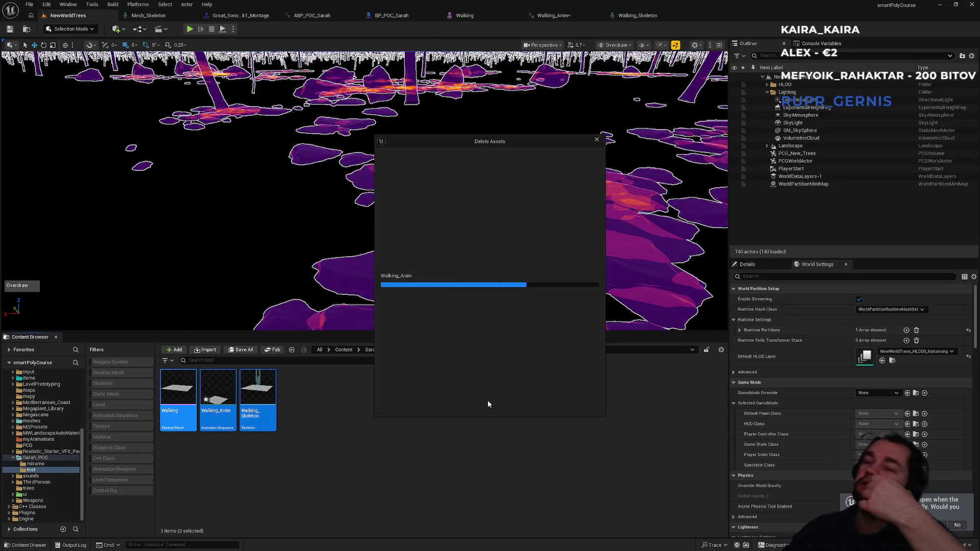
left_click(471, 404)
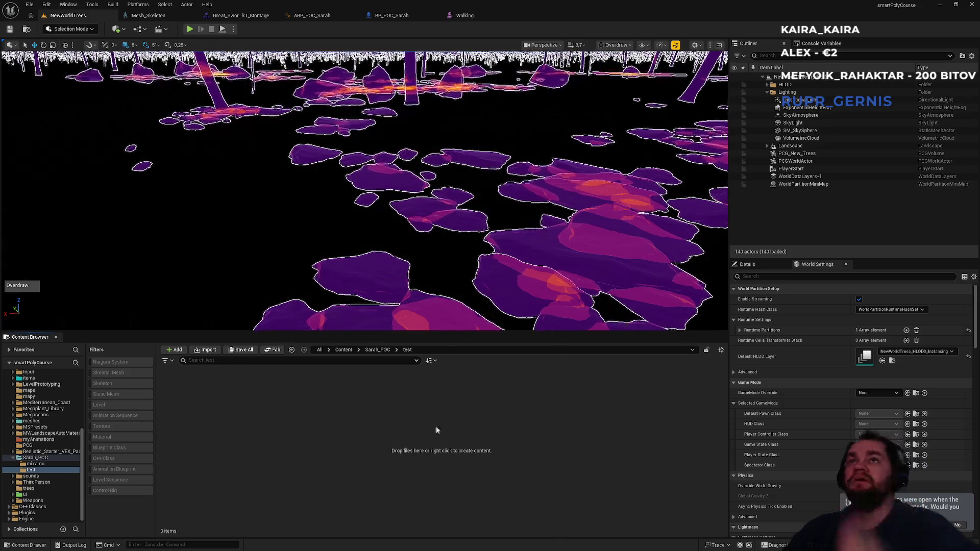
- Drag Walking.fbx into the test folder and review its animation and skeletal mesh import options
left_click_drag(721, 462, 314, 468)
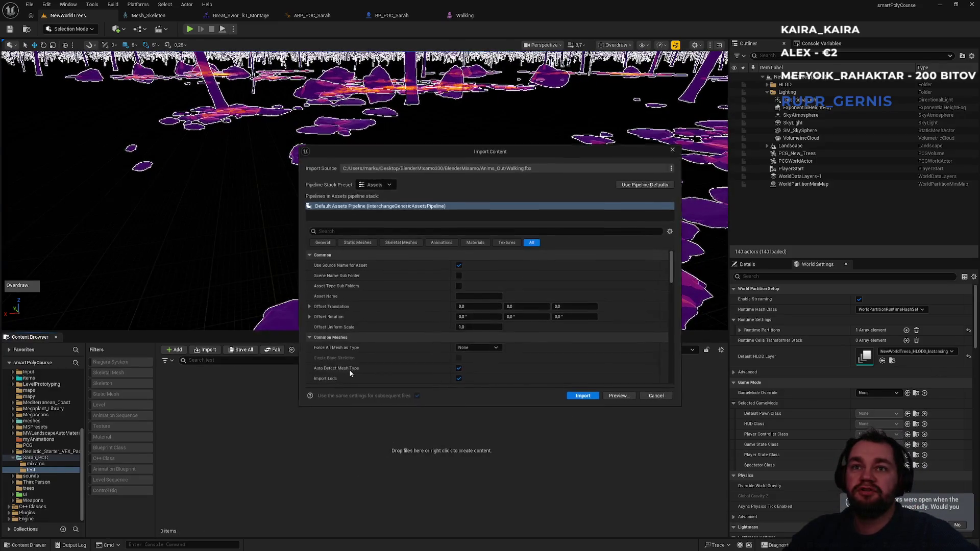
left_click(446, 244)
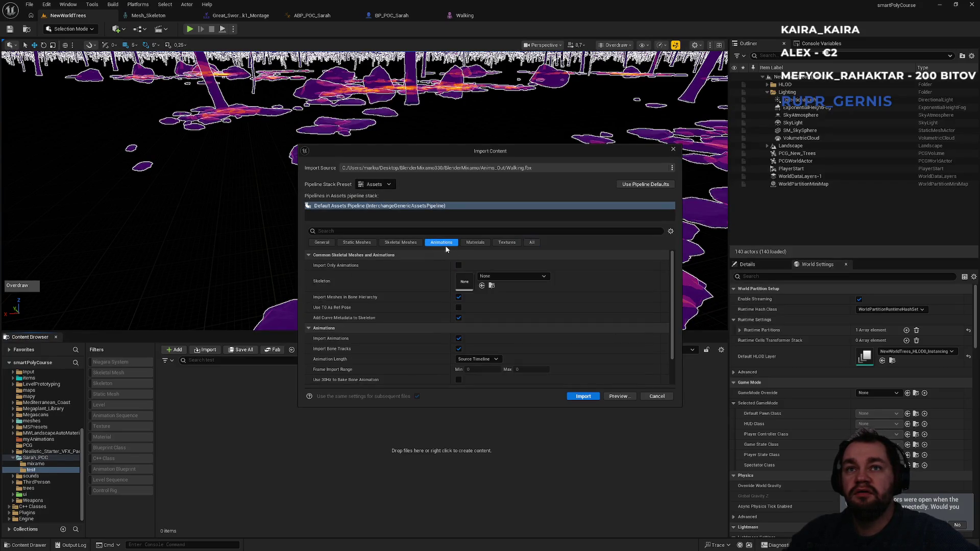
scroll(430, 297, "down", 2)
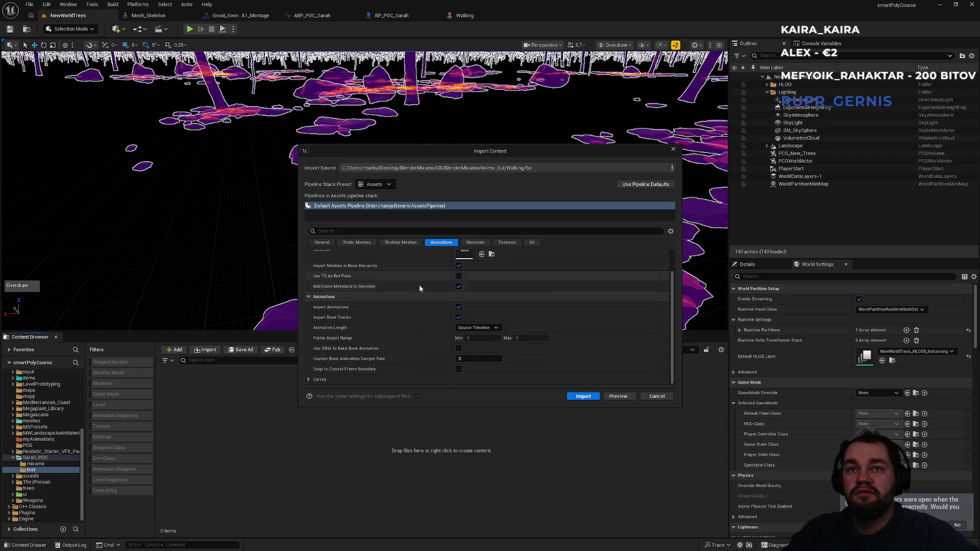
left_click(406, 244)
scroll(434, 300, "down", 5)
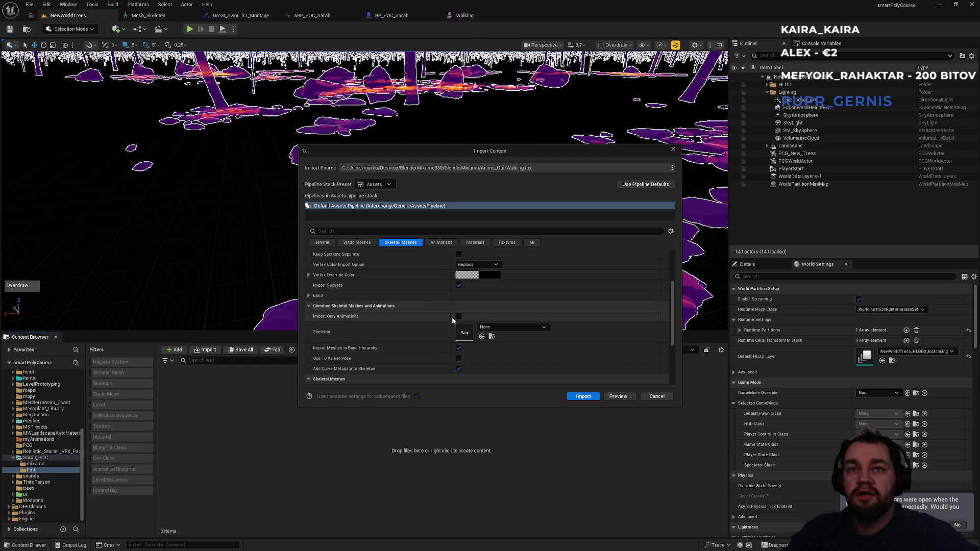
scroll(452, 316, "down", 2)
scroll(460, 316, "down", 2)
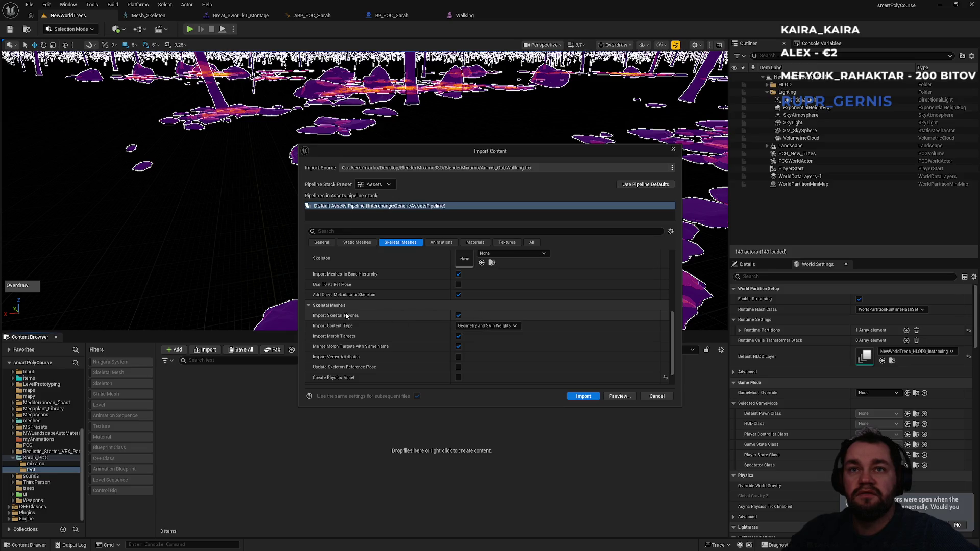
scroll(439, 315, "down", 2)
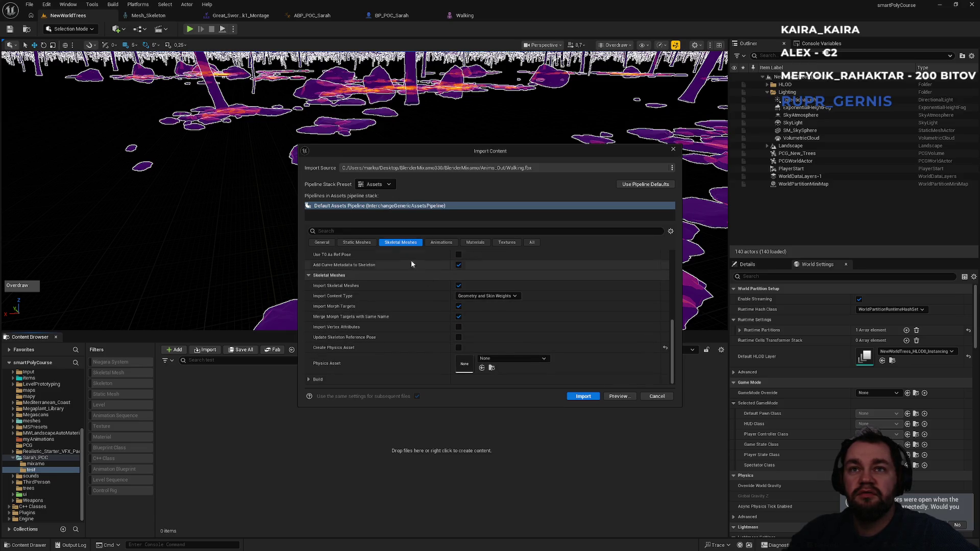
- Uncheck Import Static Meshes and import, recreating the Walking, Walking_Anim and Walking_Skeleton assets
left_click(362, 244)
left_click(459, 317)
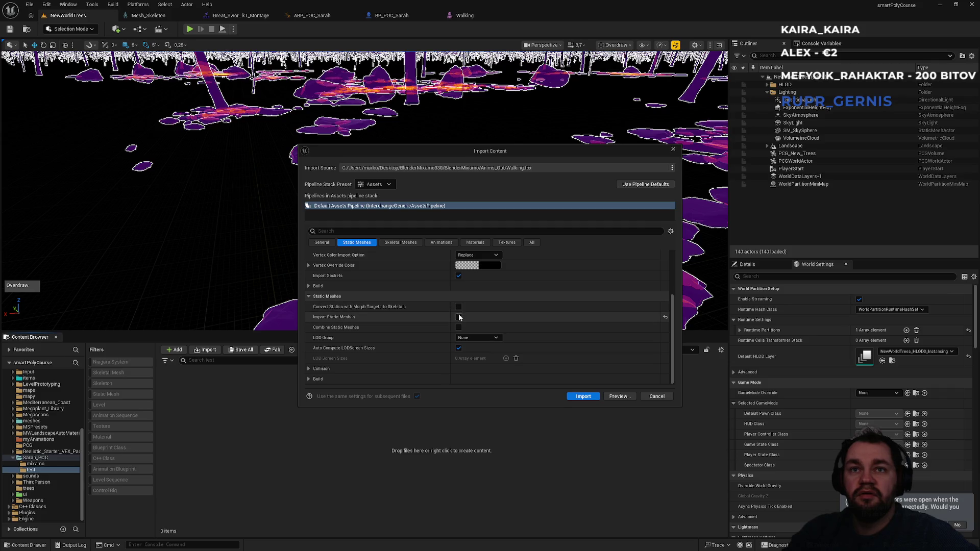
left_click(584, 397)
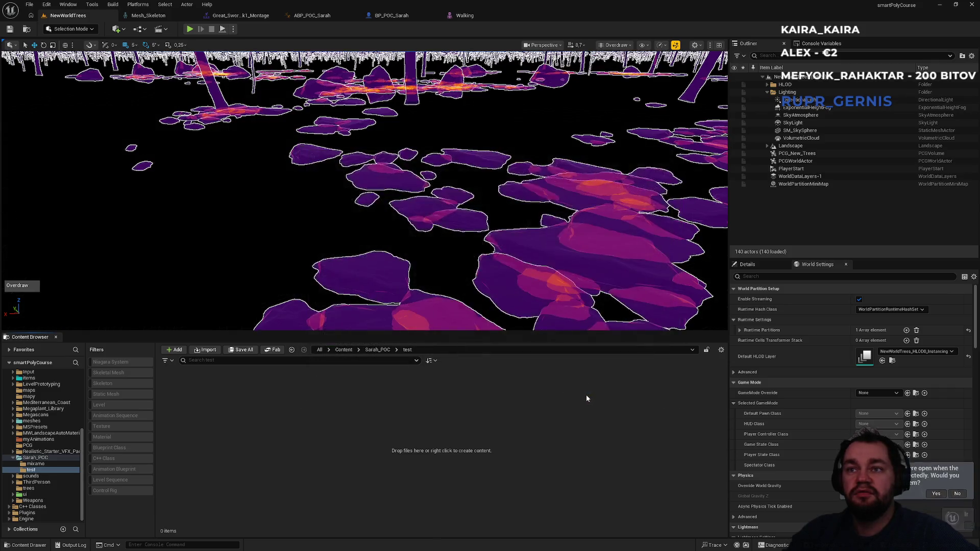
left_click(339, 424)
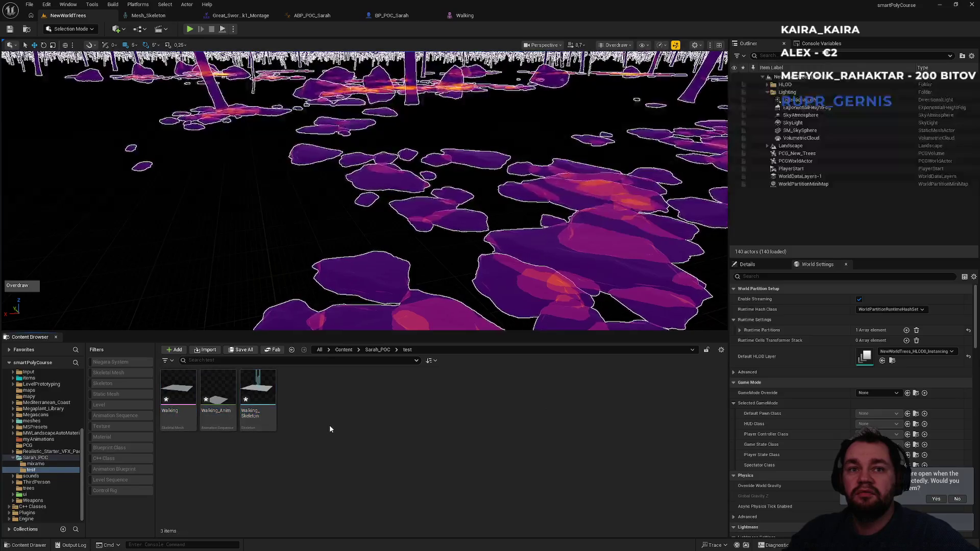
left_click(187, 410)
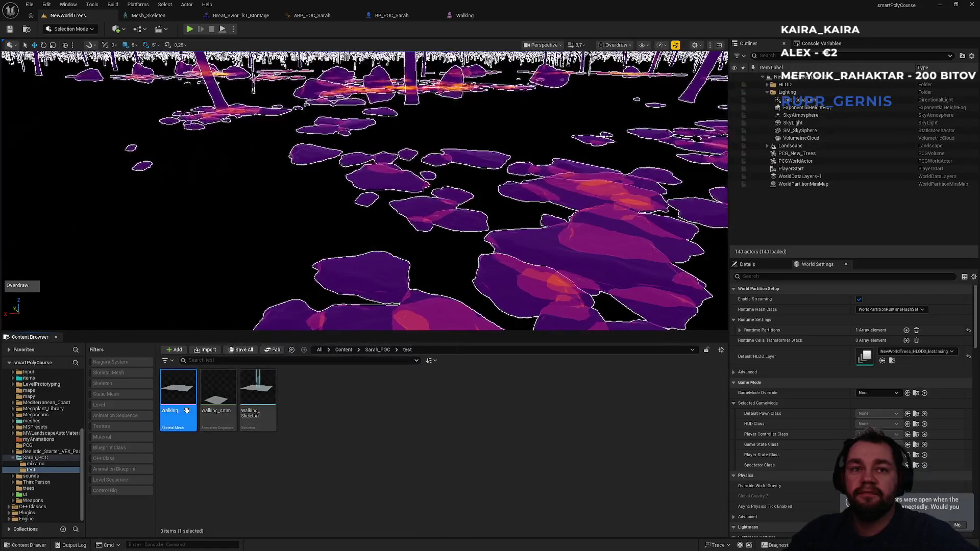
- Open the Walking mesh and its Walking_Skeleton to check bones, then select Walking_Anim in the level
double_click(188, 413)
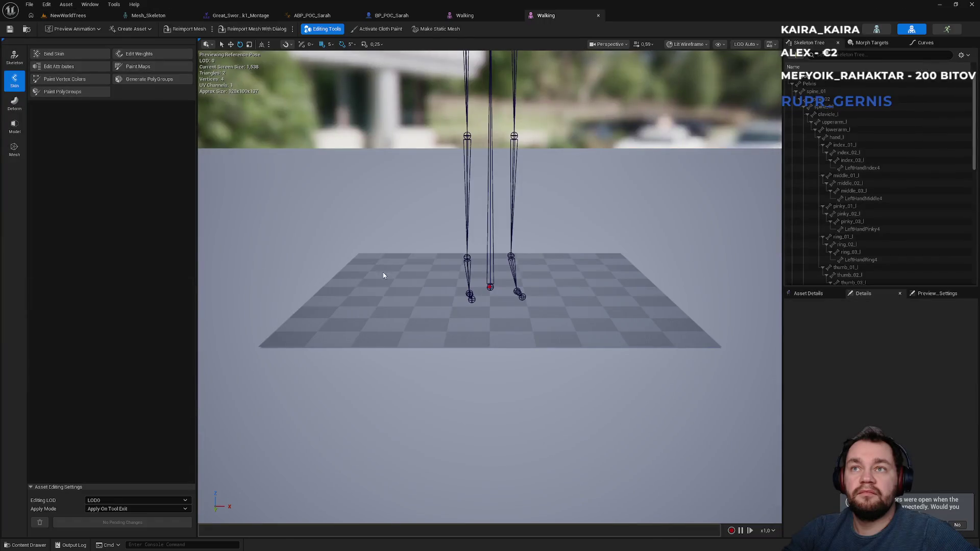
scroll(371, 274, "down", 5)
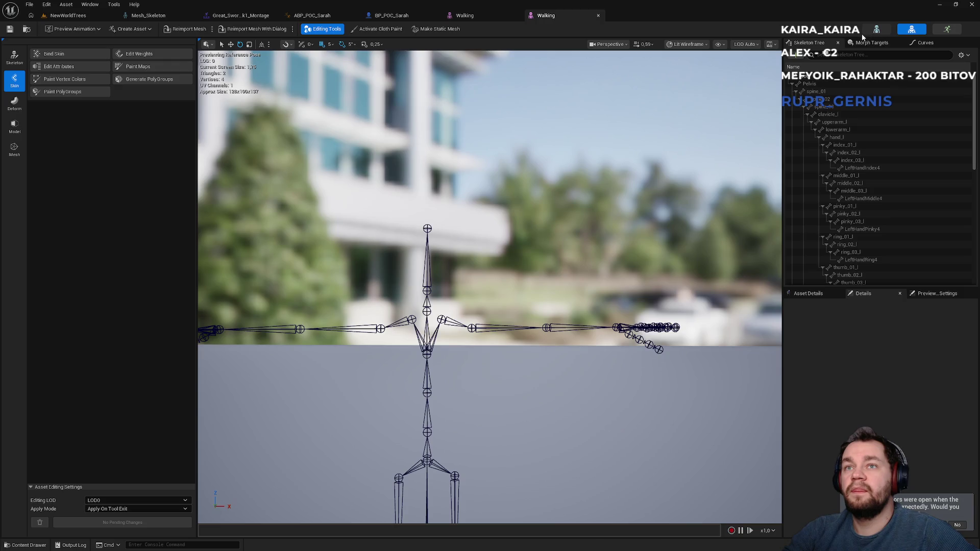
left_click(877, 29)
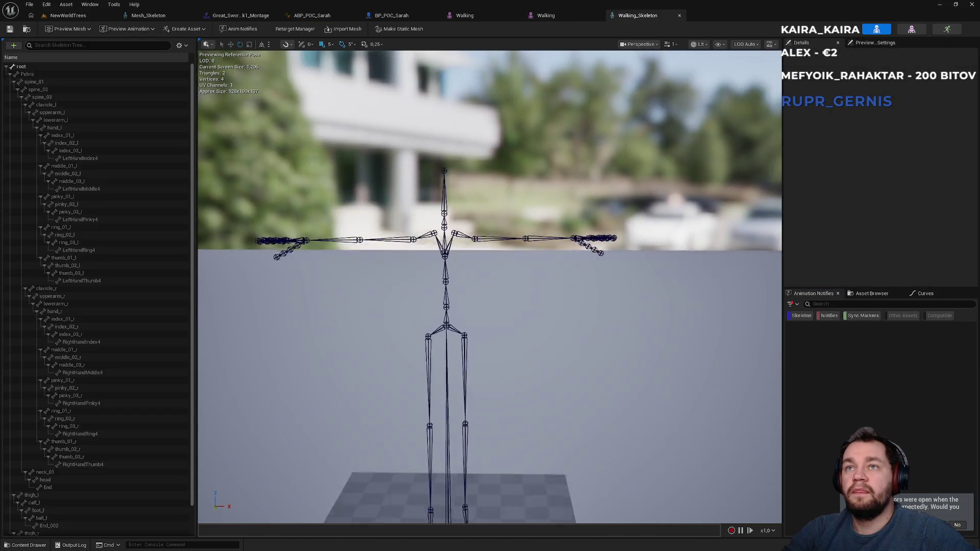
left_click(71, 15)
left_click(638, 16)
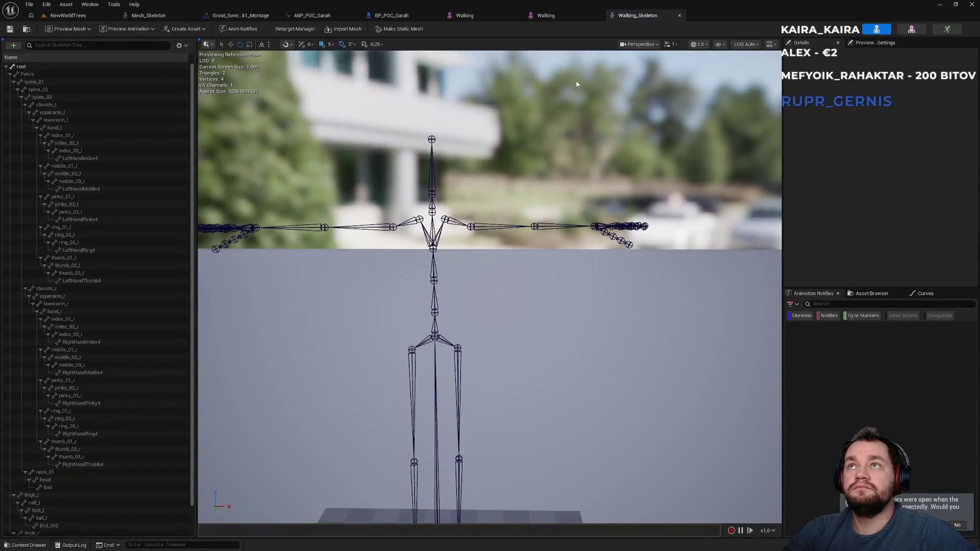
left_click(105, 15)
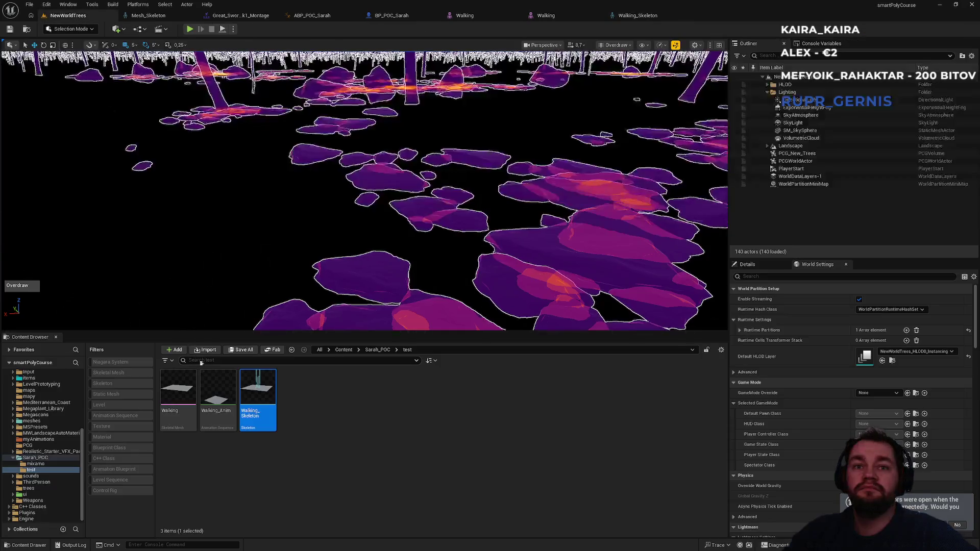
left_click(213, 387)
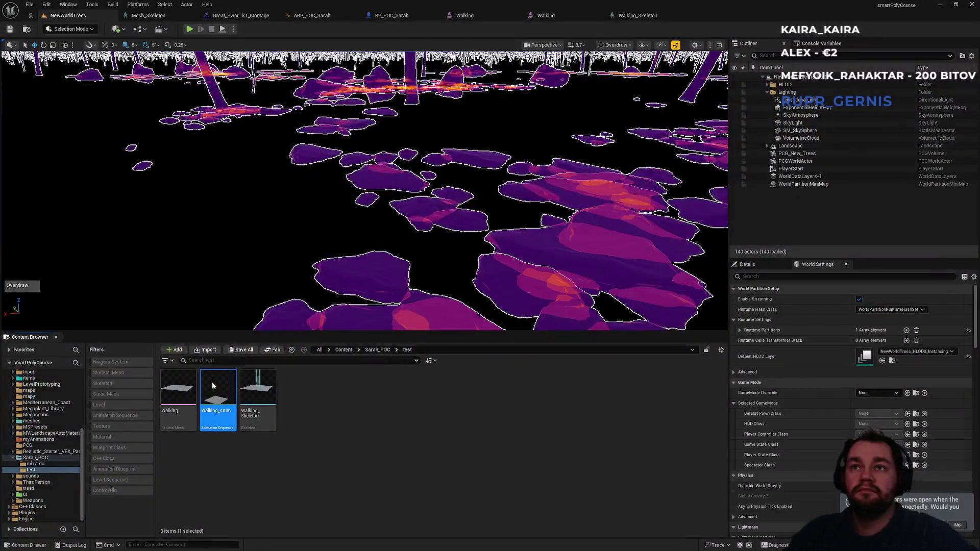
- Try Walking_Anim's Enable Root Motion, Root Lock and Force Root Lock options, ending with Ref Pose root lock
double_click(213, 387)
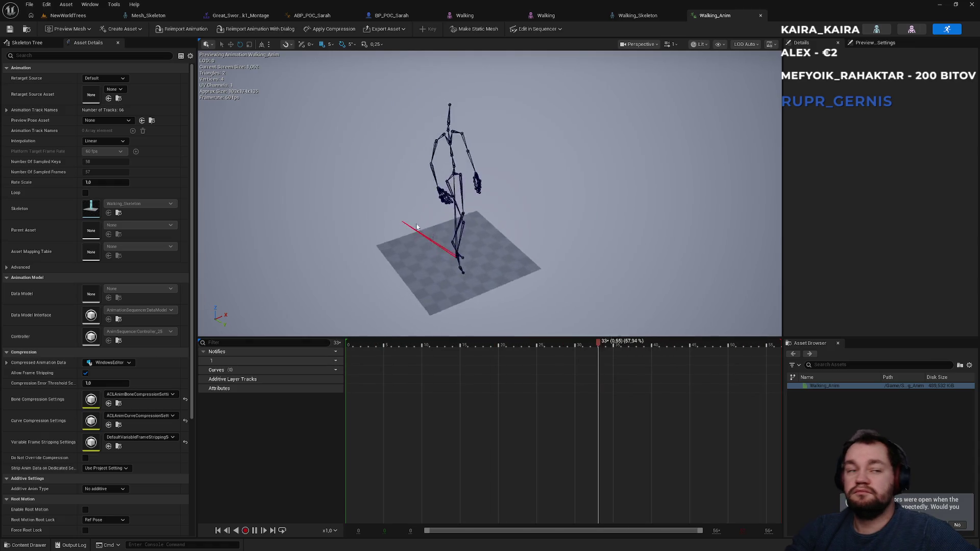
scroll(136, 416, "down", 5)
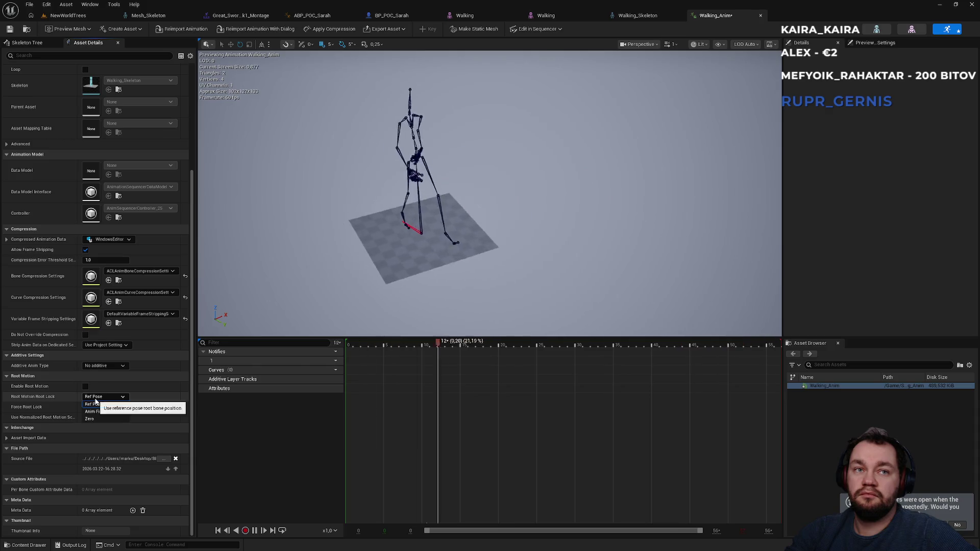
left_click(92, 411)
left_click(86, 387)
left_click(85, 388)
left_click(91, 419)
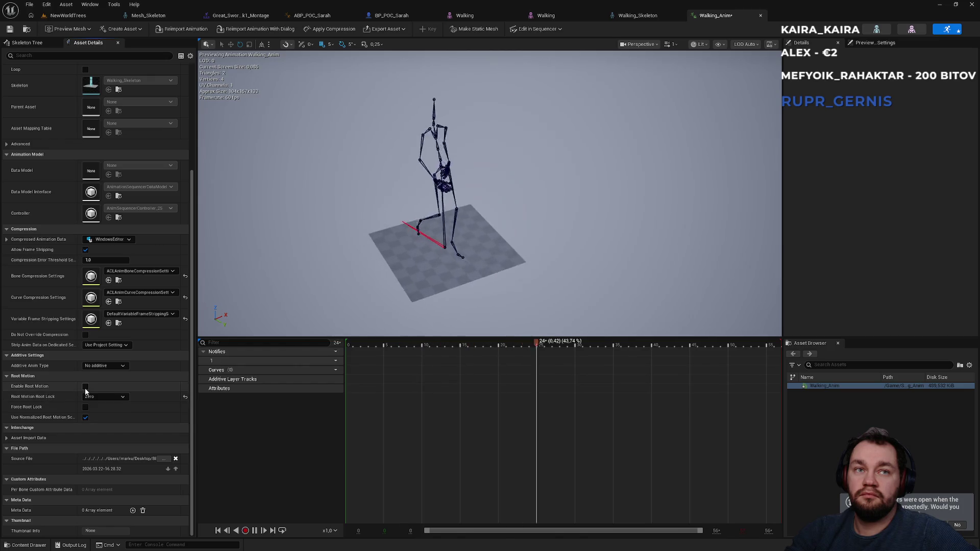
left_click(96, 397)
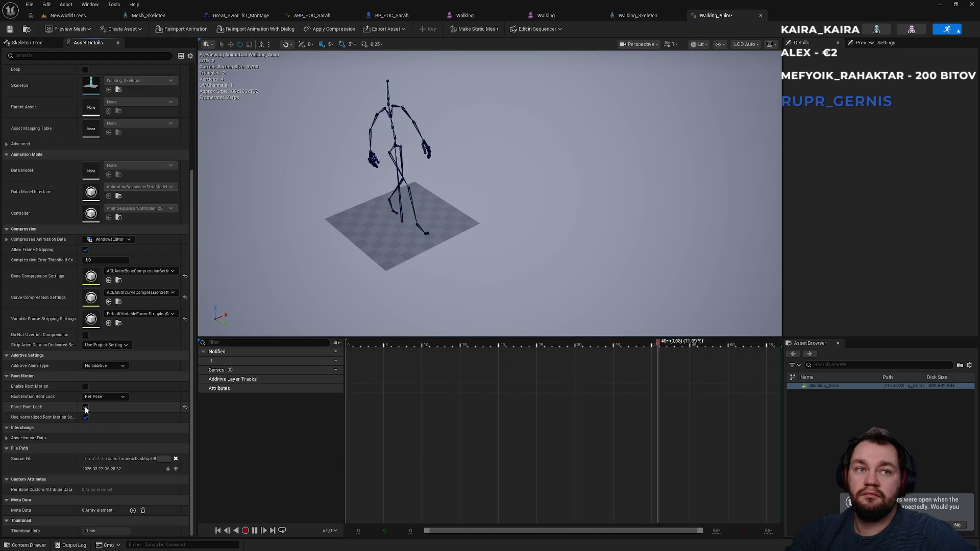
left_click(85, 408)
left_click(85, 387)
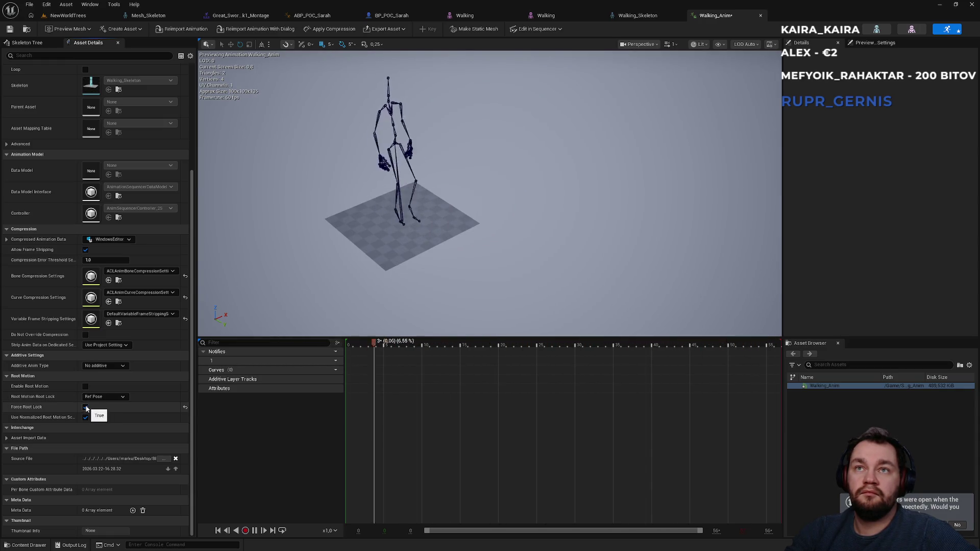
left_click(86, 408)
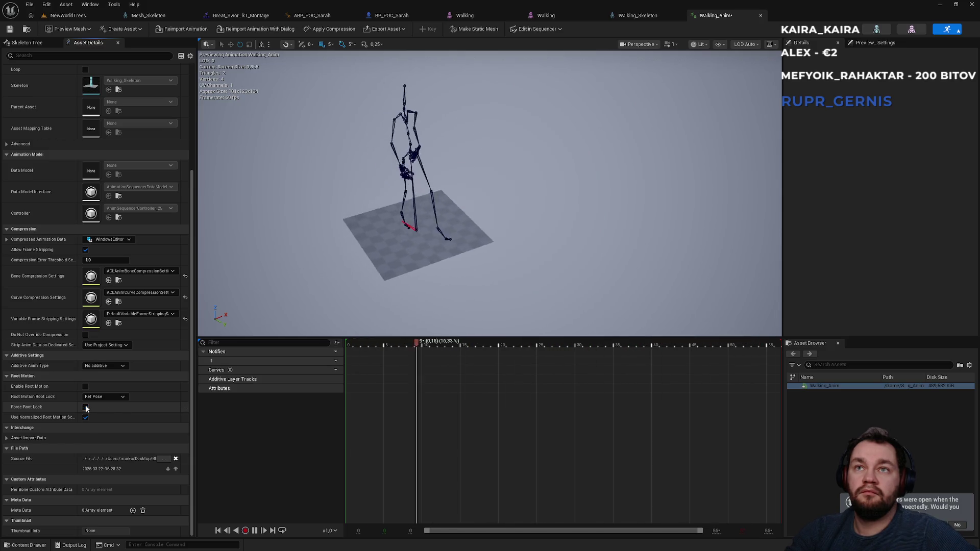
left_click_drag(469, 234, 469, 234)
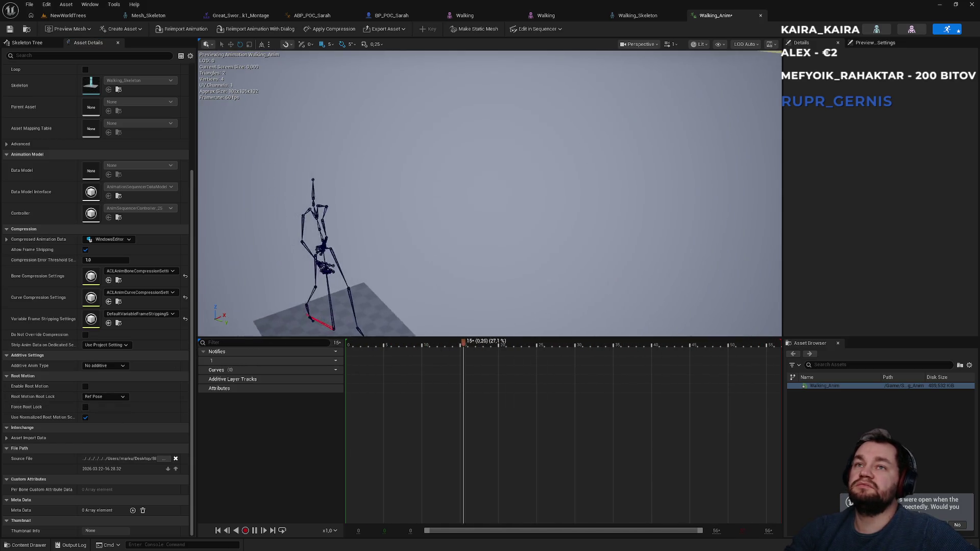
- Save the modified Walking_Anim animation from the NewWorldTrees level editor
left_click(68, 16)
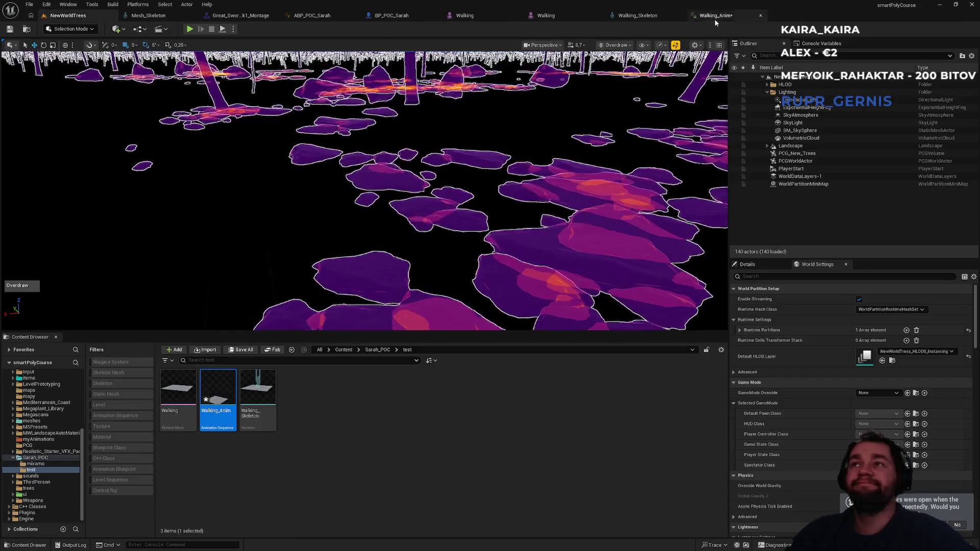
left_click(316, 462)
key("ctrl+shift+s")
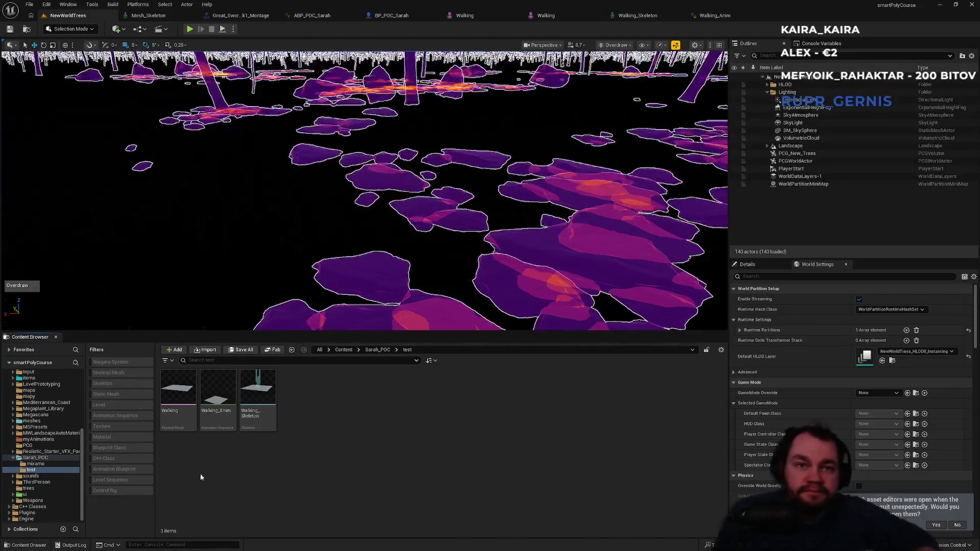
- Set up a Retarget Animations of Walking_Anim onto the SK_Sarah skeletal mesh
mouse_move(212, 422)
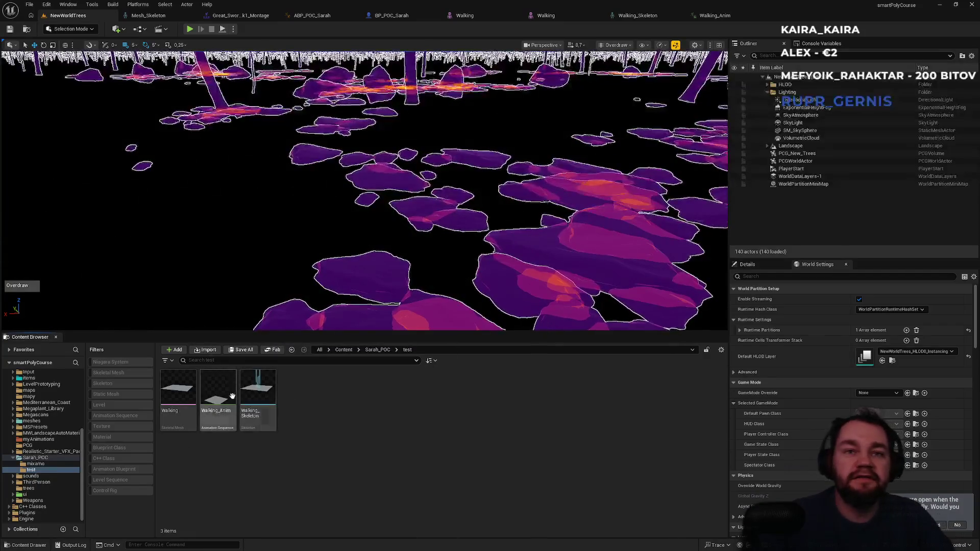
right_click(220, 398)
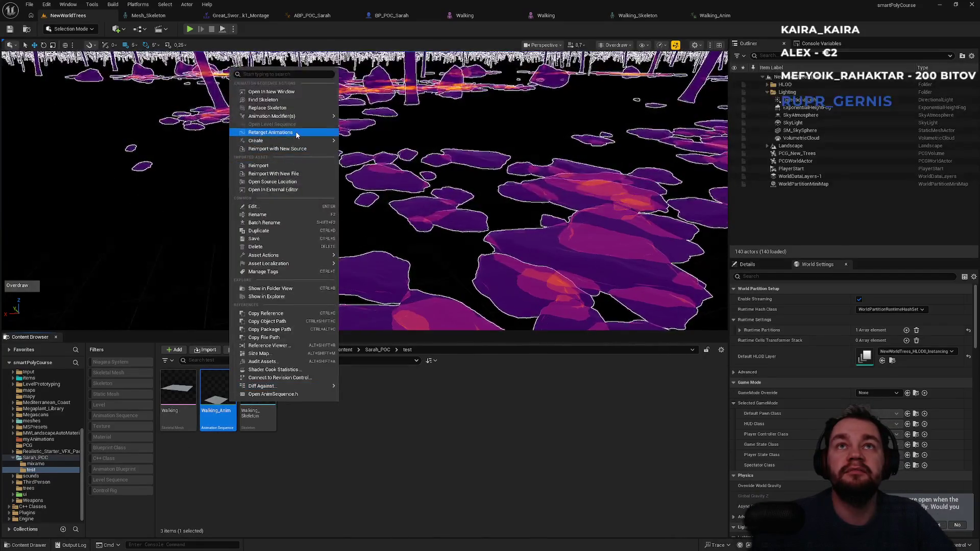
left_click(297, 134)
left_click(667, 192)
type("sara")
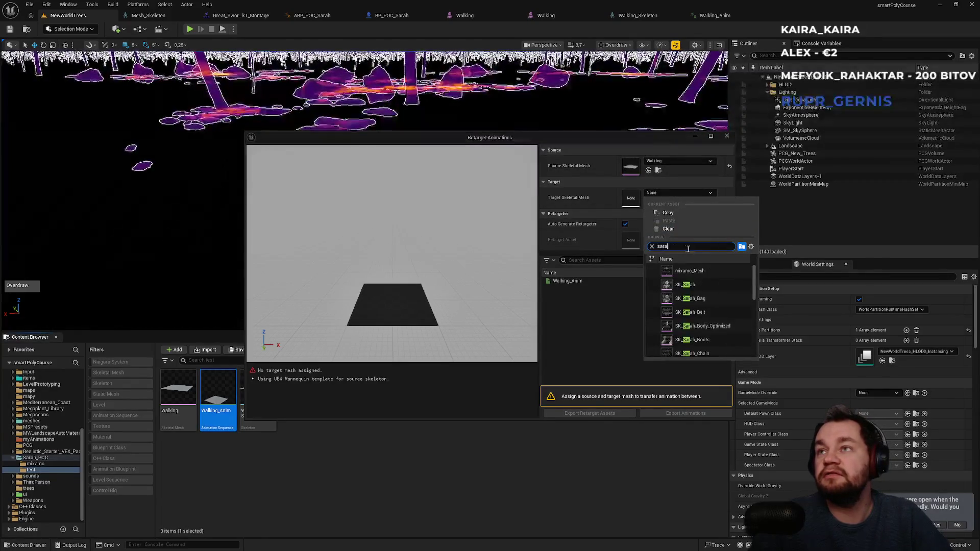
left_click(694, 284)
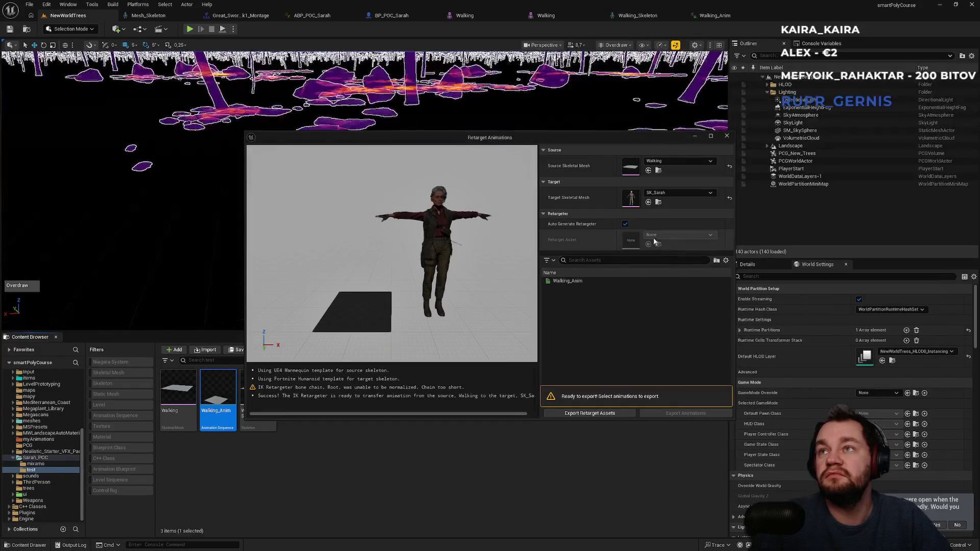
left_click(592, 281)
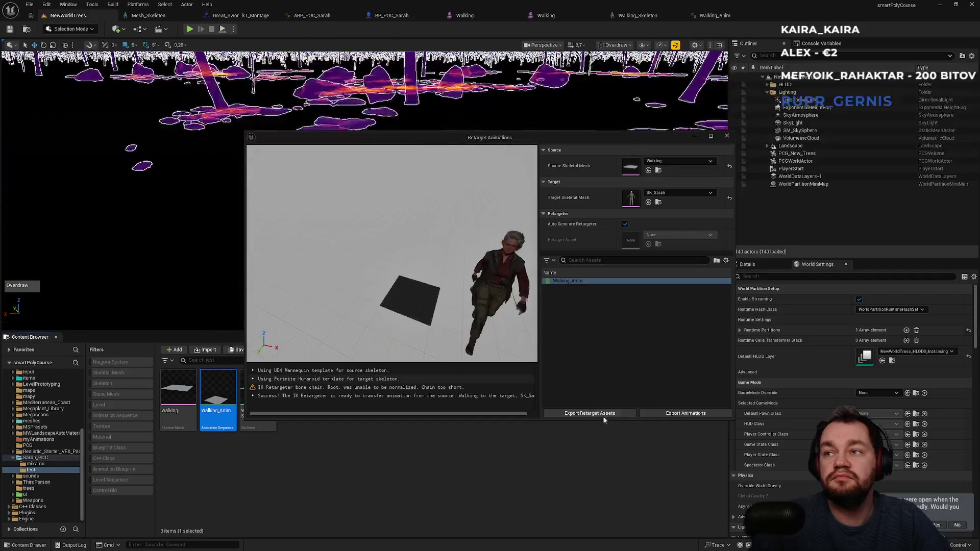
- Export the retargeted animation into the Sarah_POC folder as Walking_Anim1
left_click(680, 415)
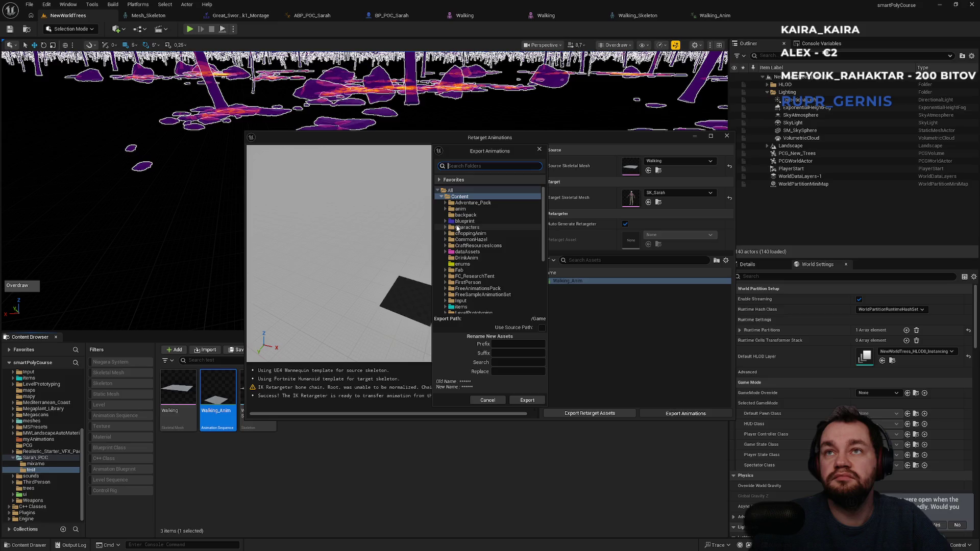
scroll(464, 280, "down", 5)
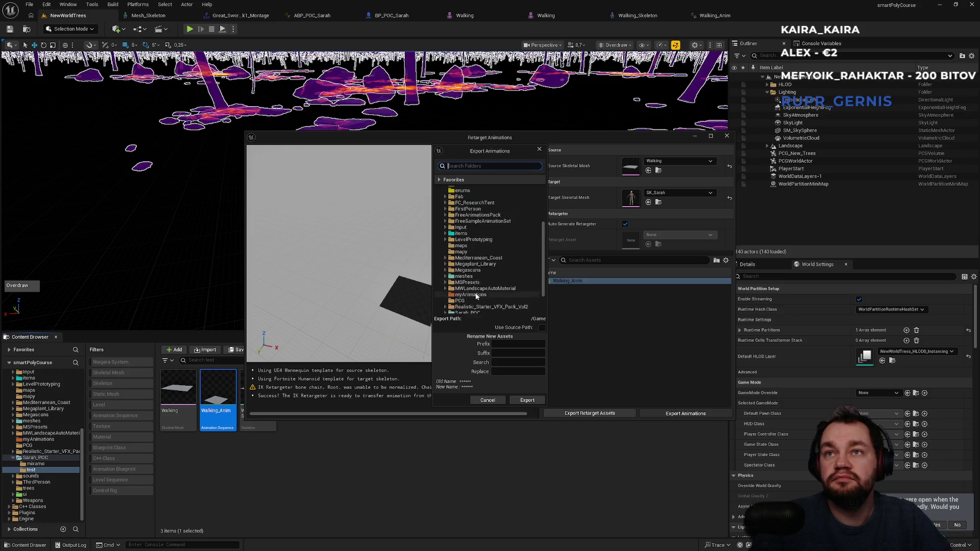
scroll(473, 301, "down", 2)
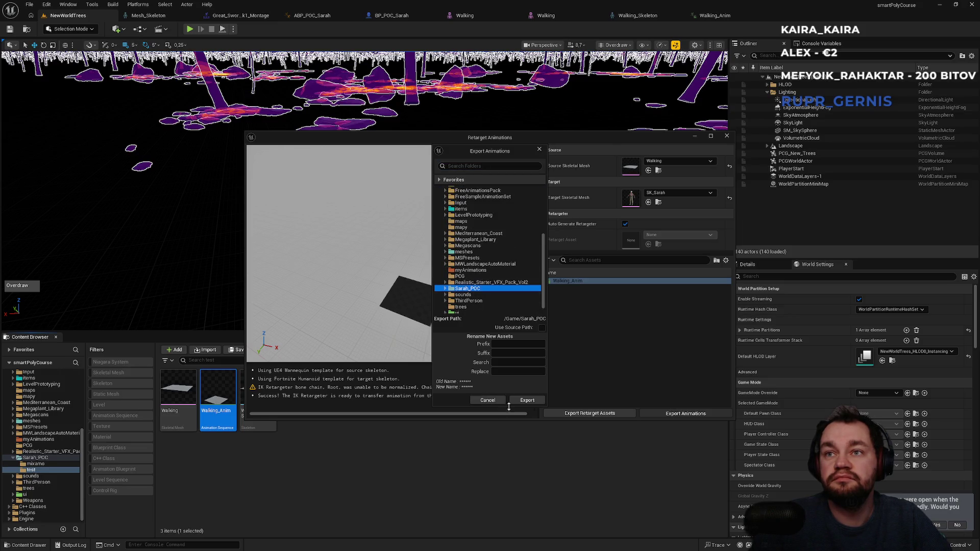
left_click(527, 402)
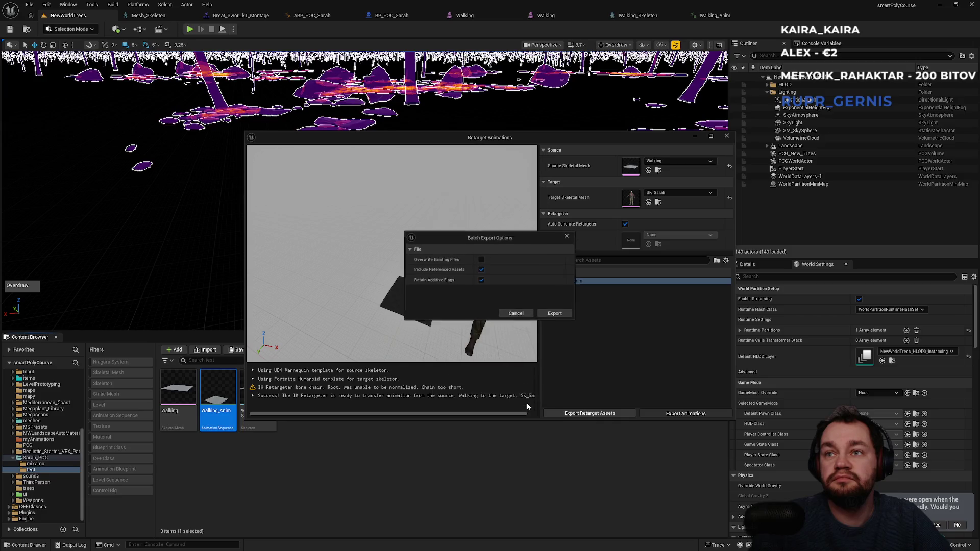
left_click(556, 314)
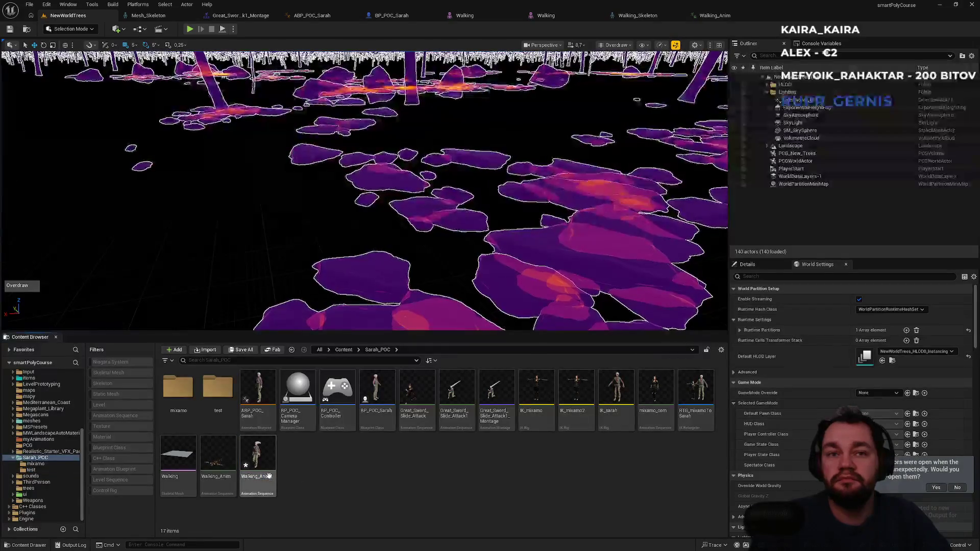
left_click(263, 474)
- Toggle Walking_Anim1's Force Root Lock and Enable Root Motion, leaving root motion off, then return with Ctrl+B
double_click(263, 474)
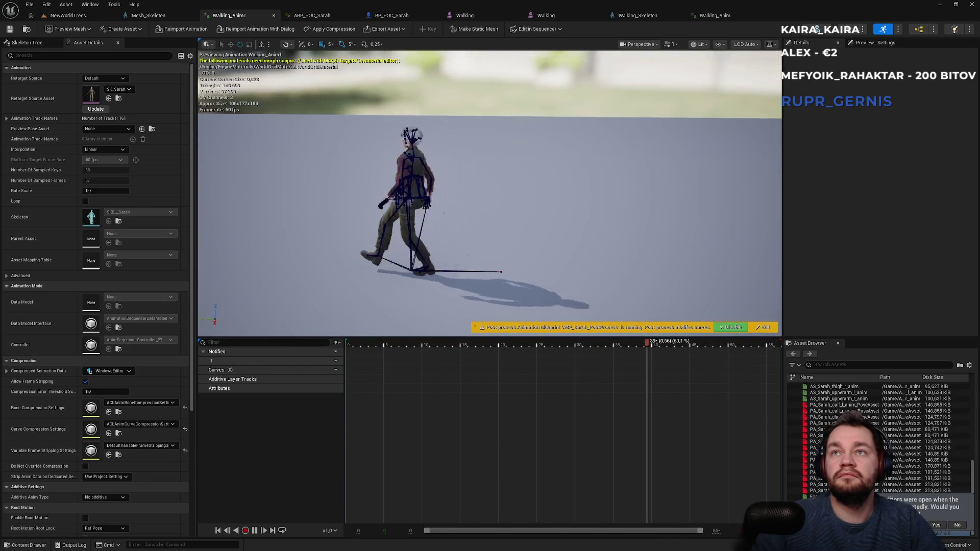
scroll(89, 492, "down", 3)
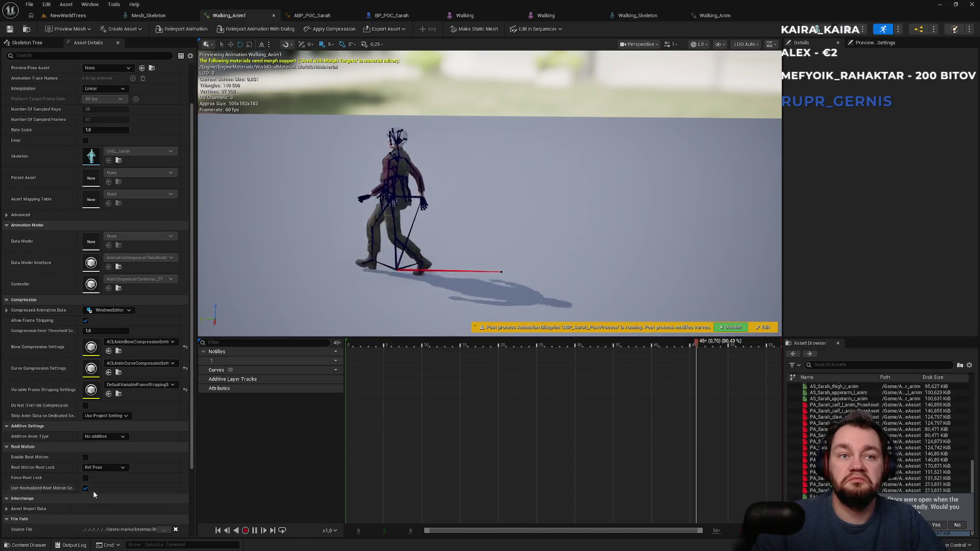
left_click(85, 478)
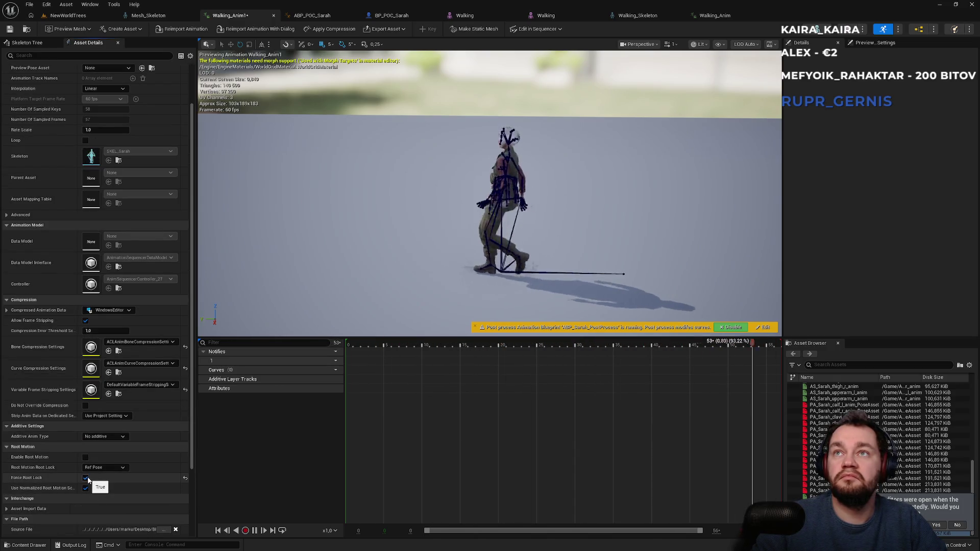
mouse_move(394, 285)
left_mouse_down()
mouse_move(424, 255)
mouse_move(408, 260)
mouse_move(439, 250)
mouse_move(419, 255)
mouse_move(434, 266)
left_mouse_up()
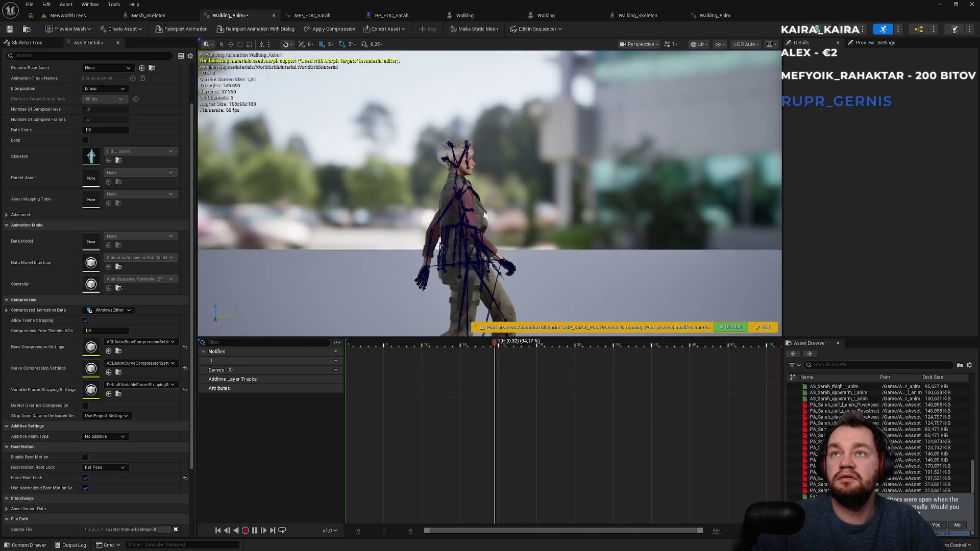
left_click(86, 479)
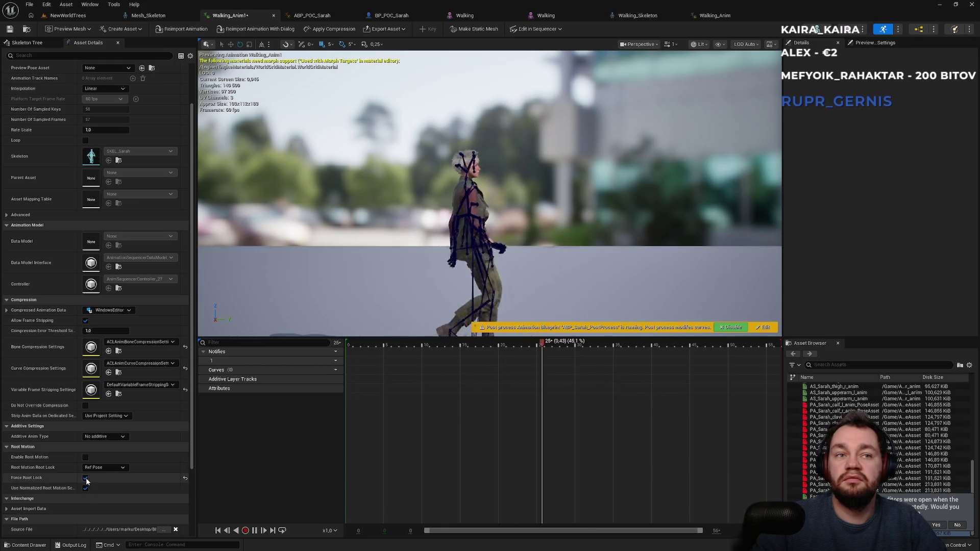
left_click(85, 458)
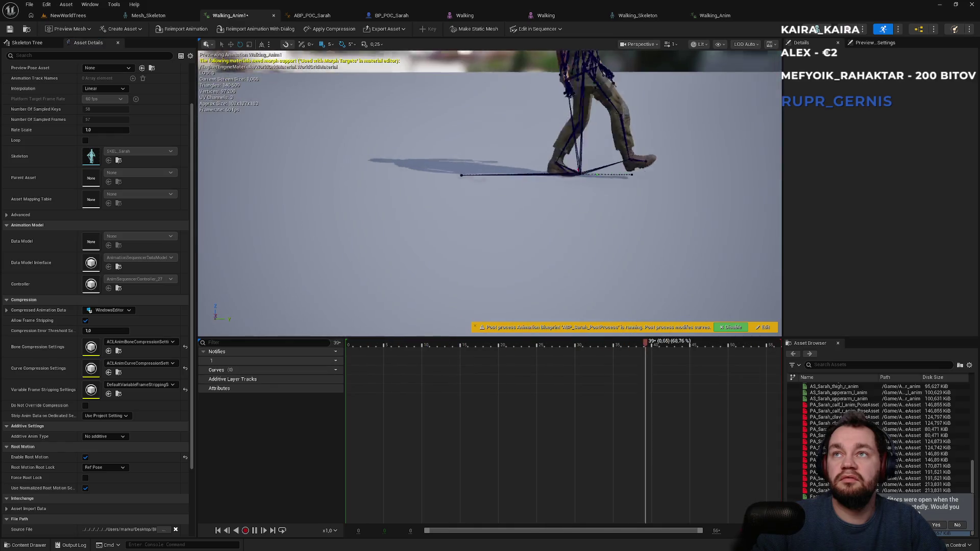
left_click(85, 457)
left_click(86, 479)
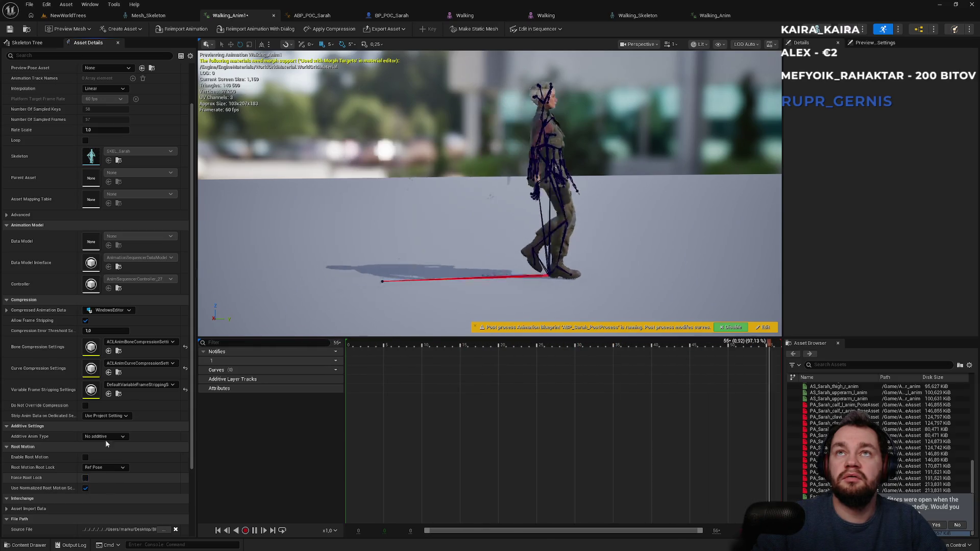
key("ctrl+b")
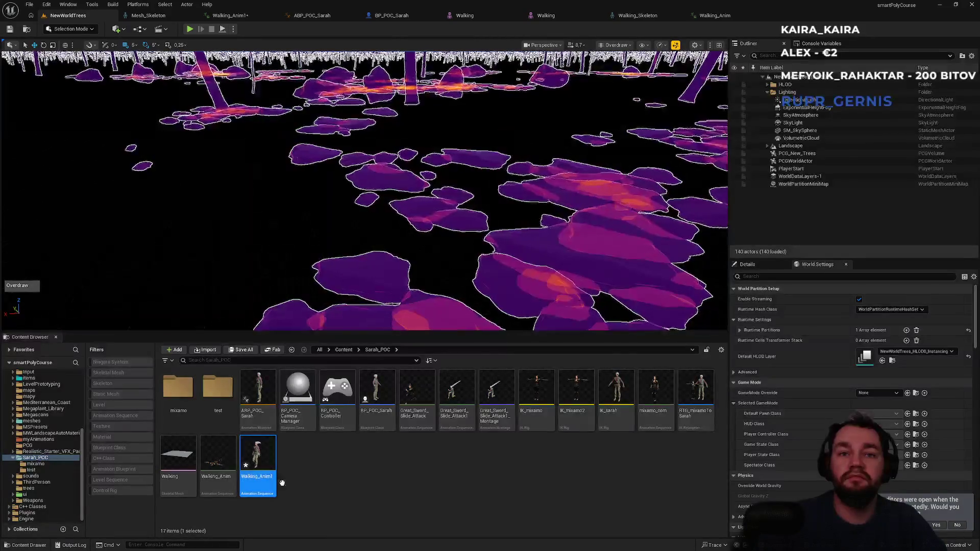
- Open the test folder and retarget Walking_Anim with SK_Sarah chosen as the target skeletal mesh
right_click(321, 503)
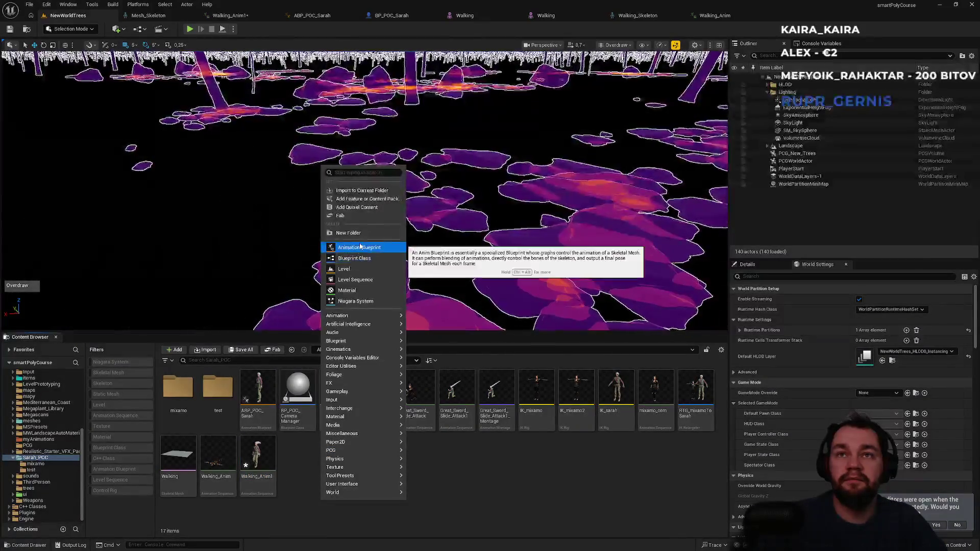
left_click(296, 520)
double_click(218, 388)
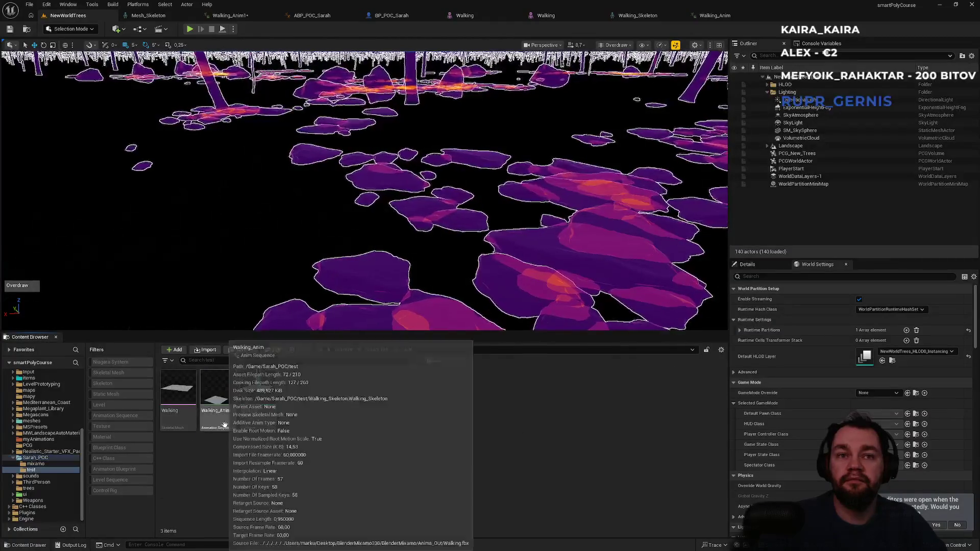
right_click(216, 421)
left_click(269, 152)
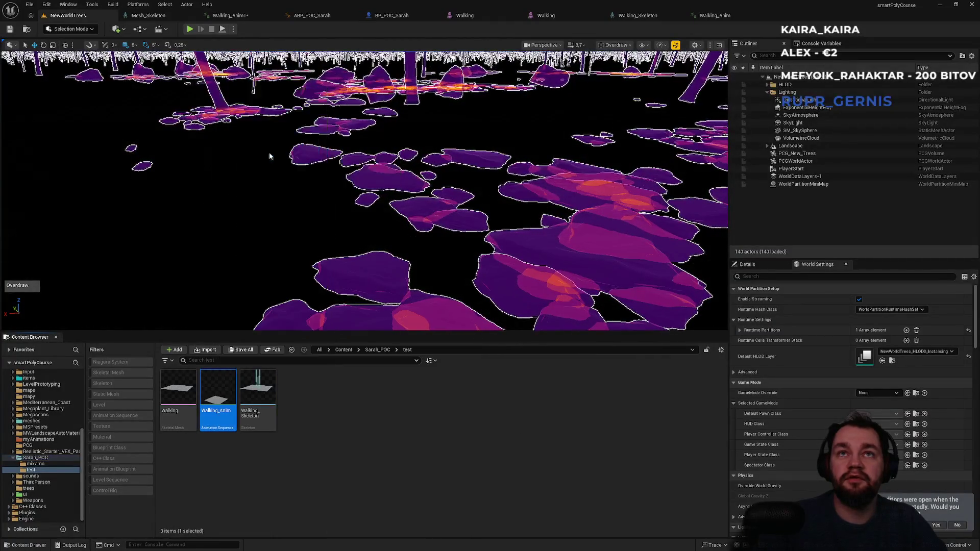
left_click(663, 193)
type("sar")
left_click(687, 285)
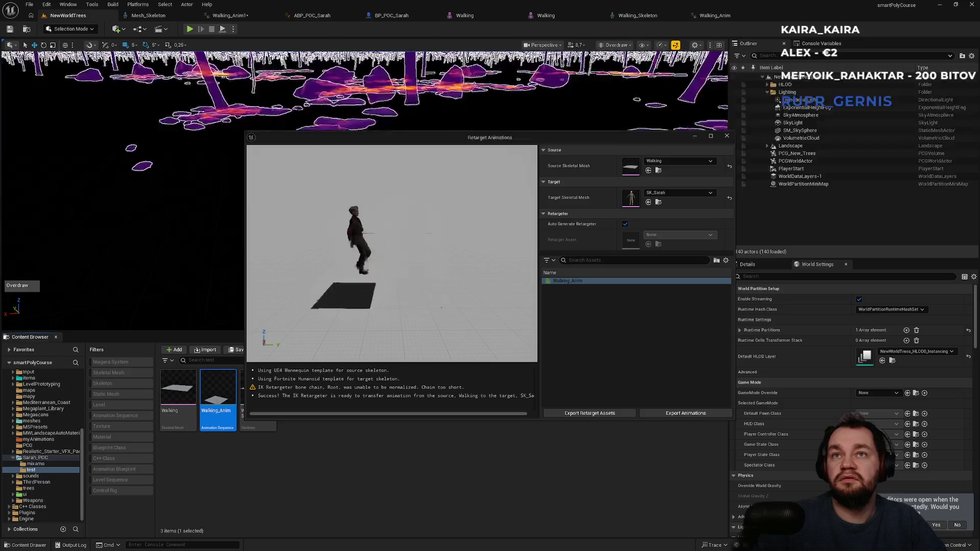
- Search Mixamo for 'walking', preview the Walking clip, then switch back to Unreal Engine
key("alt+Tab")
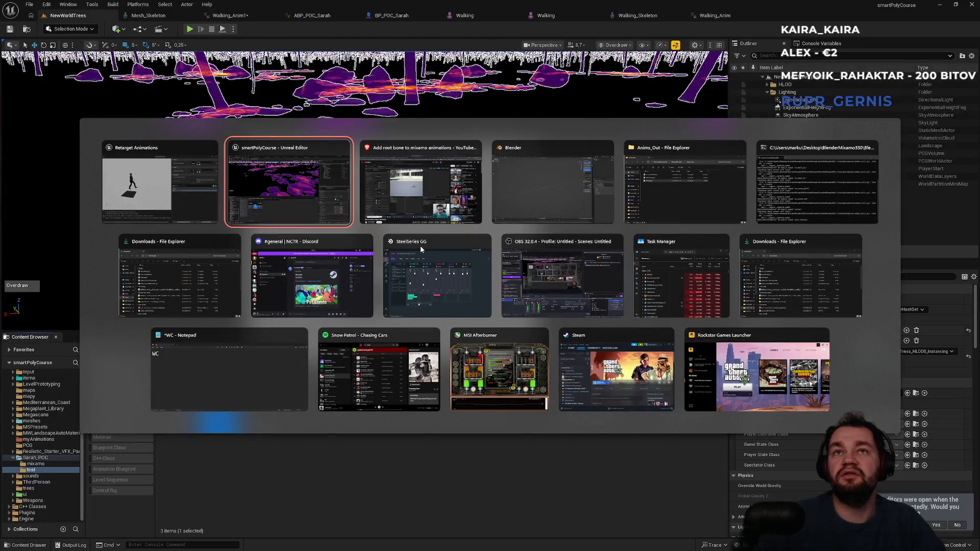
key("alt+Tab")
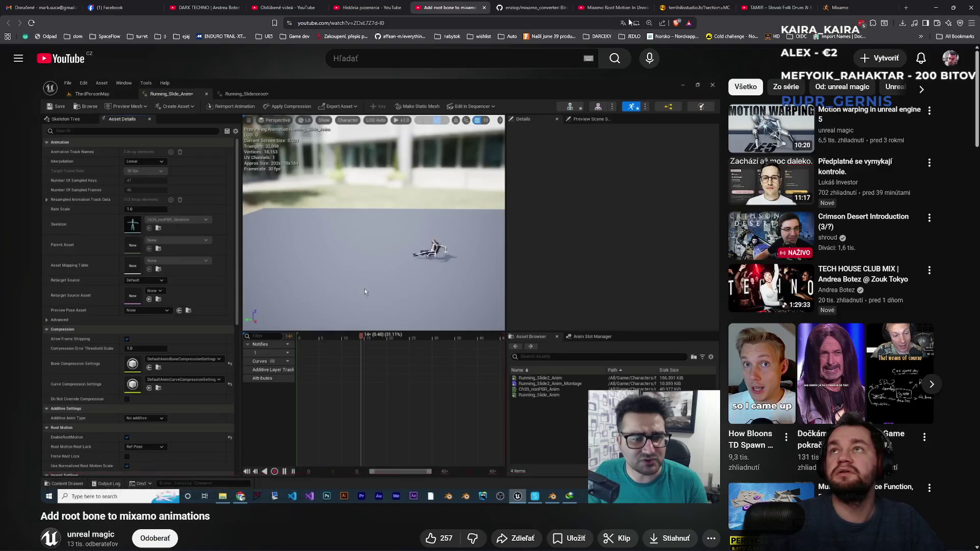
key("ctrl+9")
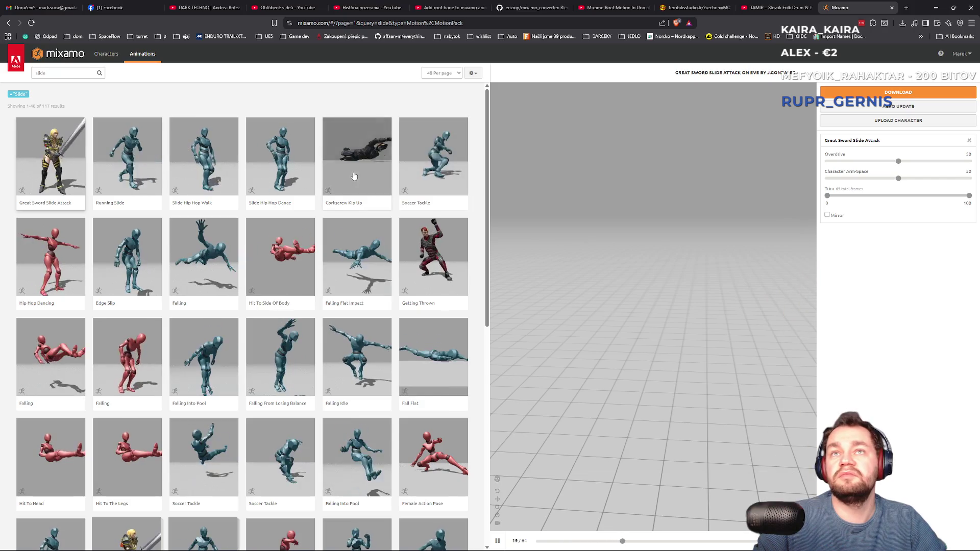
double_click(57, 74)
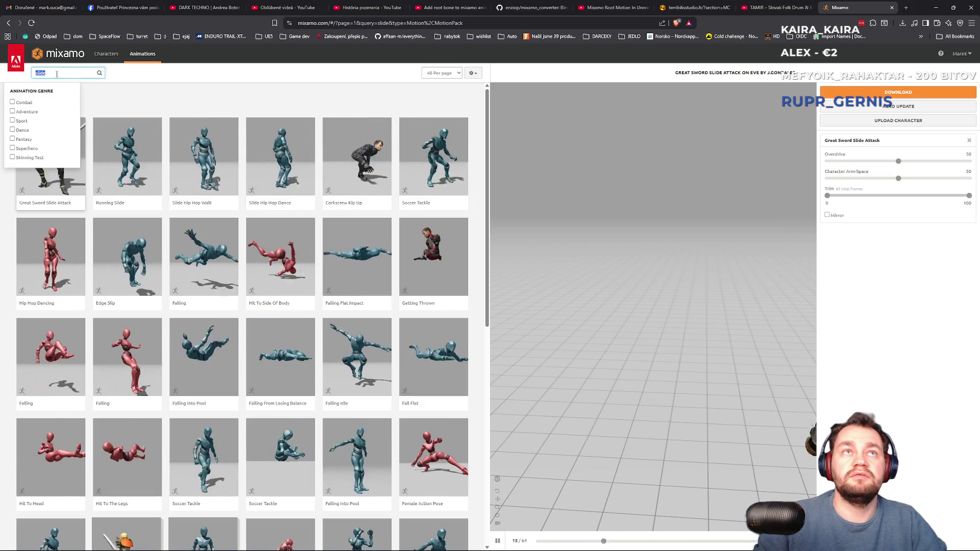
type("walking")
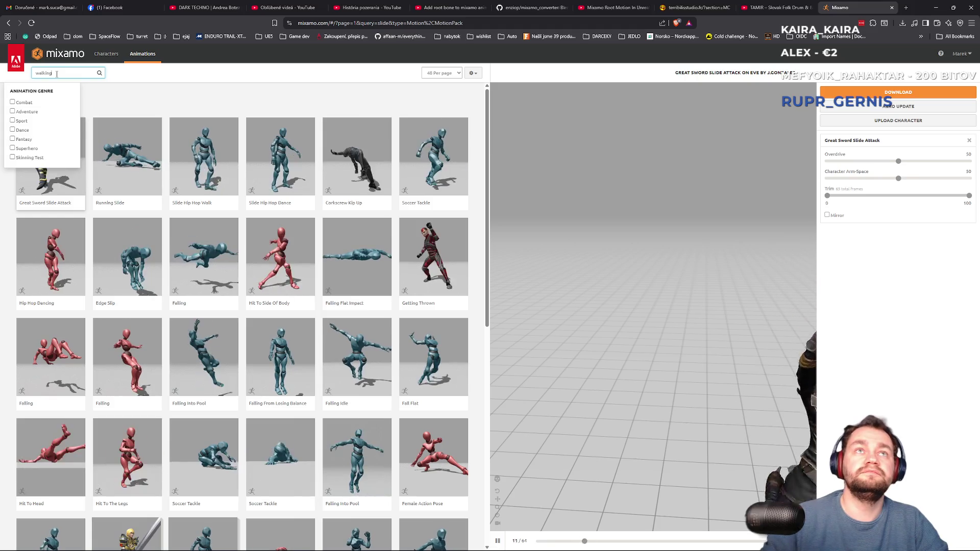
key("Return")
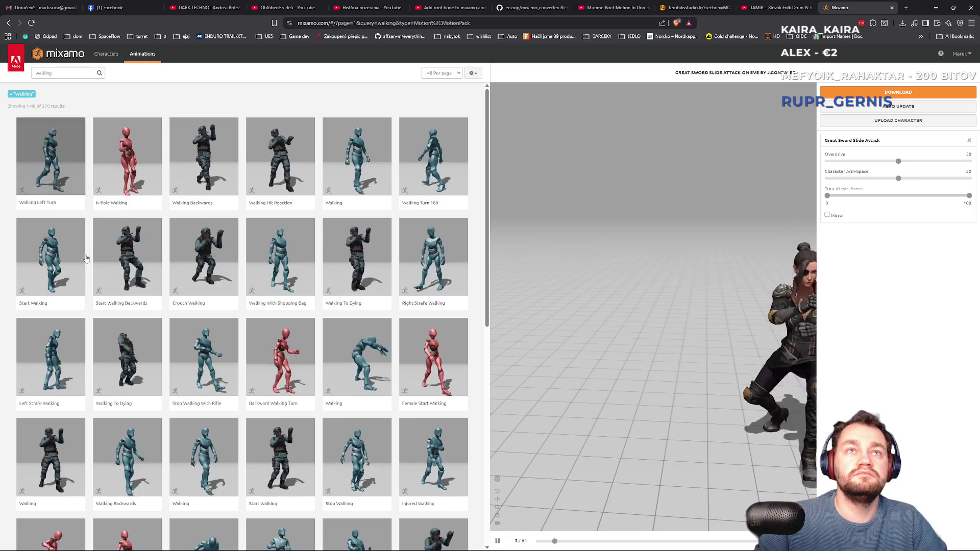
left_click(347, 199)
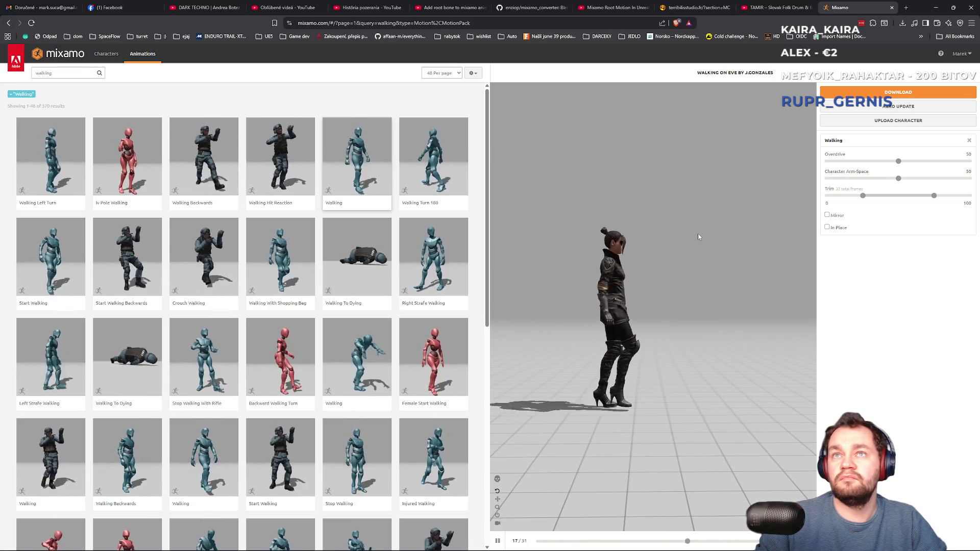
key("alt+Tab")
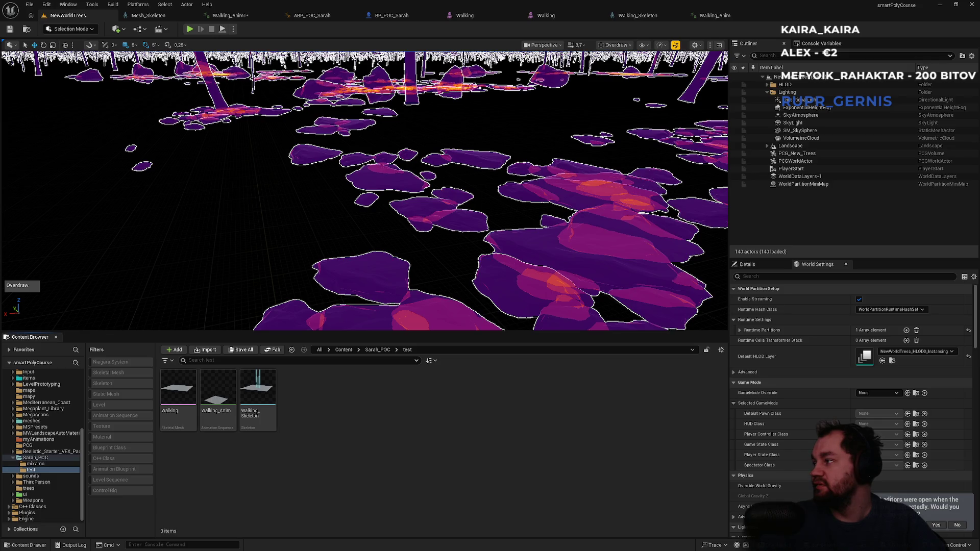
key("super")
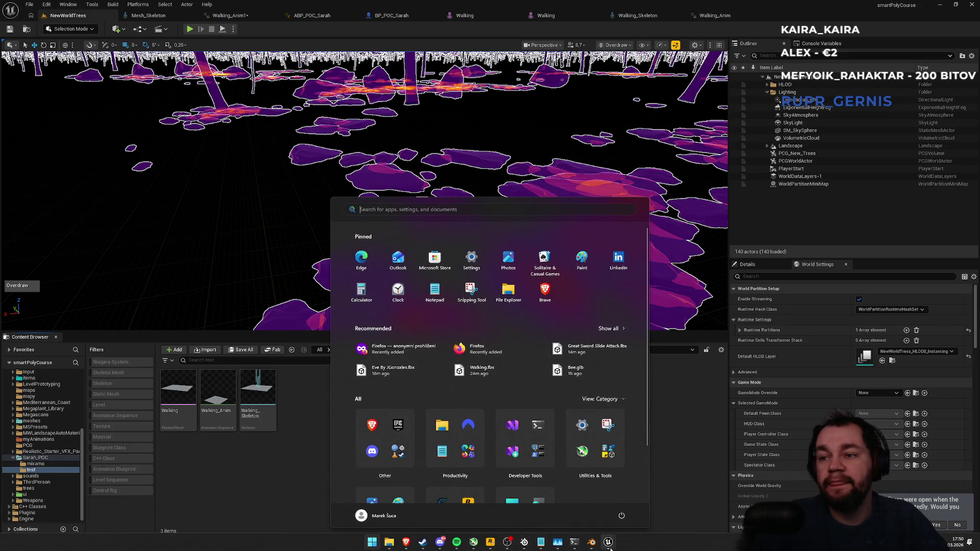
- Close the Retarget Animations window and run Mixamo Rootmaker's Batch Convert, converting four animation files
mouse_move(609, 545)
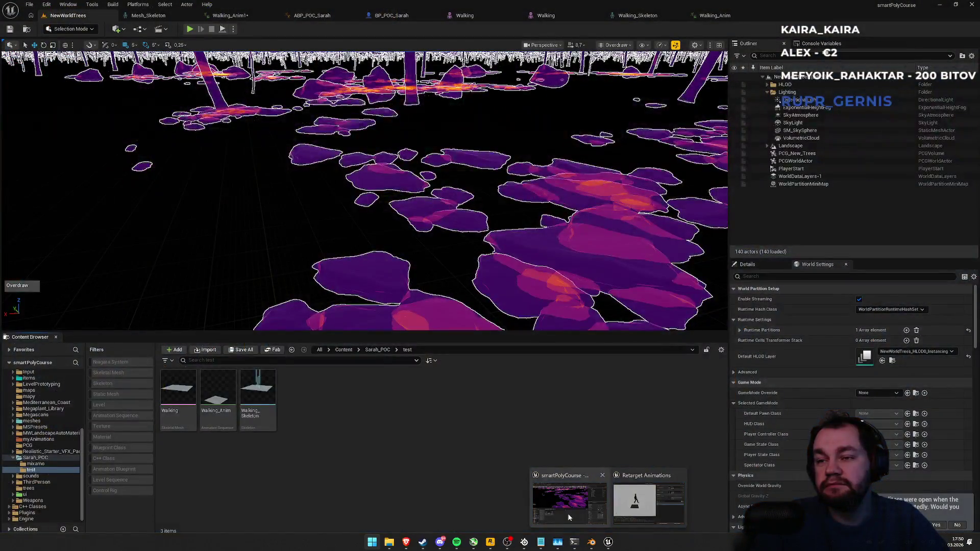
mouse_move(643, 498)
left_click(680, 475)
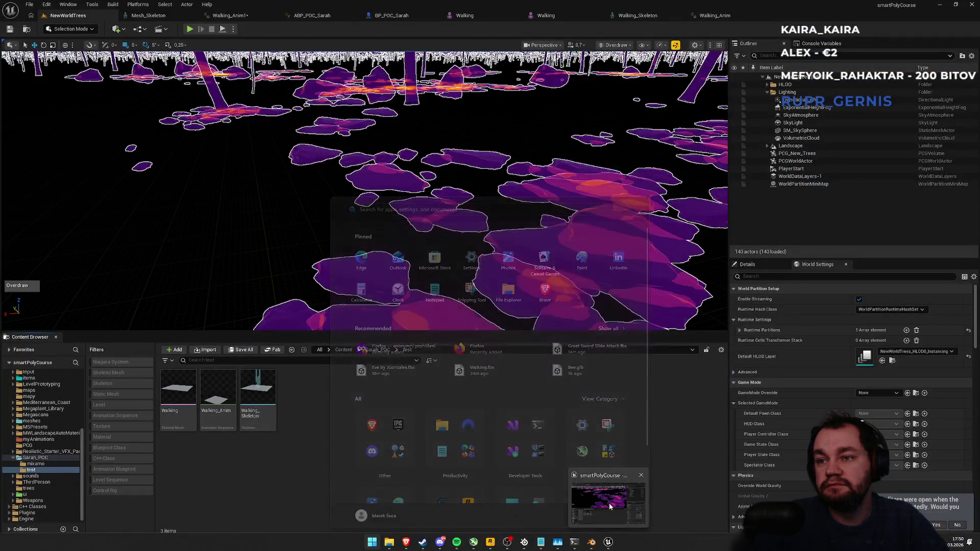
left_click(592, 543)
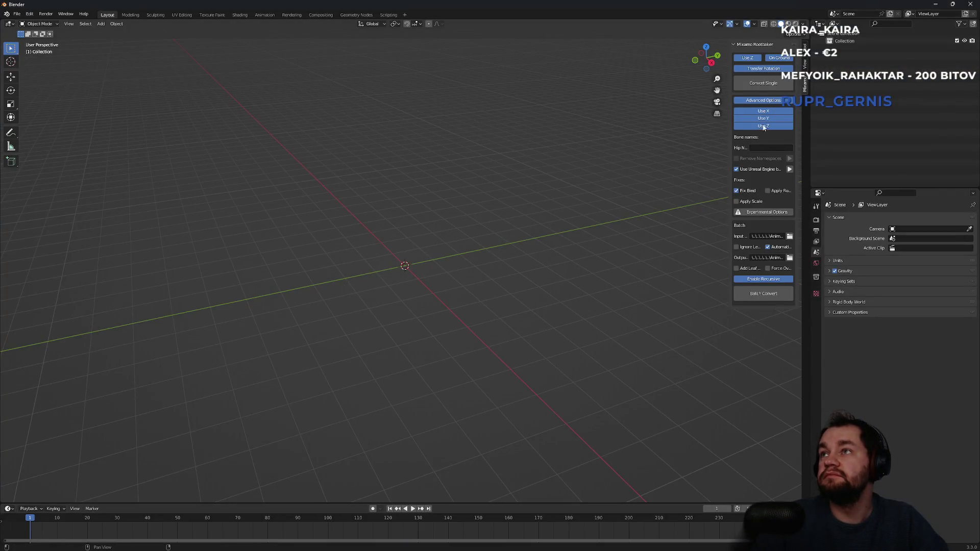
left_click(771, 299)
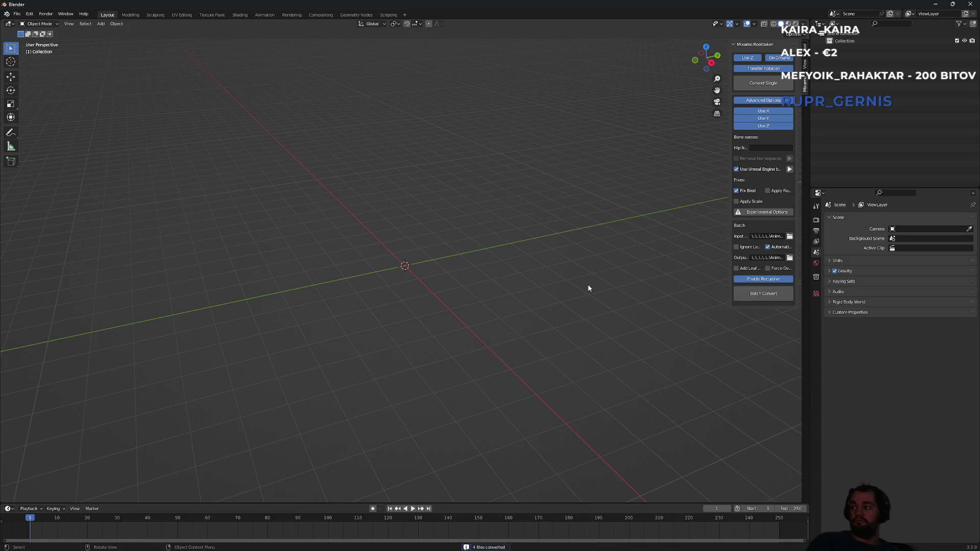
mouse_move(588, 550)
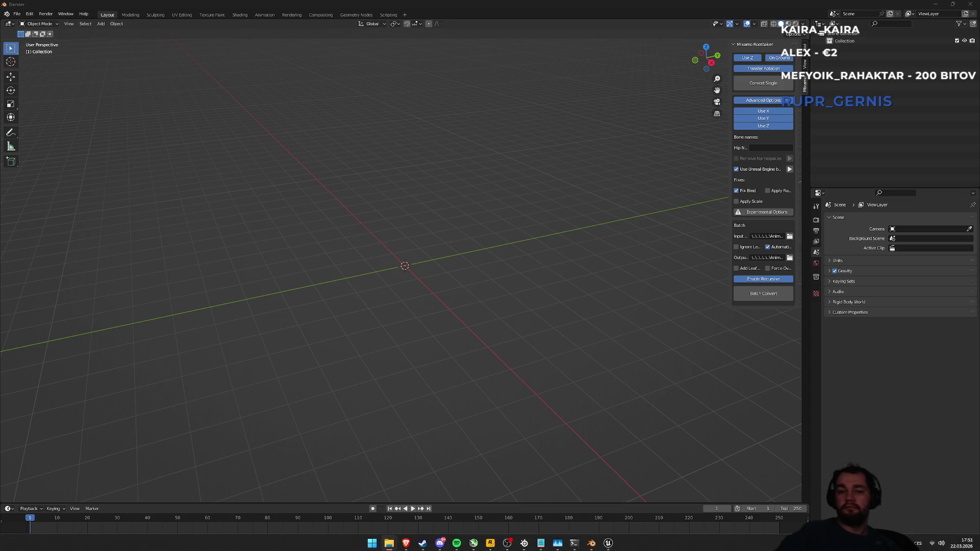
mouse_move(541, 542)
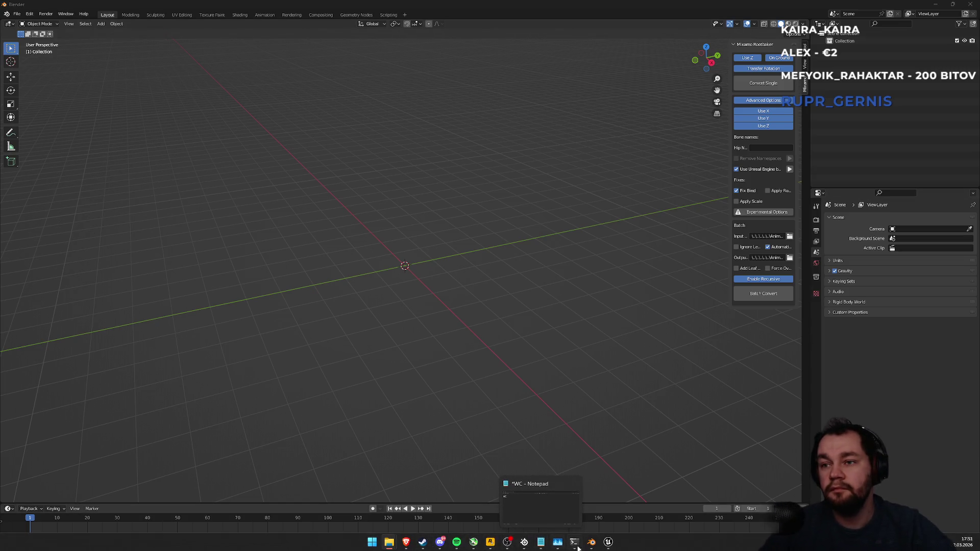
- Import the converted Great Sword Slide Attack.fbx into the Sarah_POC test folder and save all assets
left_click(610, 544)
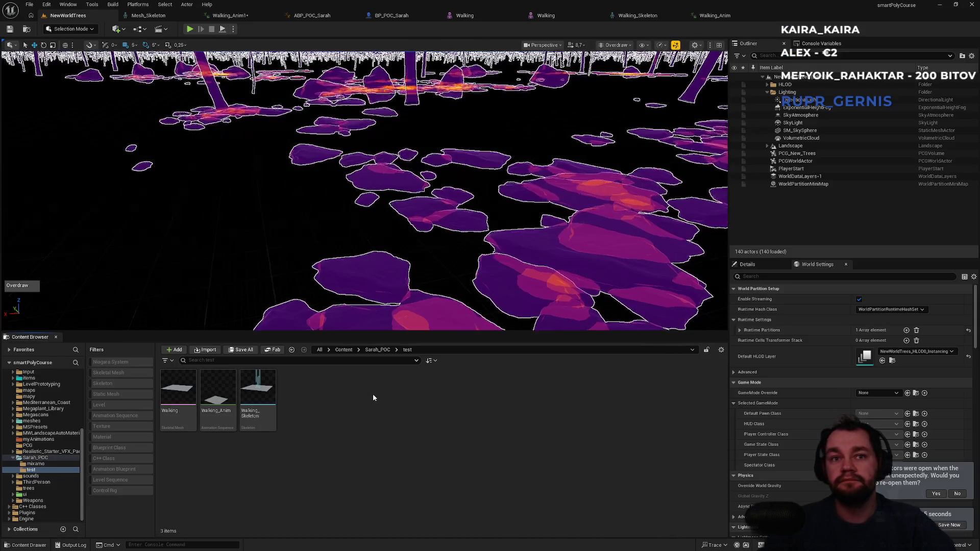
left_click(377, 350)
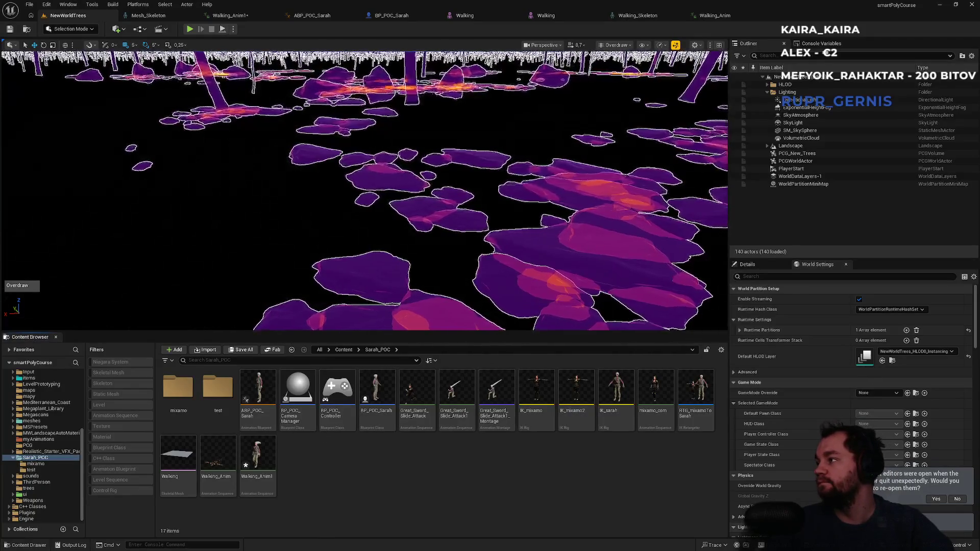
double_click(218, 388)
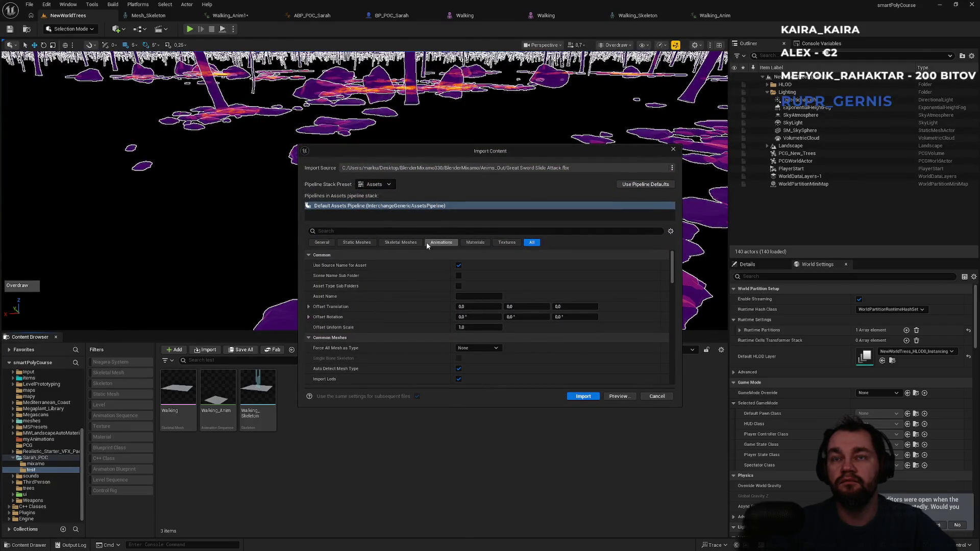
left_click(416, 245)
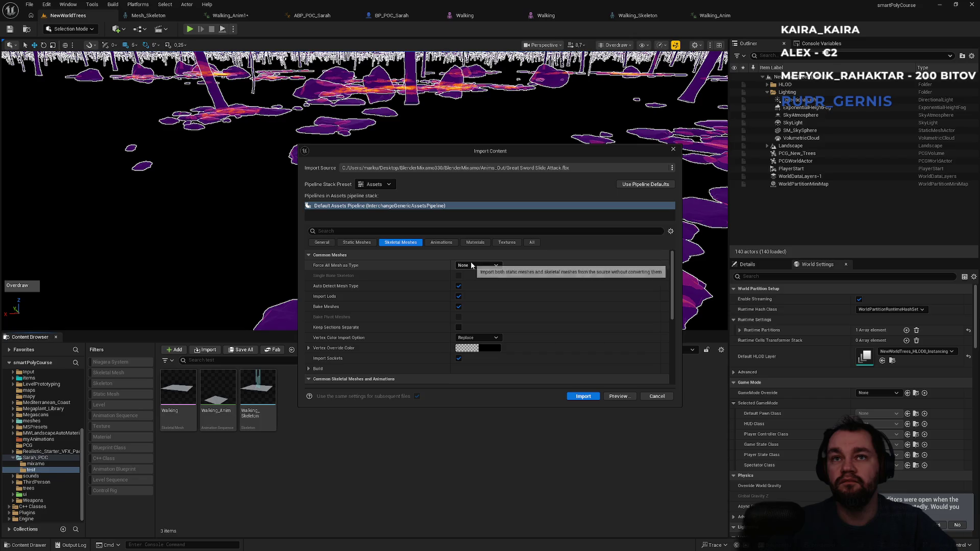
scroll(534, 334, "down", 3)
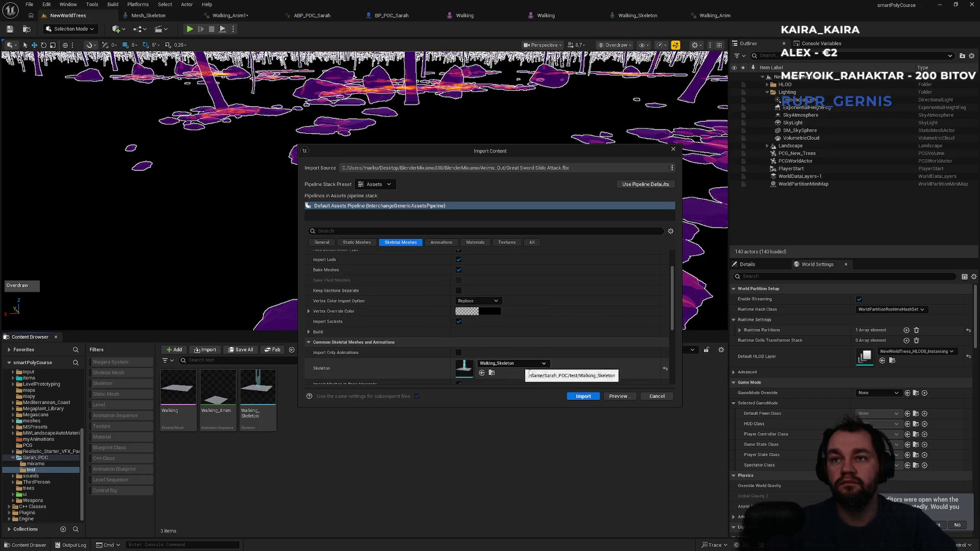
left_click(579, 398)
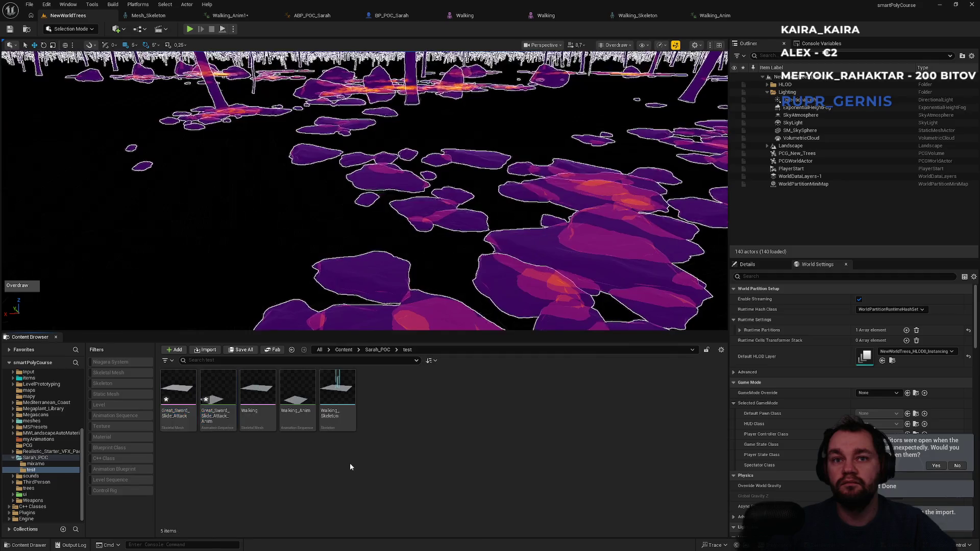
key("ctrl+shift+s")
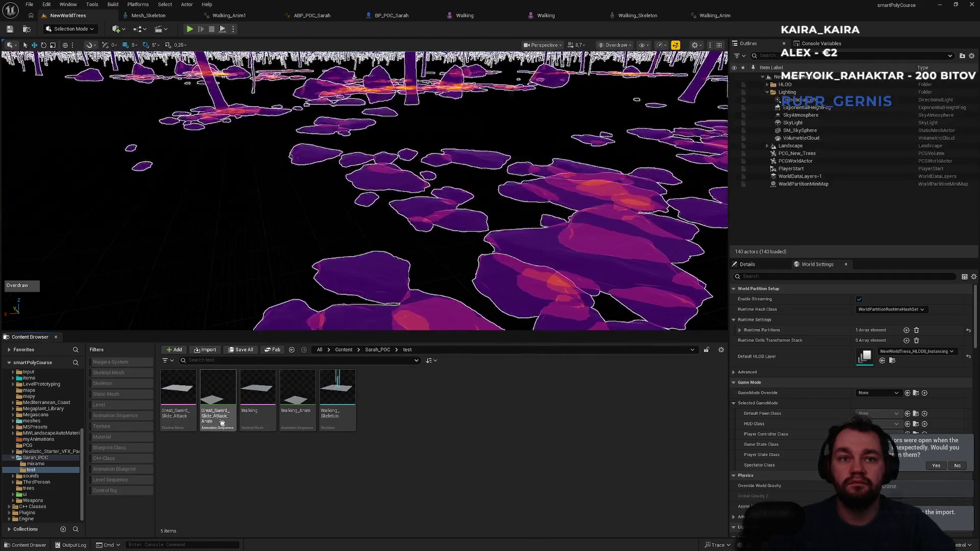
- Preview Great_Sword_Slide_Attack_Anim in its editor, orbiting to see the skeleton from above
double_click(227, 411)
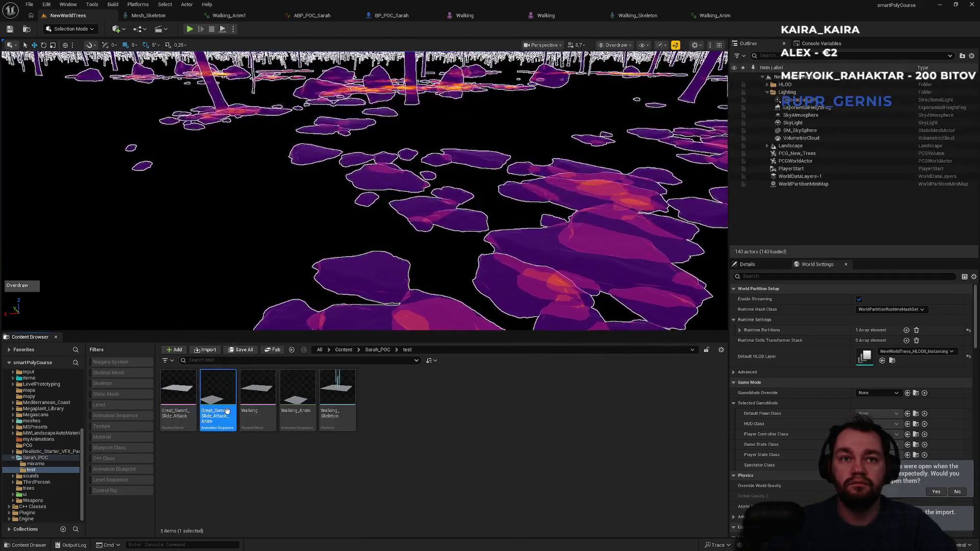
left_click_drag(387, 267, 387, 266)
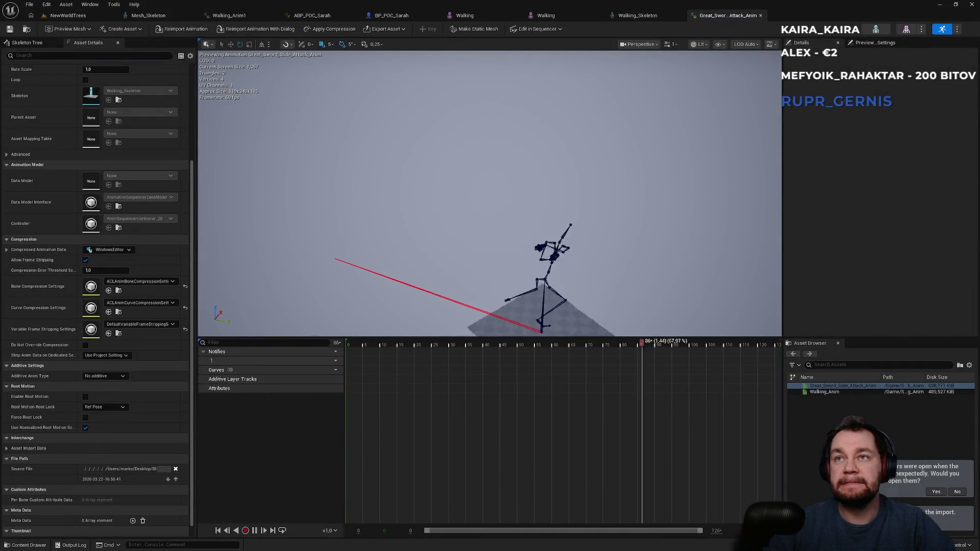
left_click(68, 15)
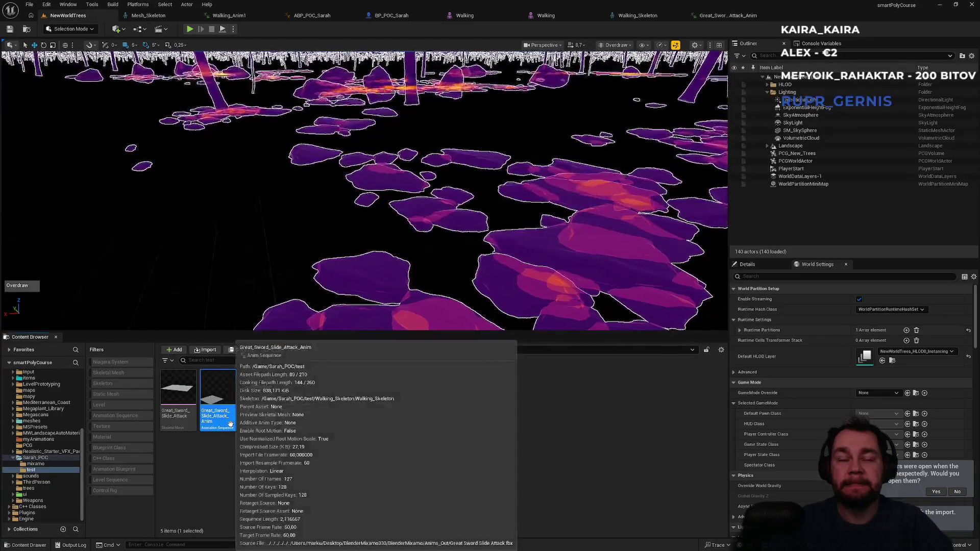
- Retarget Great_Sword_Slide_Attack_Anim with SK_Sarah as the target skeletal mesh
right_click(225, 398)
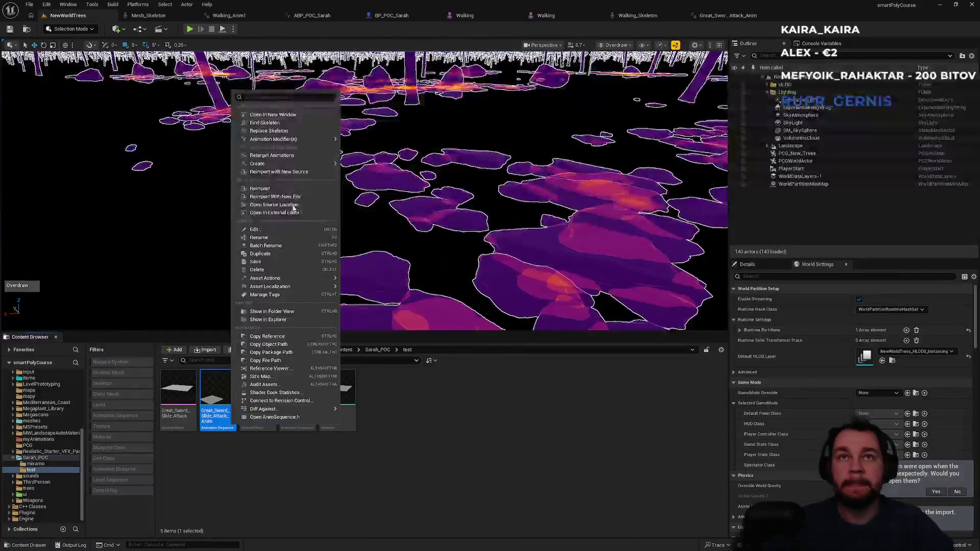
left_click(294, 156)
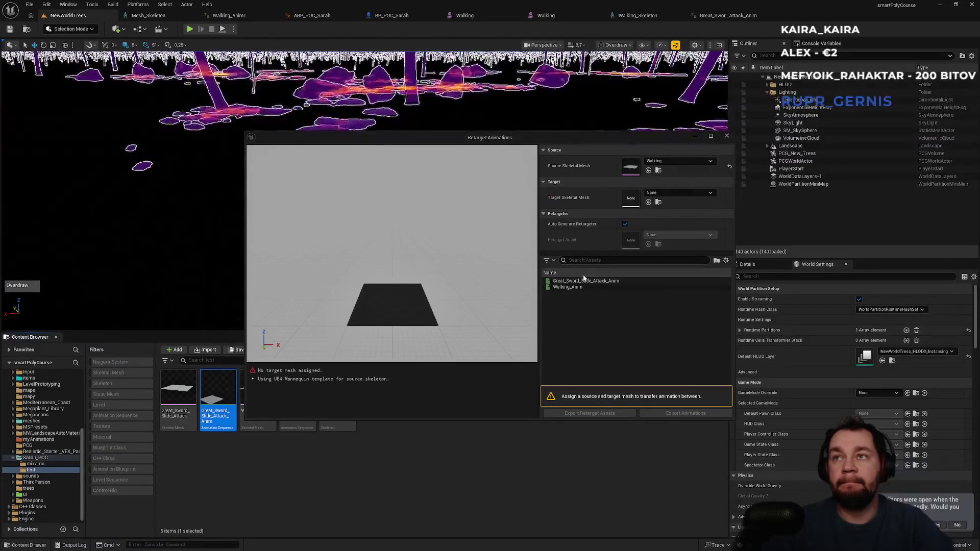
left_click(679, 192)
type("sara")
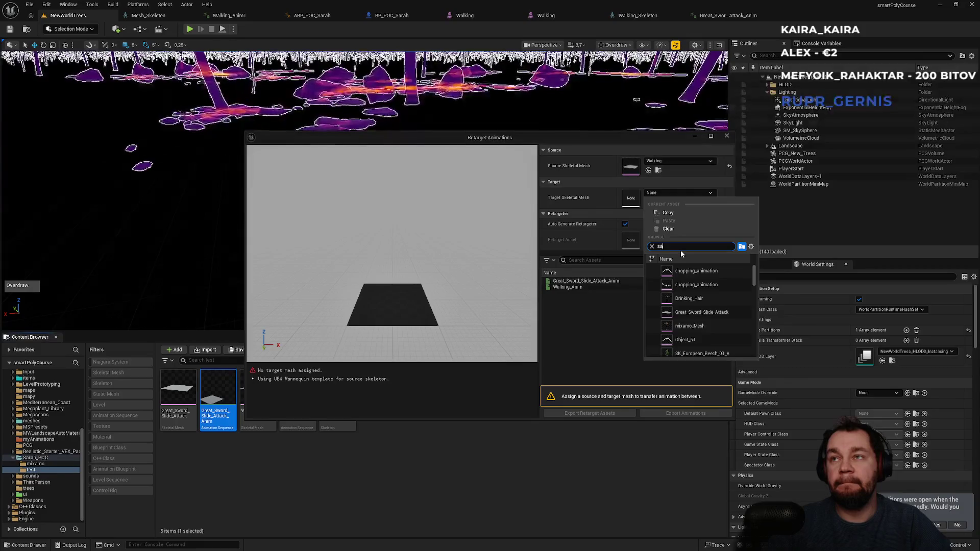
left_click(694, 298)
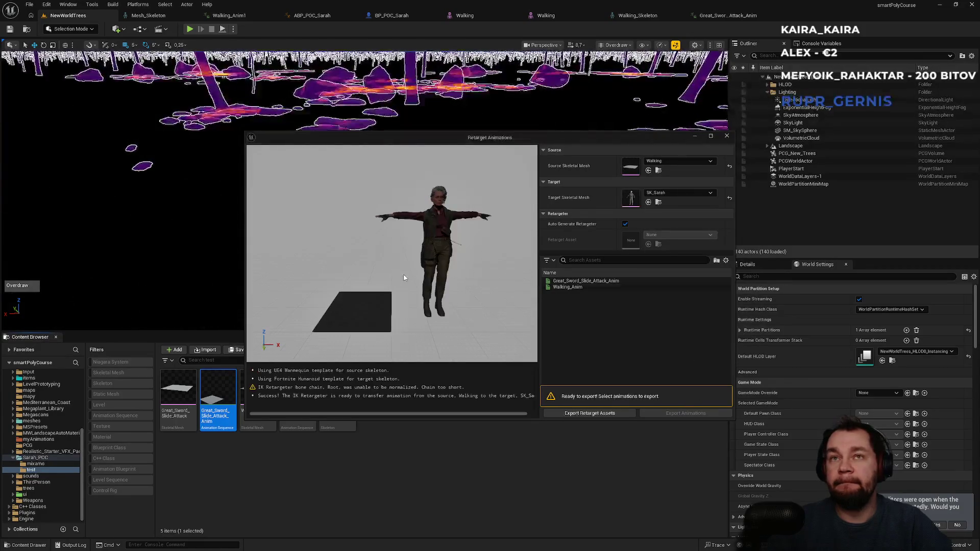
- Export the retargeted Great_Sword_Slide_Attack_Anim into the Sarah_POC folder
left_click(582, 281)
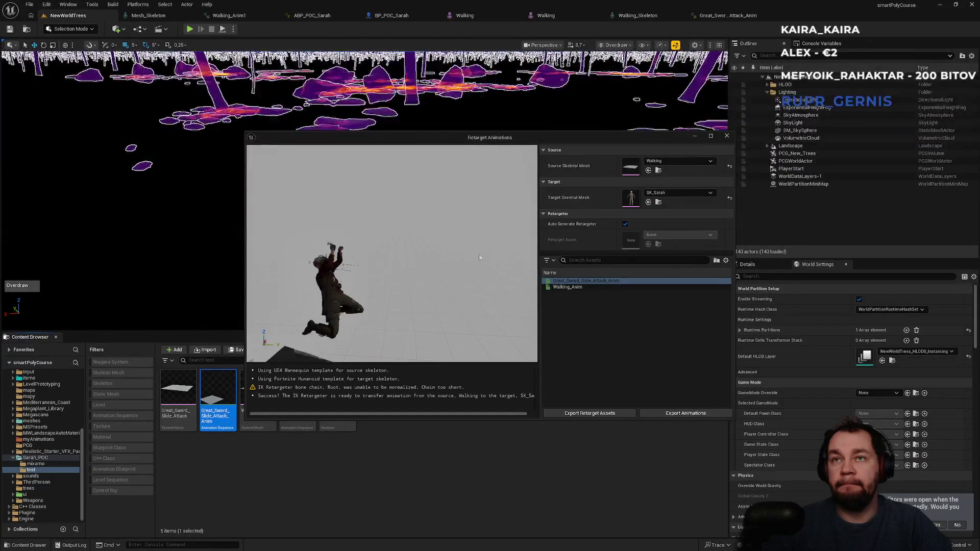
left_click(684, 414)
scroll(511, 271, "down", 5)
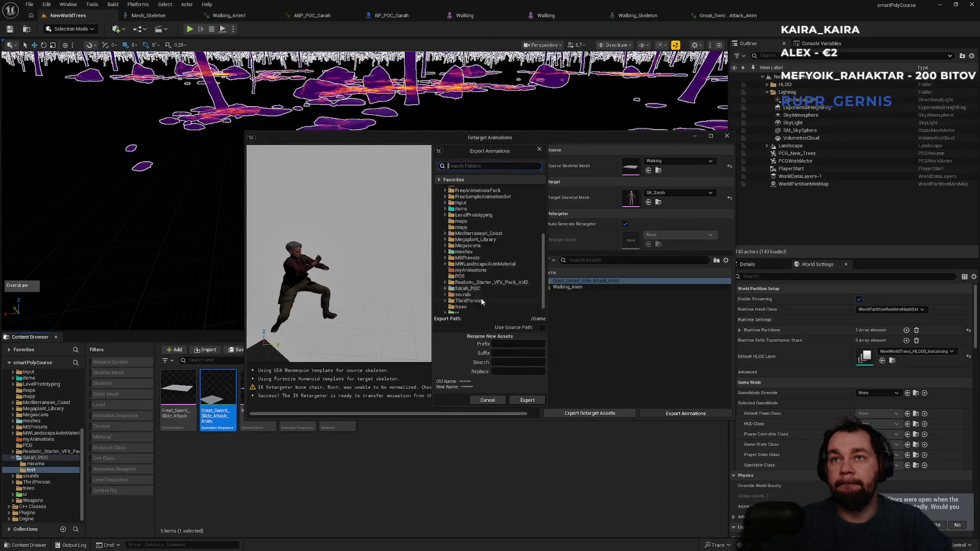
left_click(486, 289)
left_click(526, 400)
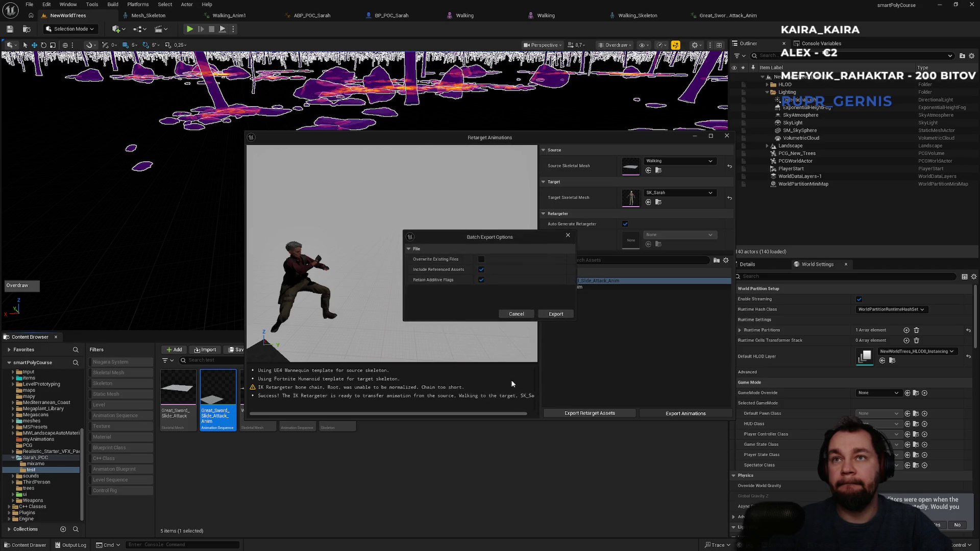
left_click(554, 314)
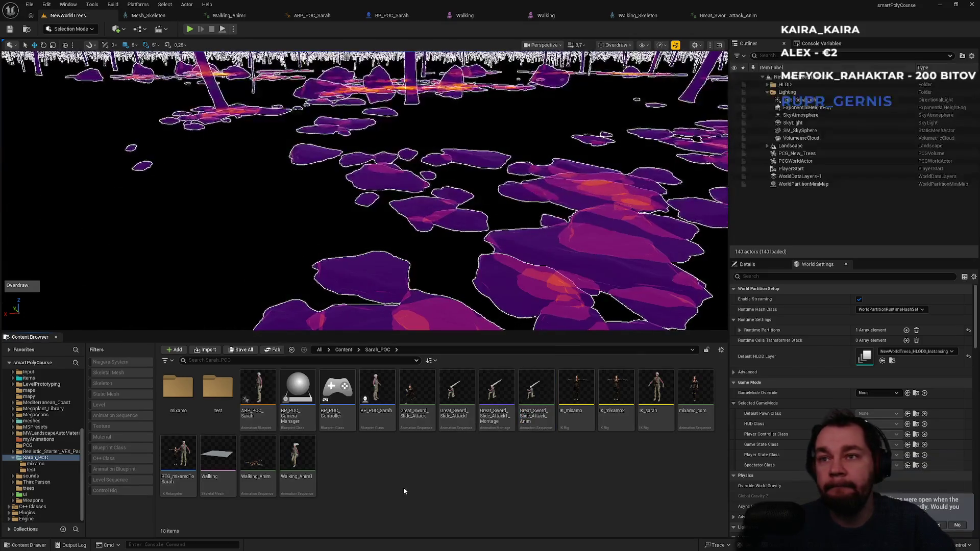
mouse_move(549, 391)
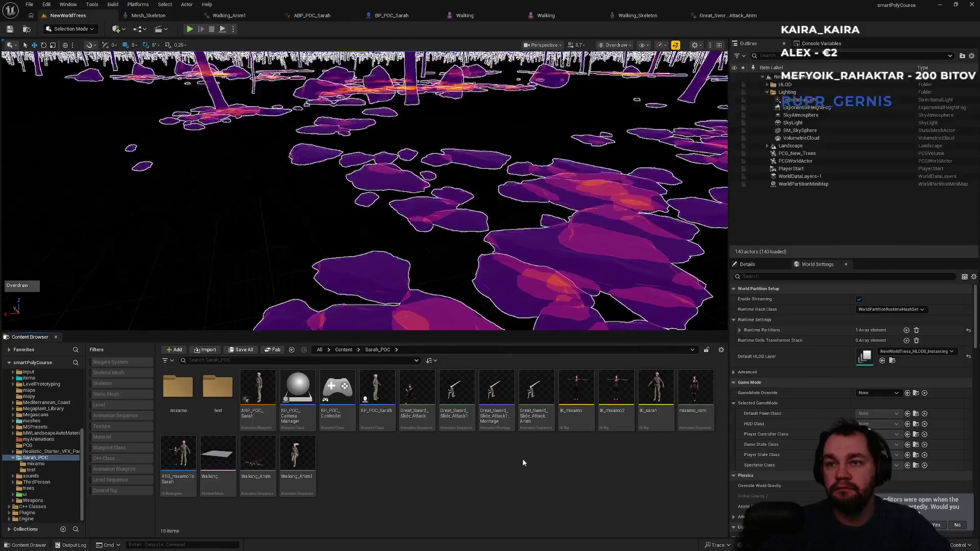
left_click(545, 410)
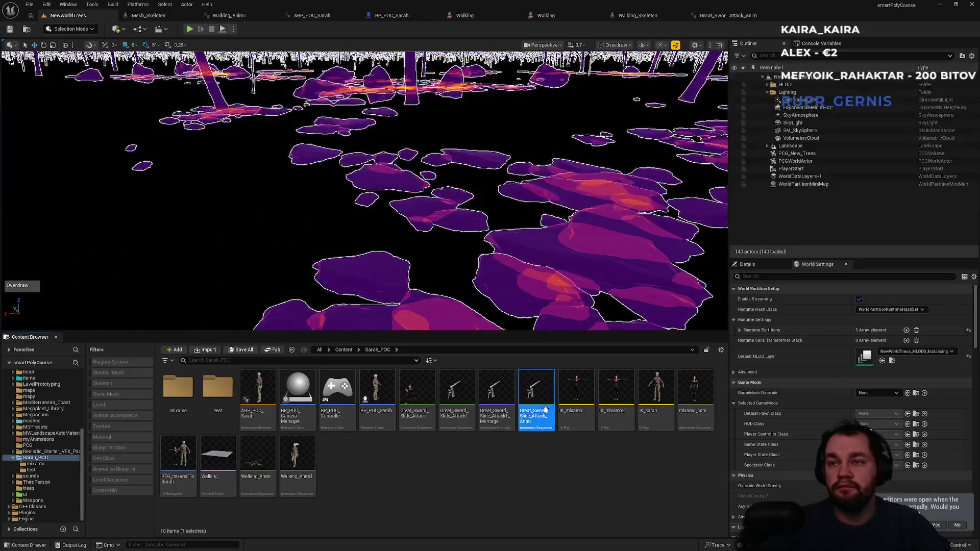
double_click(545, 410)
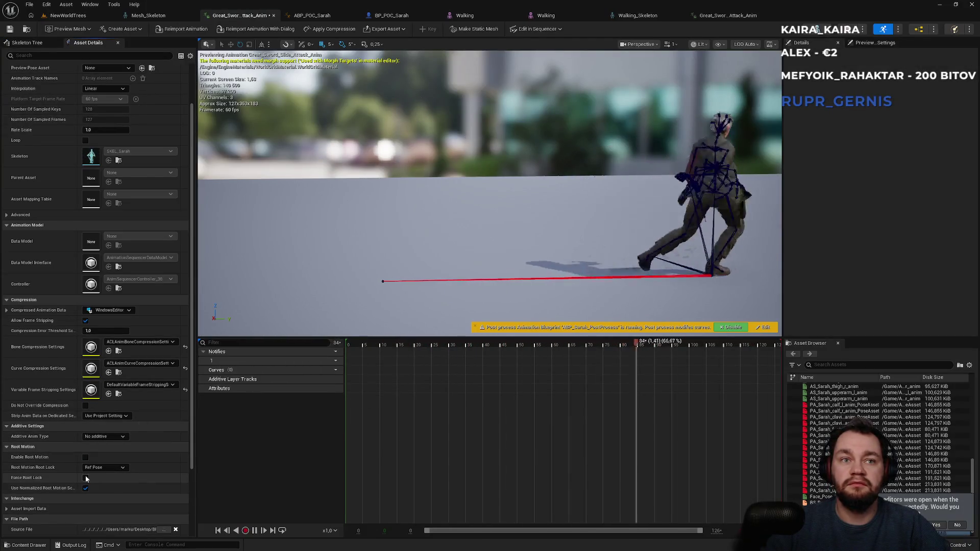
left_click(86, 479)
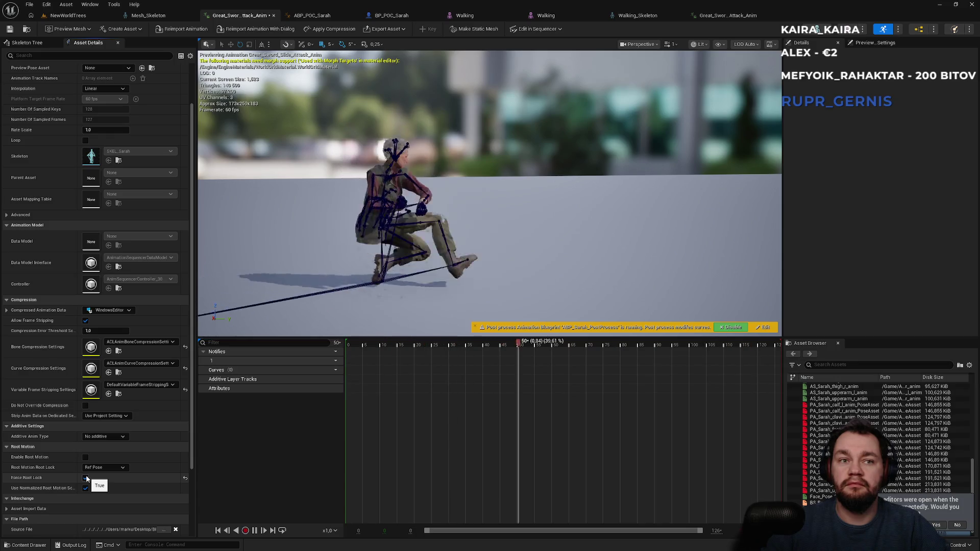
left_click(86, 478)
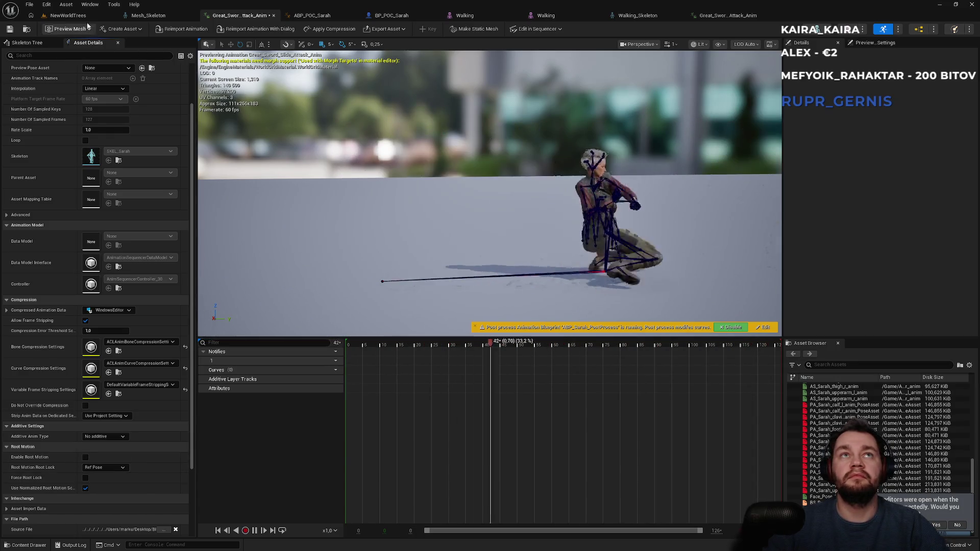
left_click(92, 18)
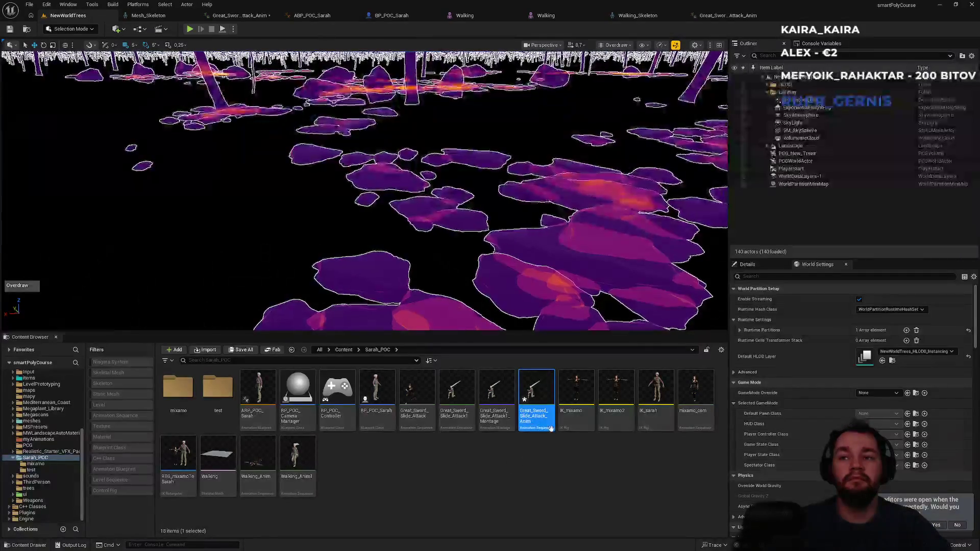
mouse_move(548, 428)
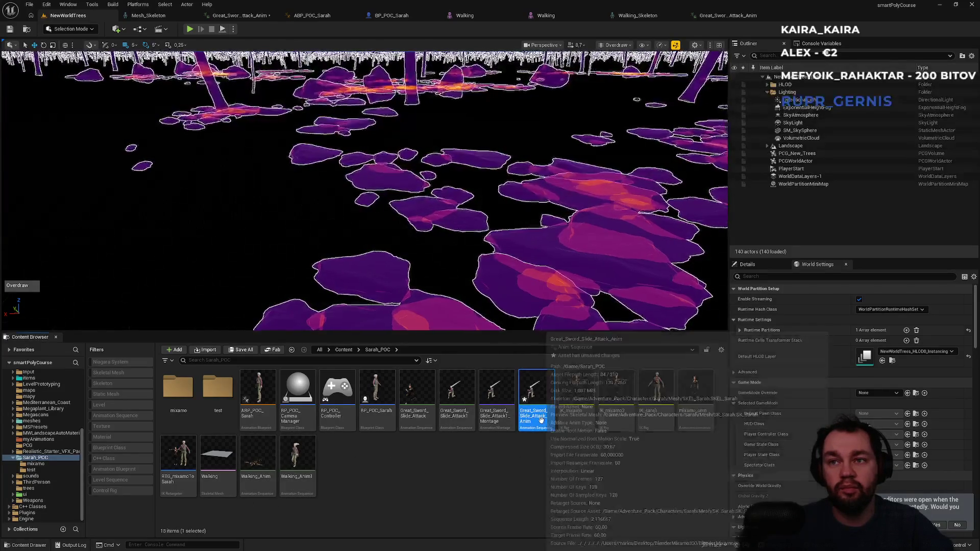
- Create an AnimMontage from Great_Sword_Slide_Attack_Anim, keeping its default name
right_click(538, 398)
mouse_move(638, 160)
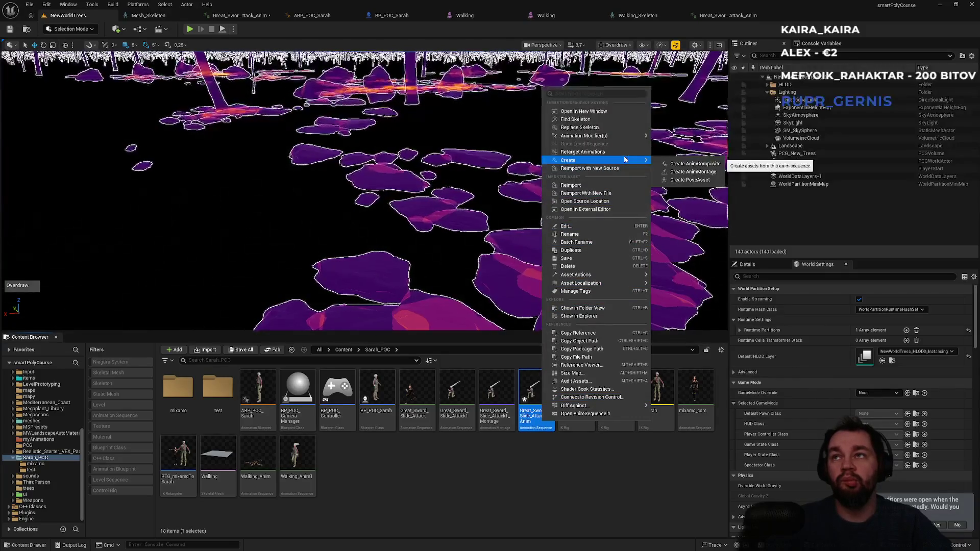
left_click(707, 172)
key("Return")
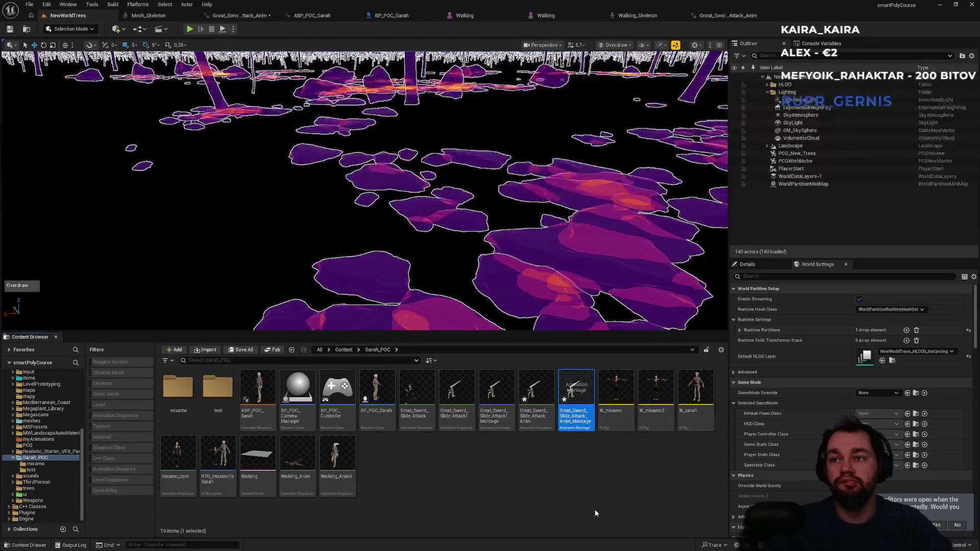
left_click(552, 460)
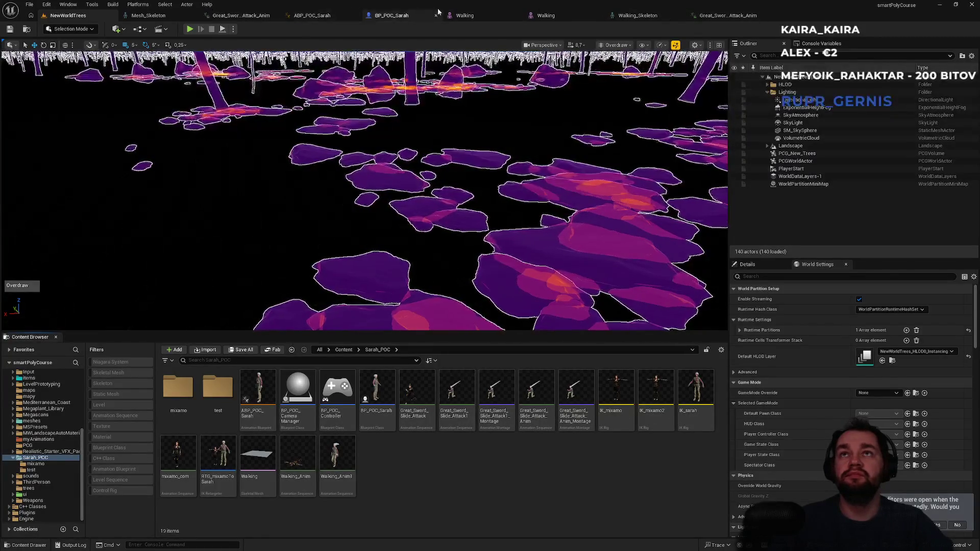
- Close both Walking editors and bring up the BP_POC_Sarah event graph
left_click(518, 16)
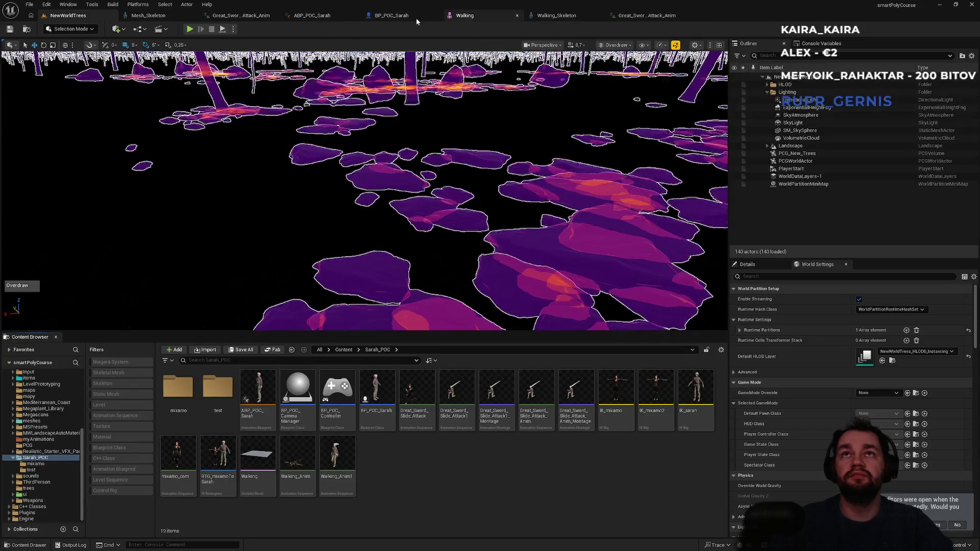
left_click(517, 15)
left_click(392, 15)
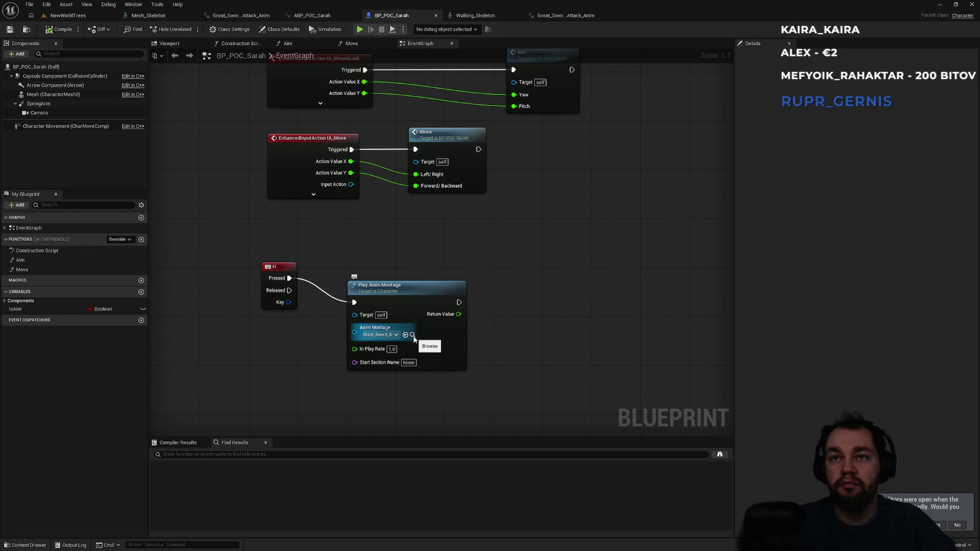
- Locate Great_Sword_Slide_Attack1_Montage from Play Anim Montage's Anim Montage pin, leaving the assignment unchanged
left_click(412, 335)
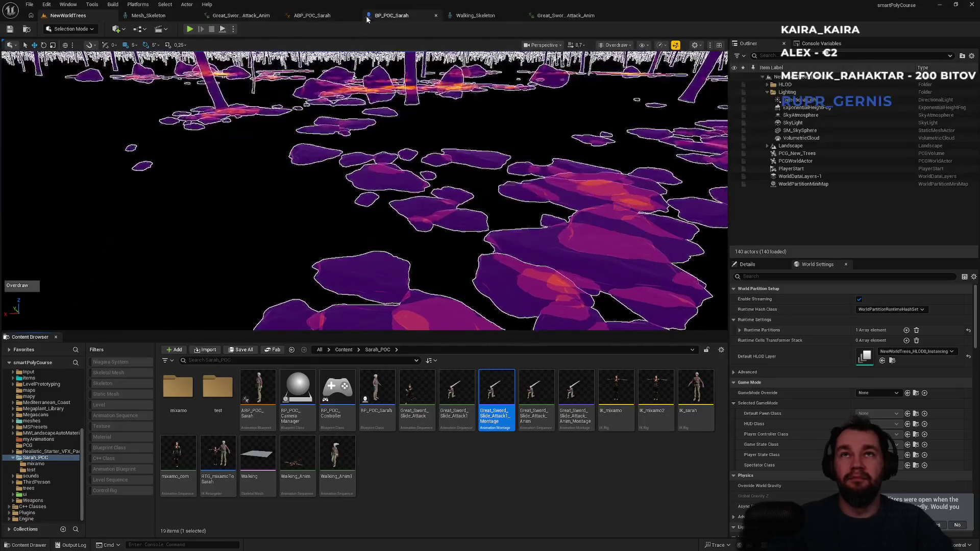
left_click(391, 15)
left_click(386, 336)
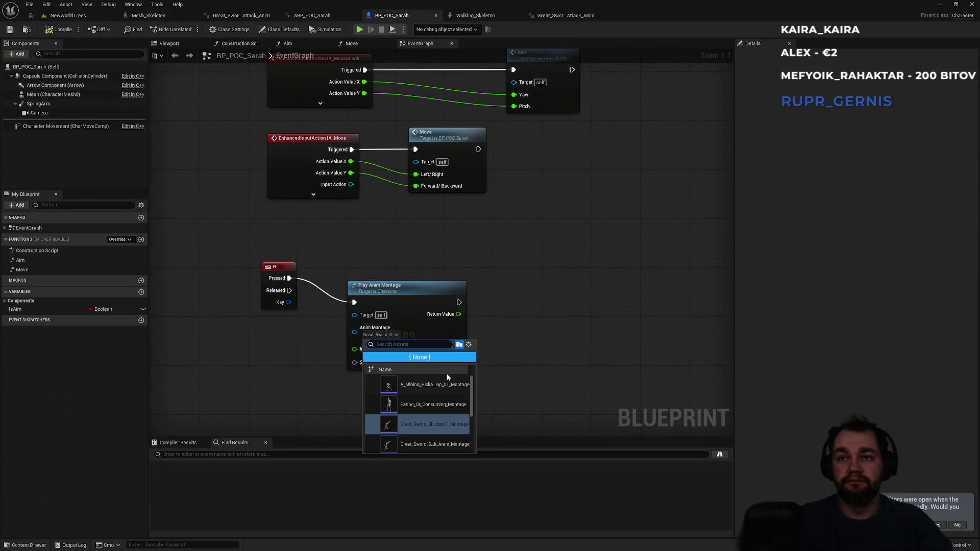
left_click(432, 446)
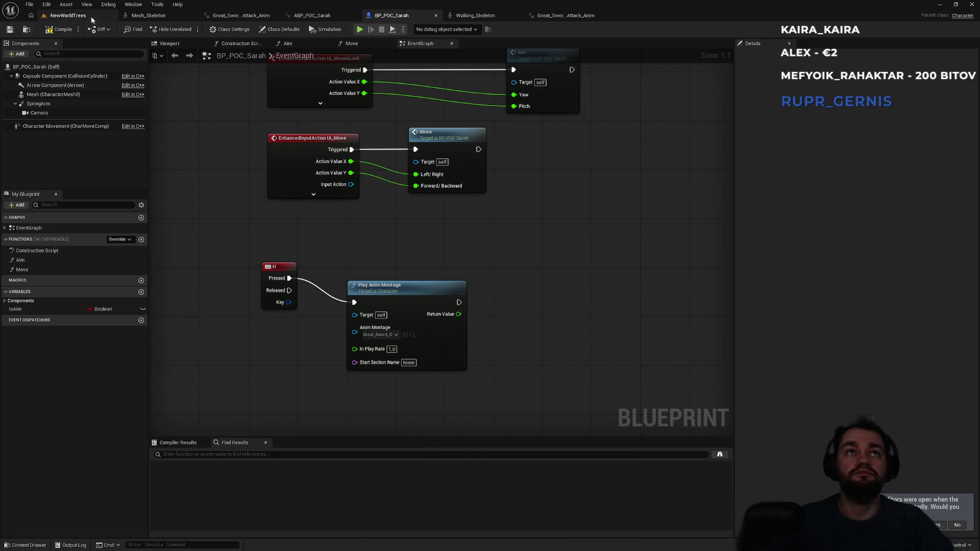
- Start a play session of the NewWorldTrees level
left_click(92, 17)
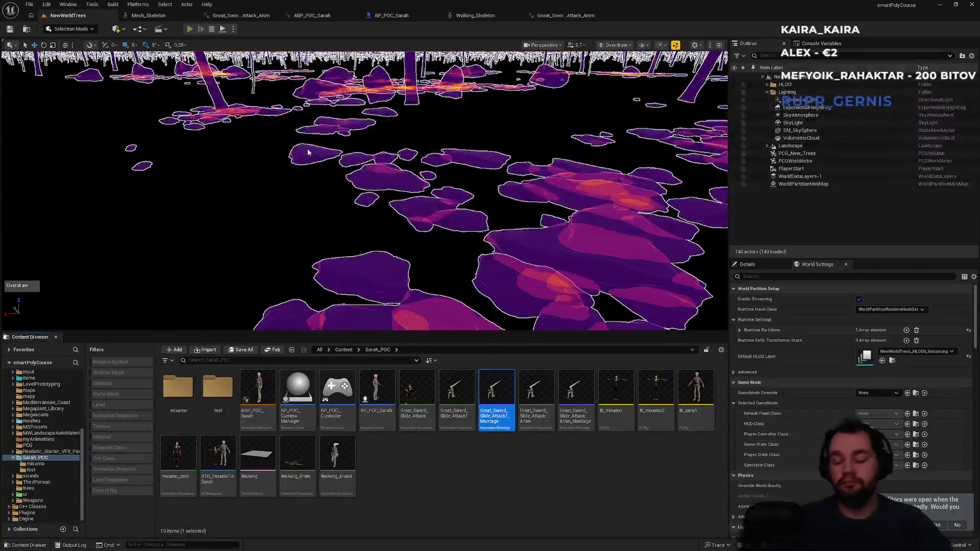
key("F11")
key("w")
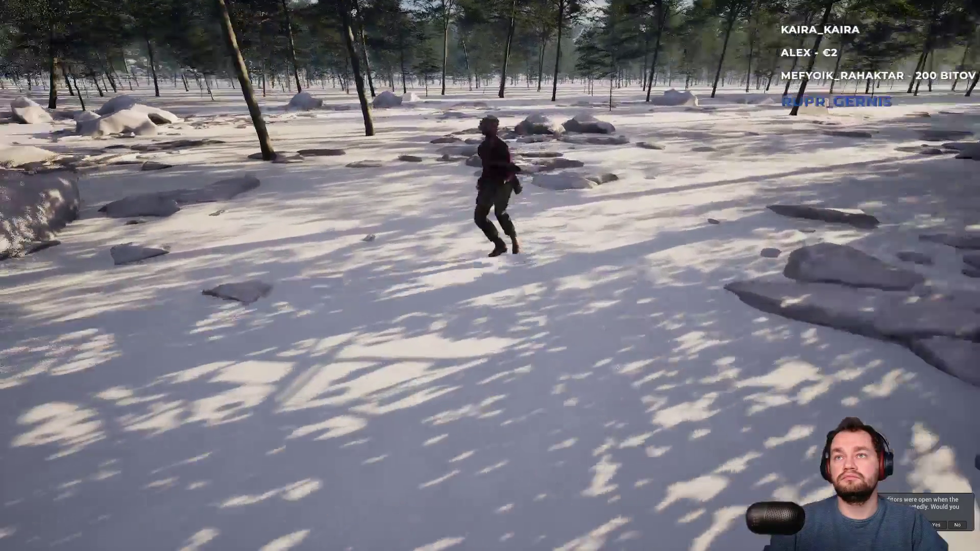
key("space")
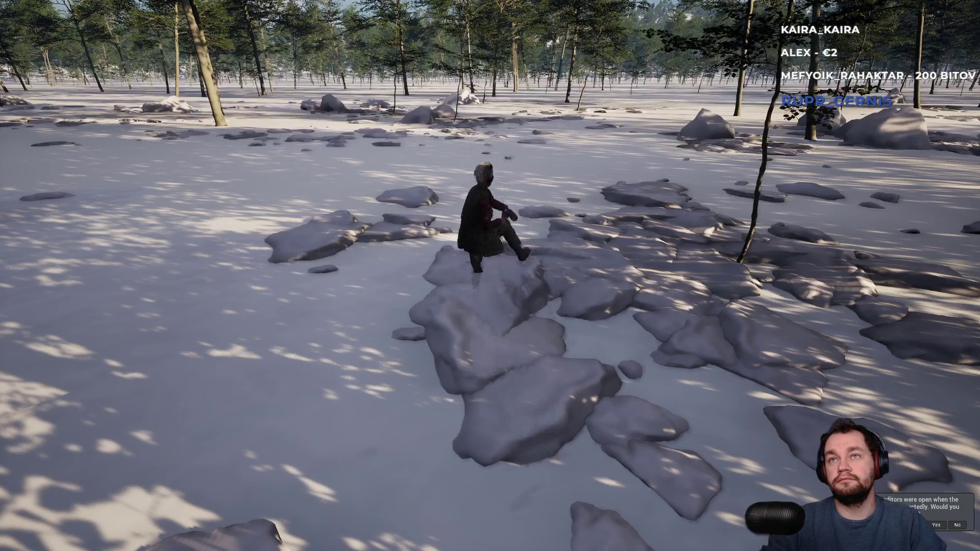
key("Escape")
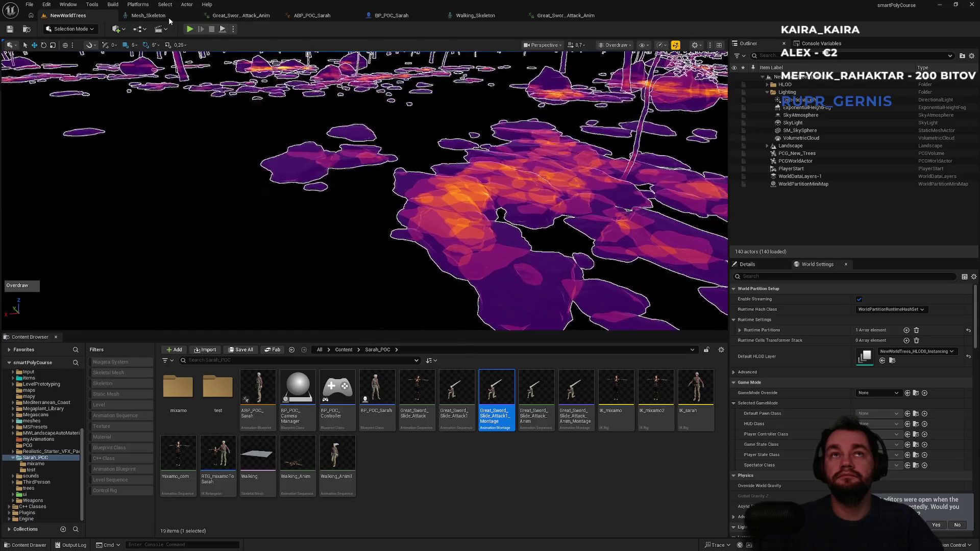
- In BP_POC_Sarah, add a Play Montage node wired from the H Pressed event
left_click(555, 19)
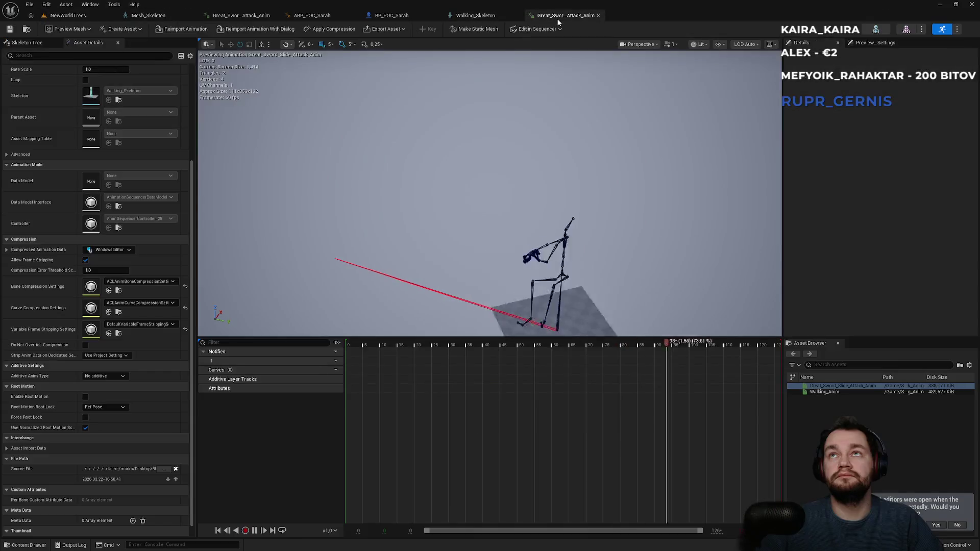
left_click(480, 17)
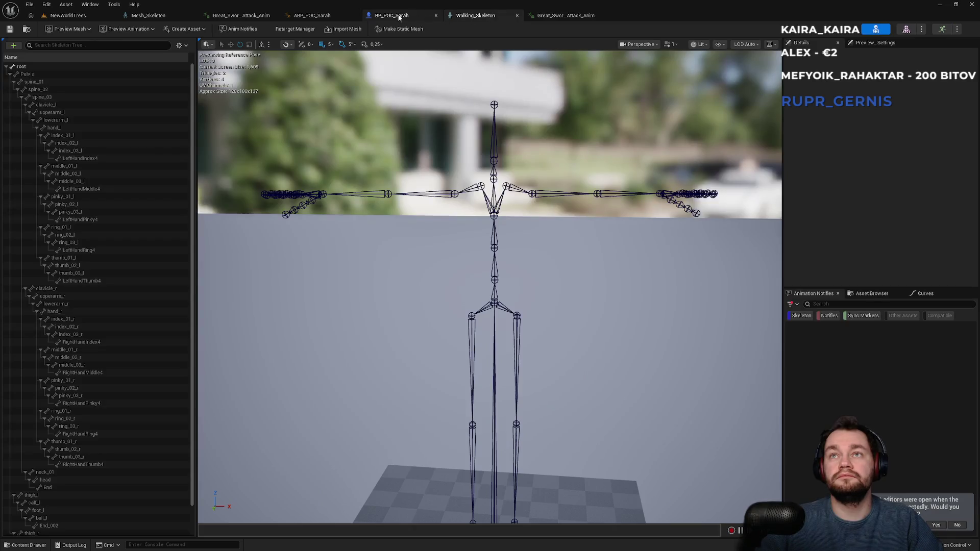
left_click(399, 18)
left_click(431, 305)
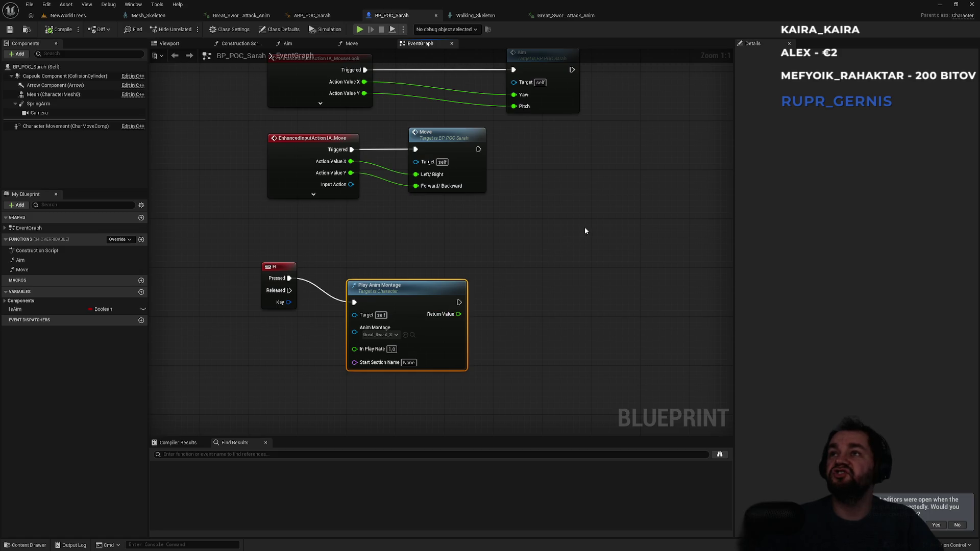
left_click_drag(317, 368, 313, 252)
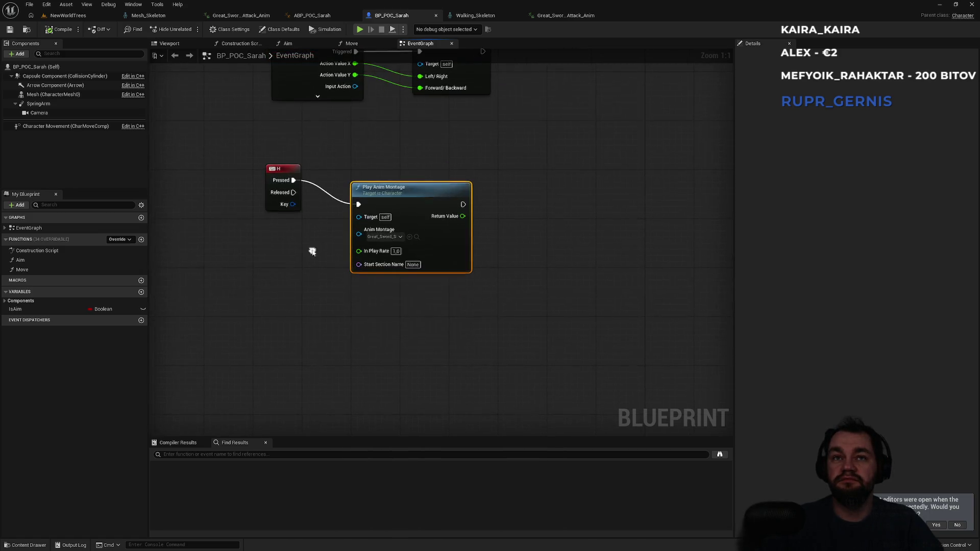
left_click_drag(340, 333, 340, 332)
type("play anim")
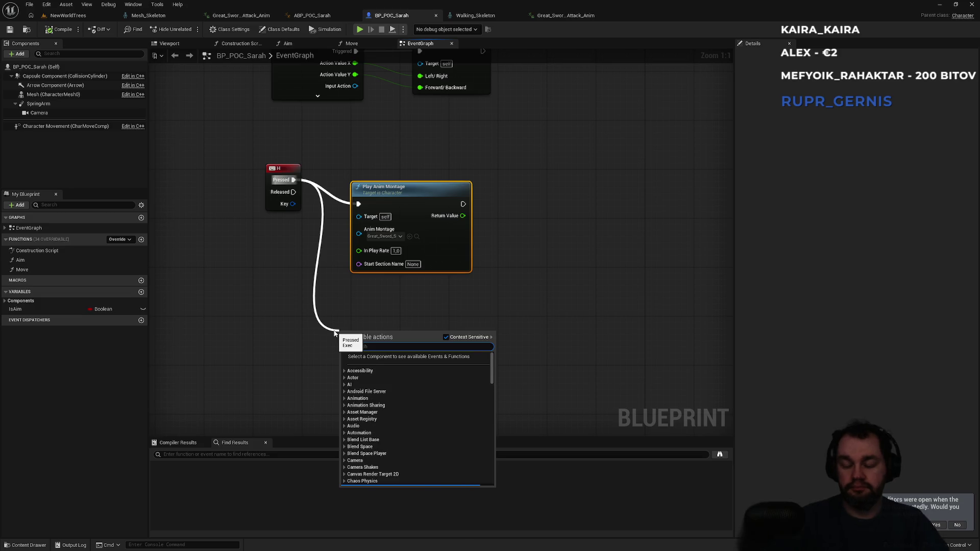
type(" mo")
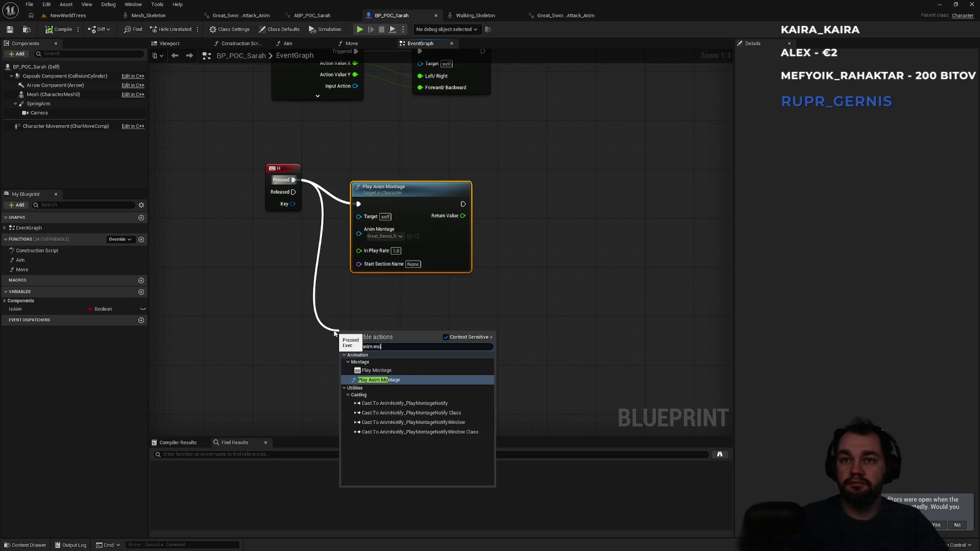
key("Up")
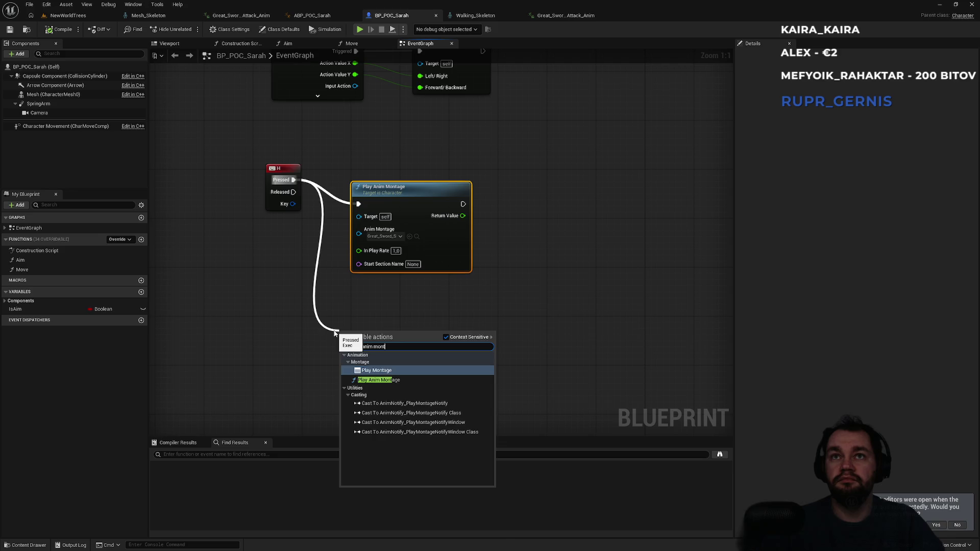
key("Return")
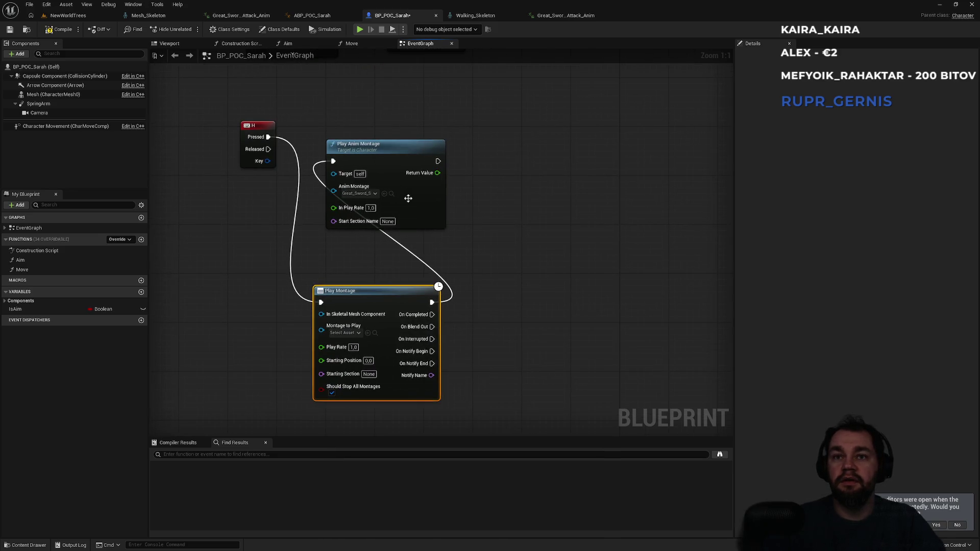
- Delete the old Play Anim Montage node and set Montage to Play to the Great_Sword montage
left_click(401, 154)
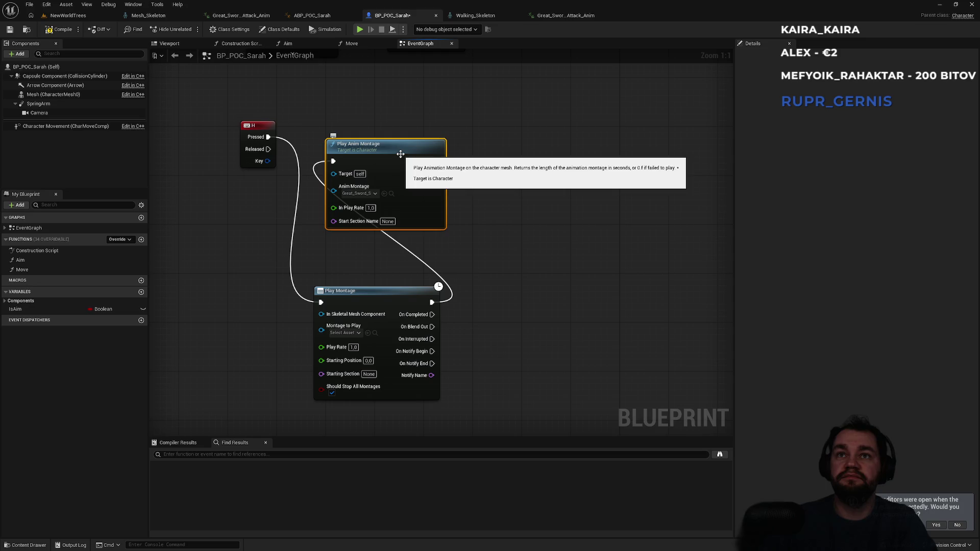
key("Delete")
left_click(356, 333)
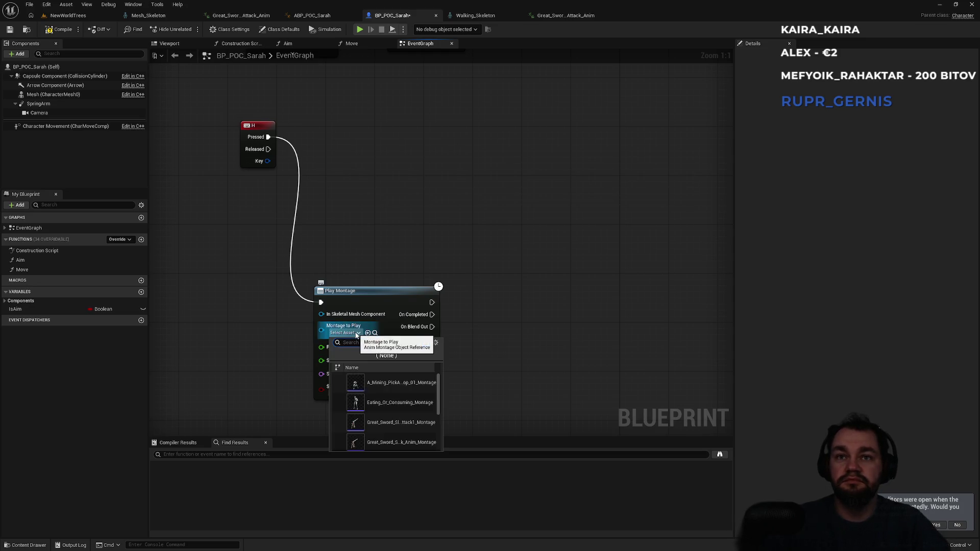
type("g")
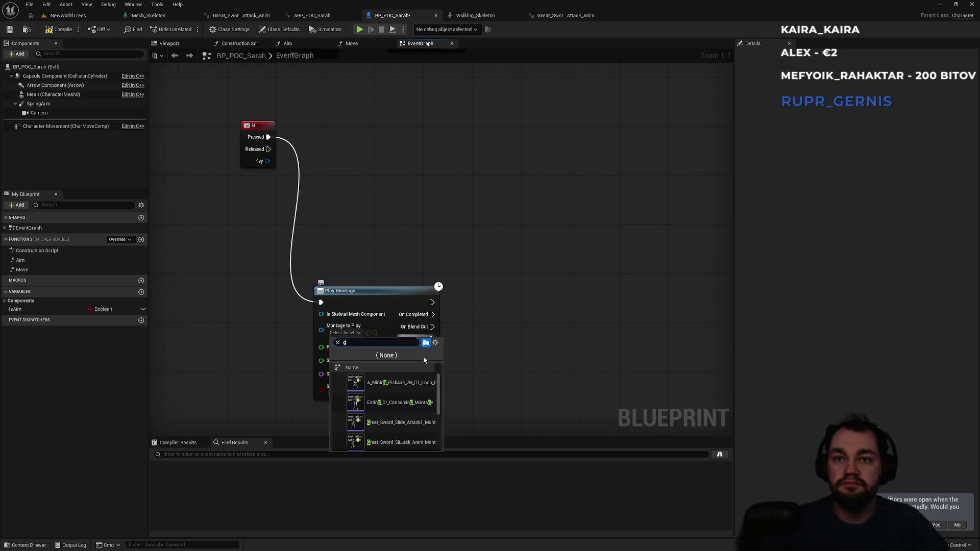
left_click(404, 442)
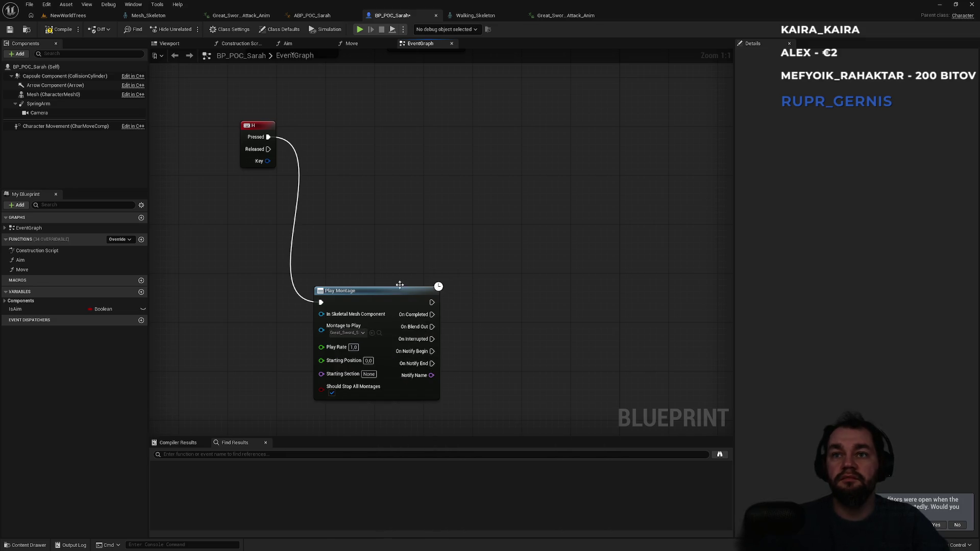
left_click(69, 15)
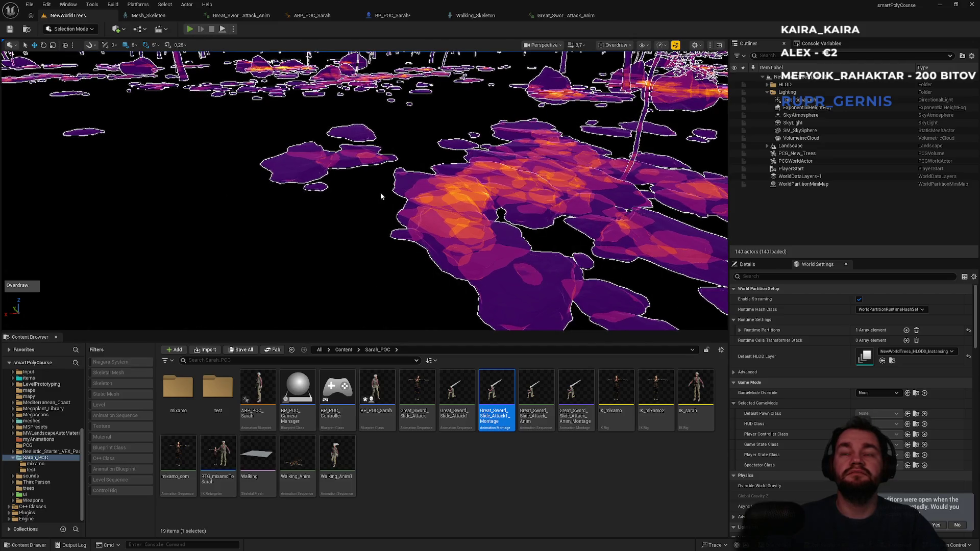
key("alt+p")
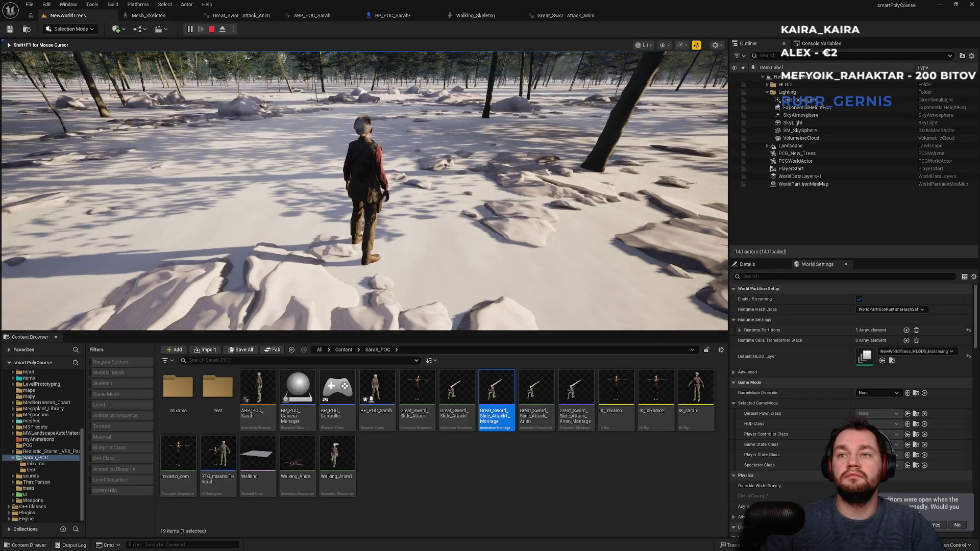
key("Escape")
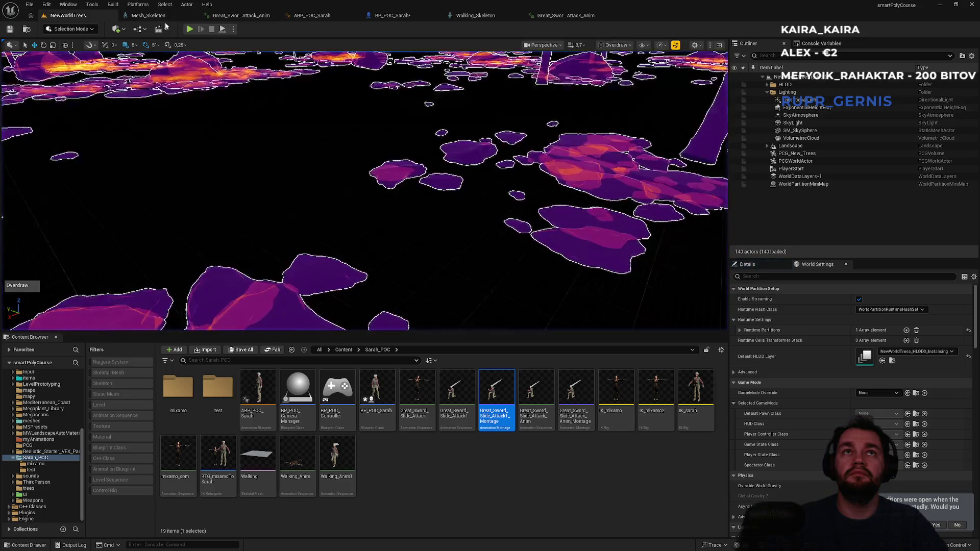
left_click(148, 15)
left_click(475, 15)
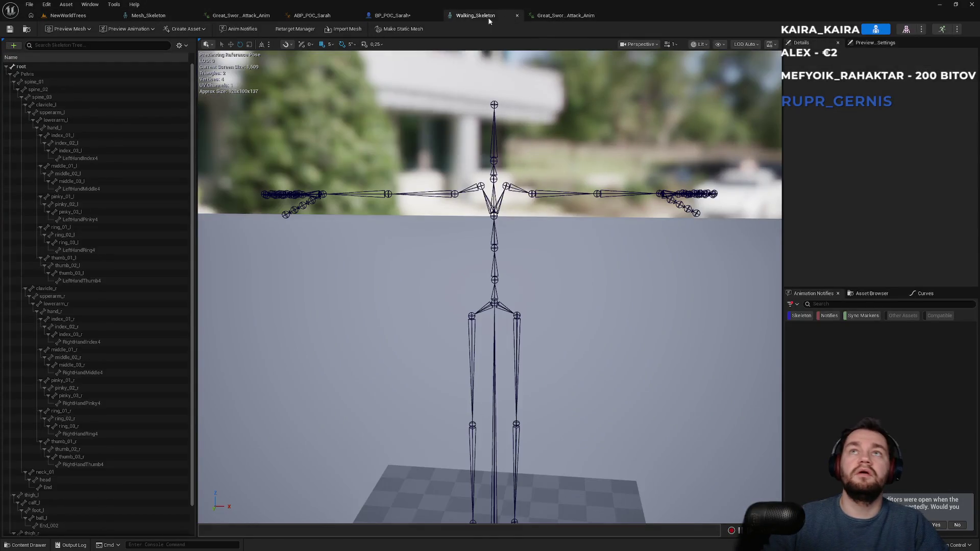
key("ctrl+b")
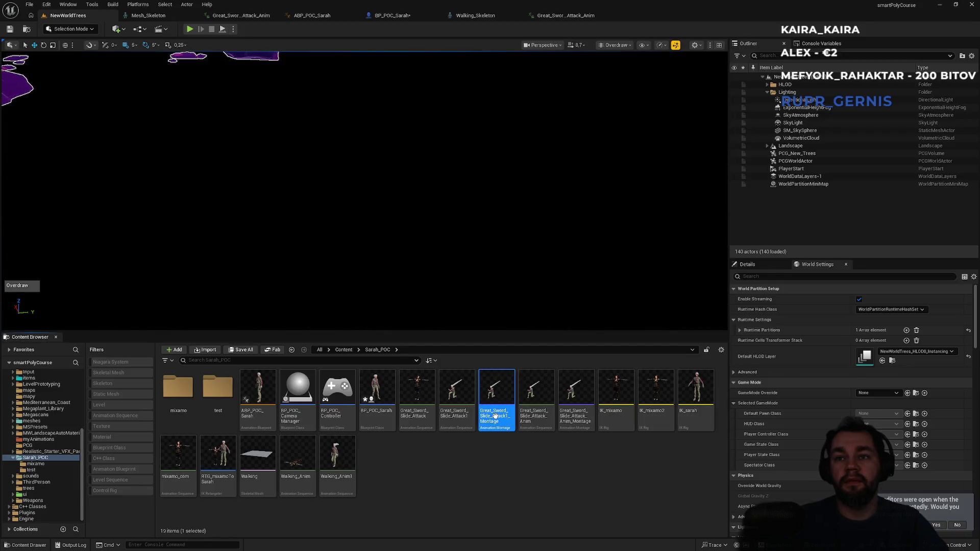
- Open the Great_Sword attack montage and check Preview Pose Asset via an 'anim' details search, leaving none
double_click(495, 416)
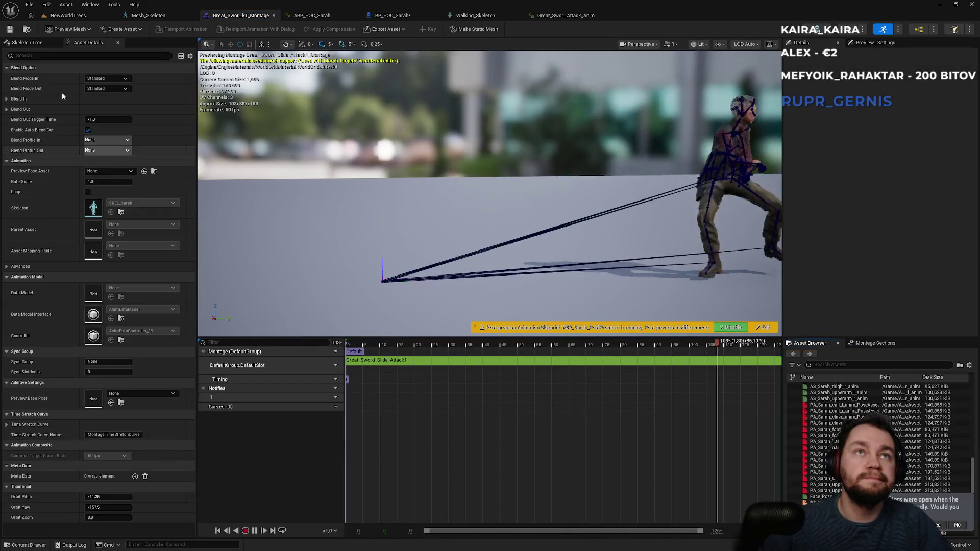
left_click(40, 56)
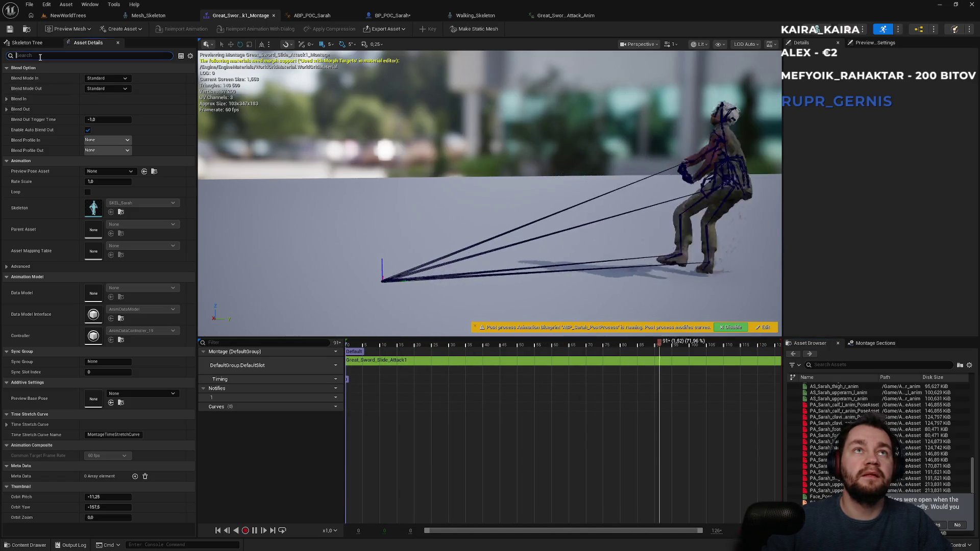
type("roo")
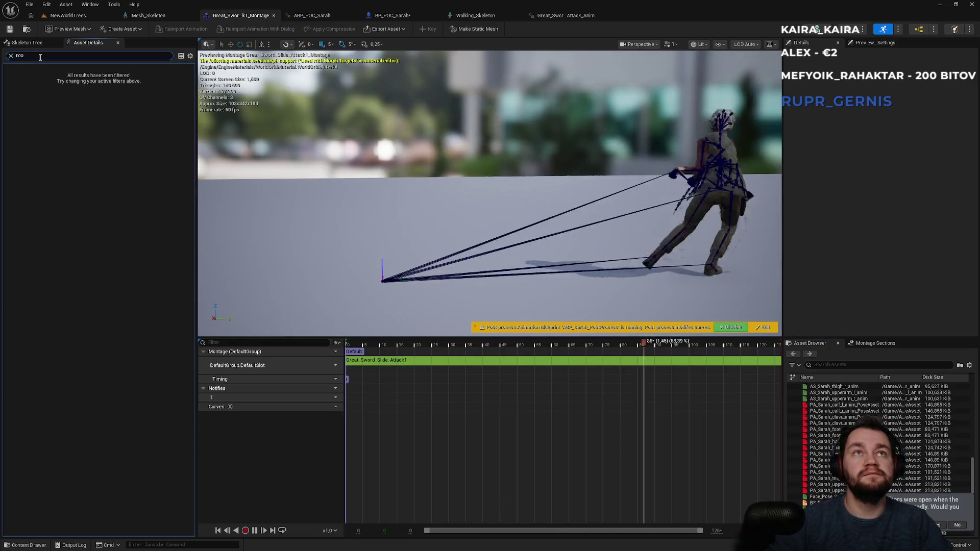
key("BackSpace")
key("BackSpace")
key("BackSpace")
type("anim")
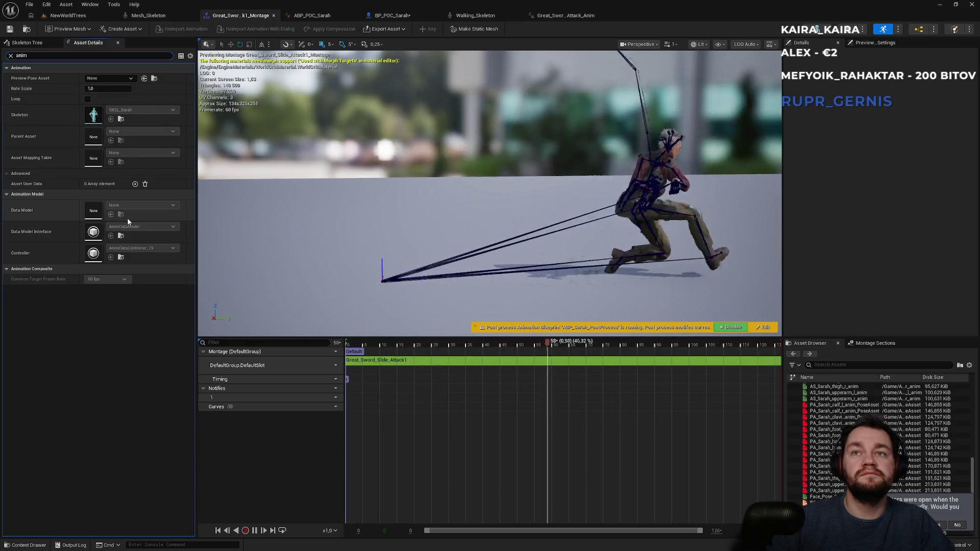
left_click(118, 78)
scroll(125, 208, "down", 2)
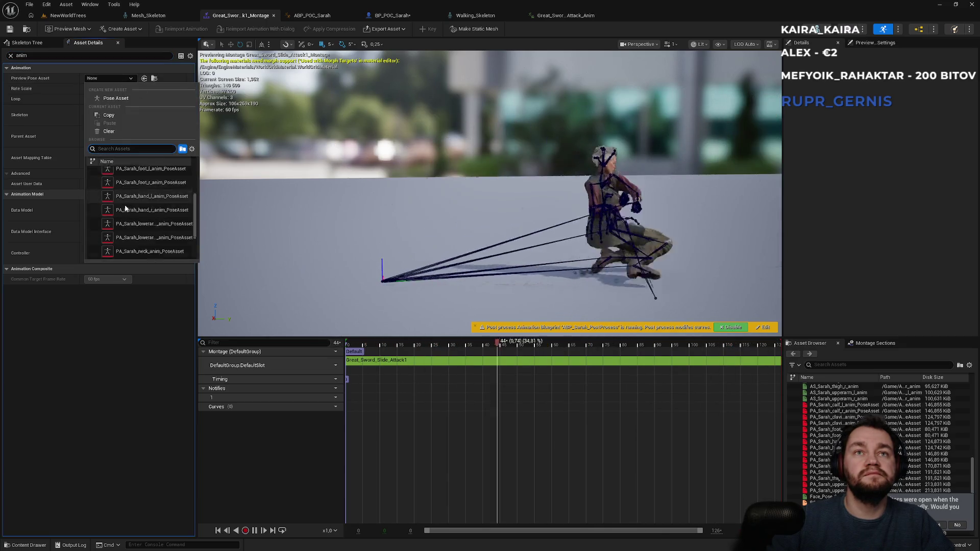
left_click(136, 269)
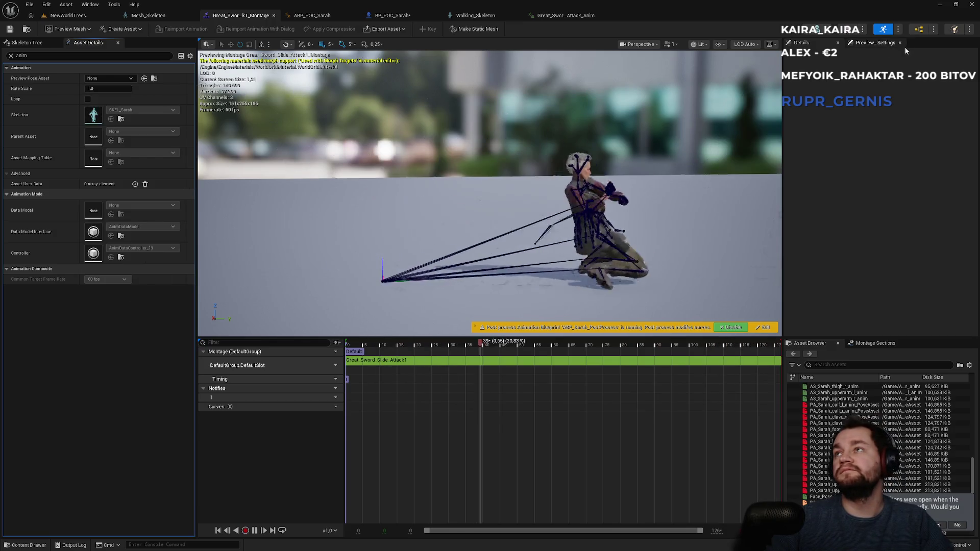
- Look over the montage's details and bone hierarchy, then bring up the Mesh_Skeleton editor
left_click(819, 44)
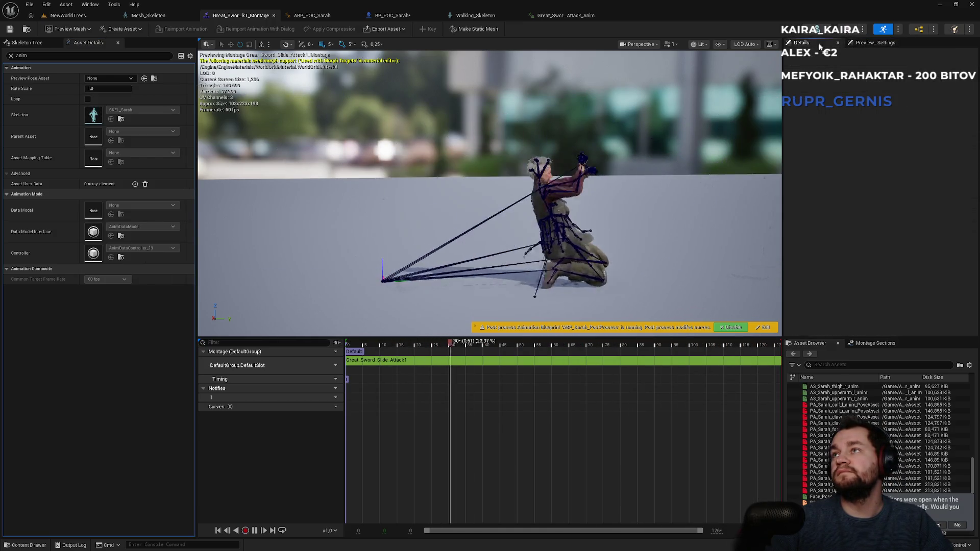
left_click(16, 45)
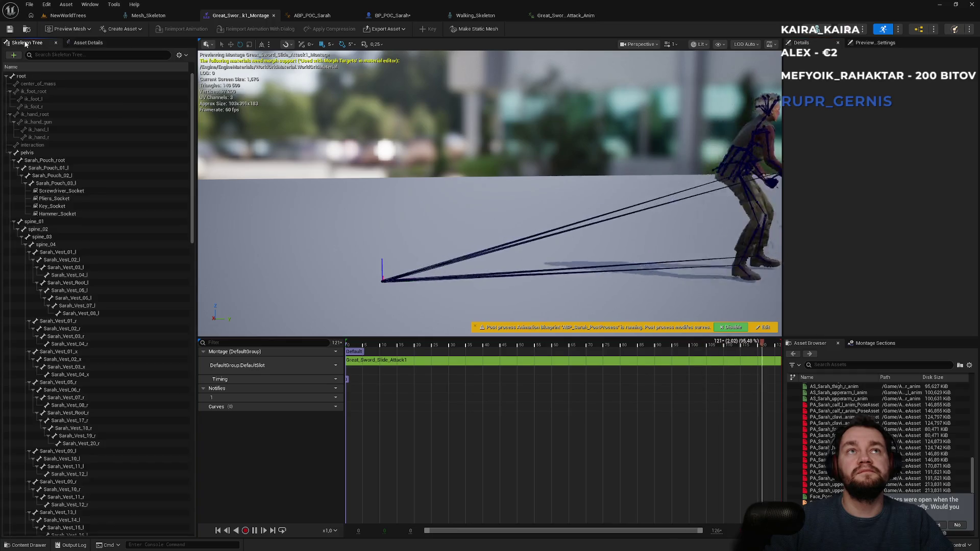
left_click(85, 45)
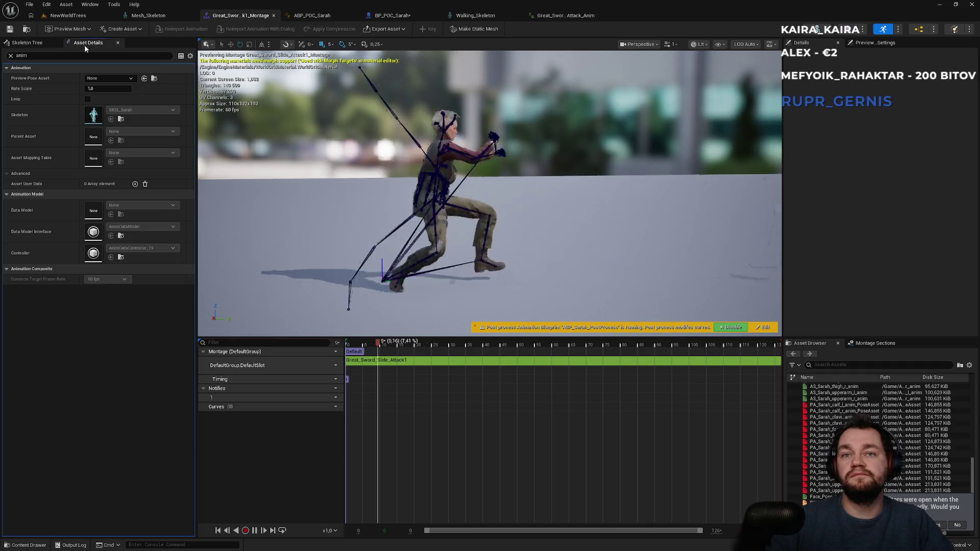
left_click(303, 17)
left_click(219, 17)
left_click(167, 18)
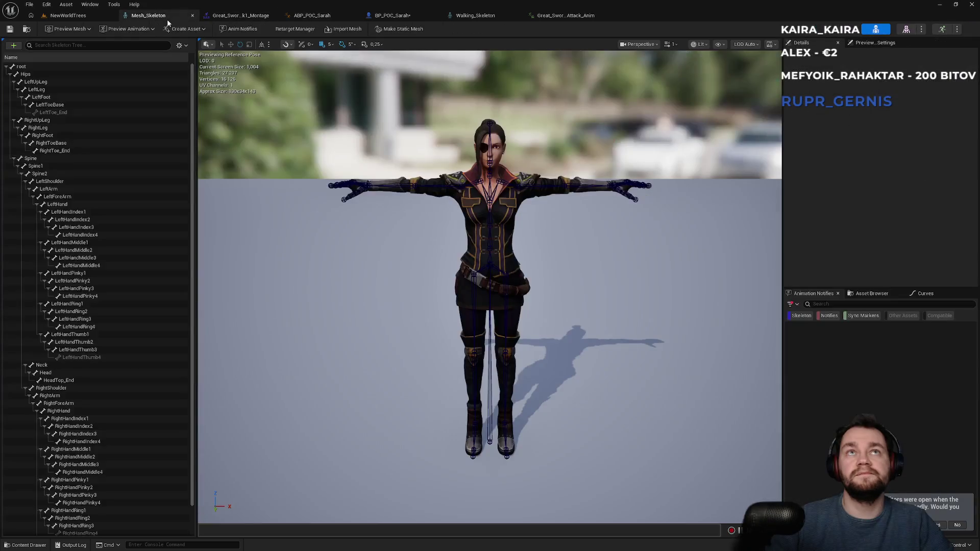
- Reopen Great_Sword_Slide_Attack_Anim, tick Enable Root Motion, and save the asset
left_click(81, 17)
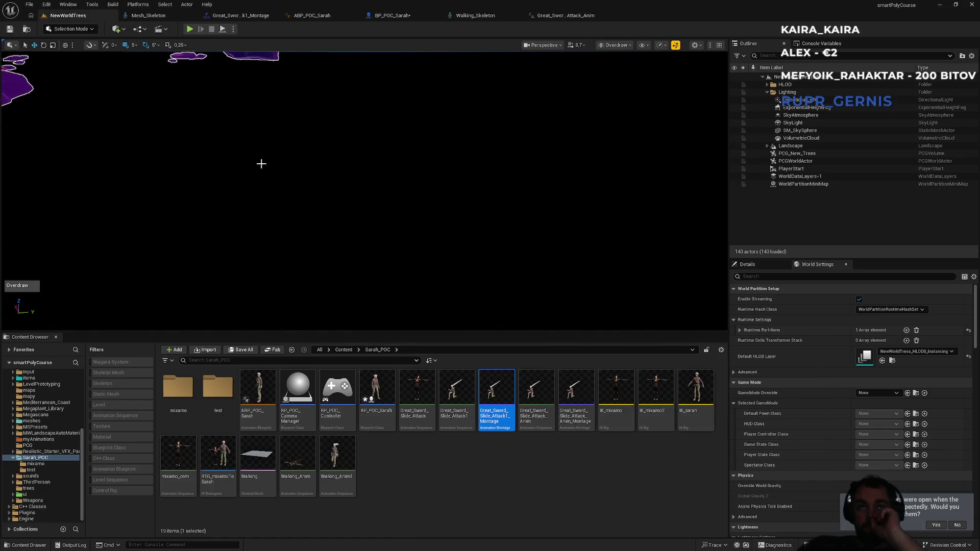
middle_click(578, 22)
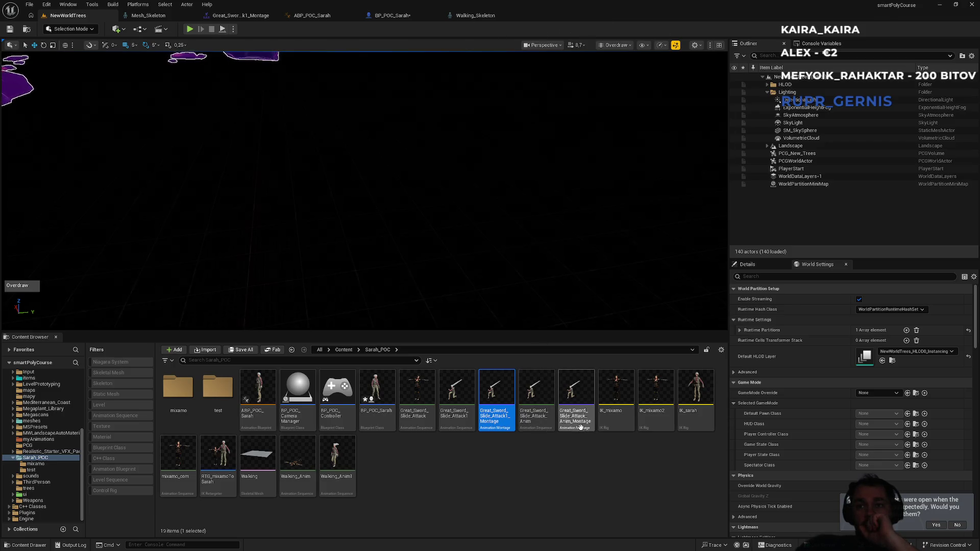
double_click(536, 416)
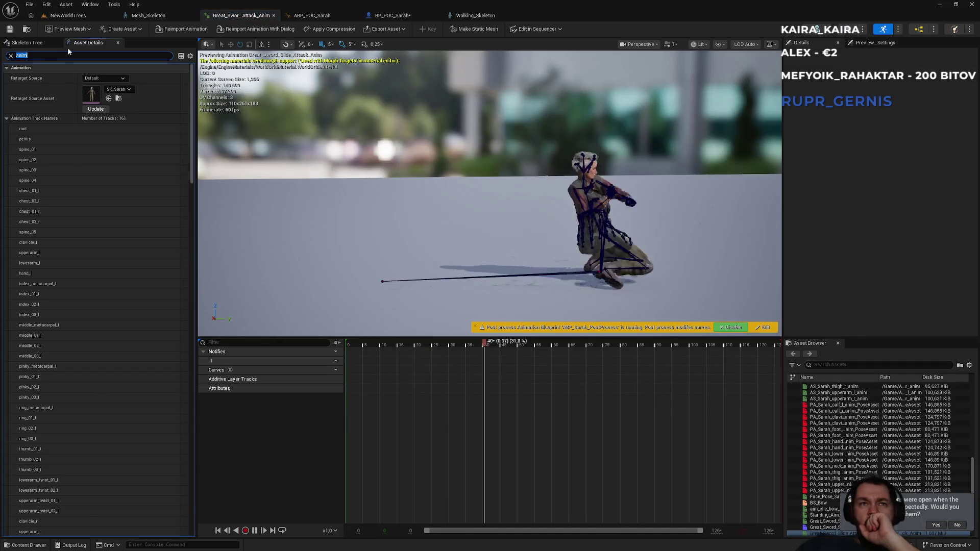
left_click(41, 42)
left_click(92, 45)
left_click(10, 55)
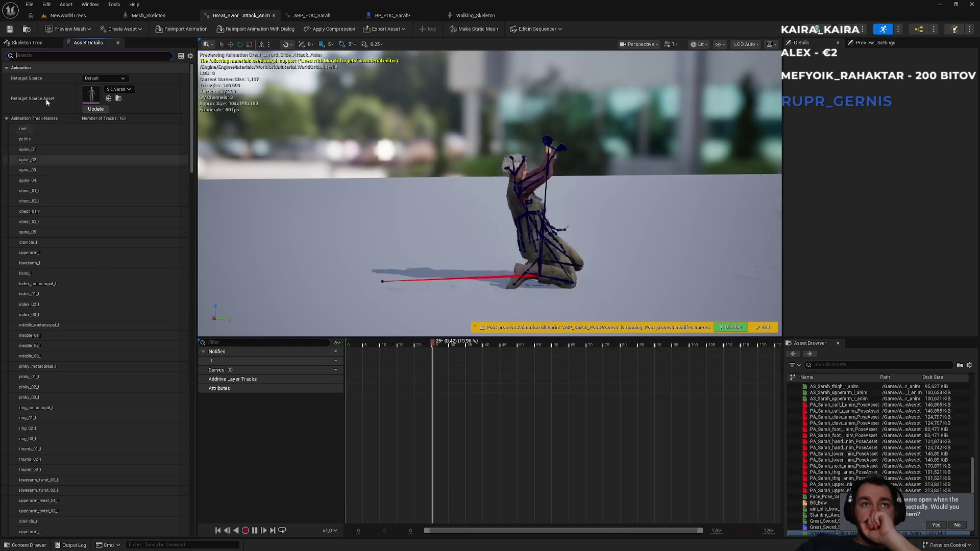
left_click(5, 68)
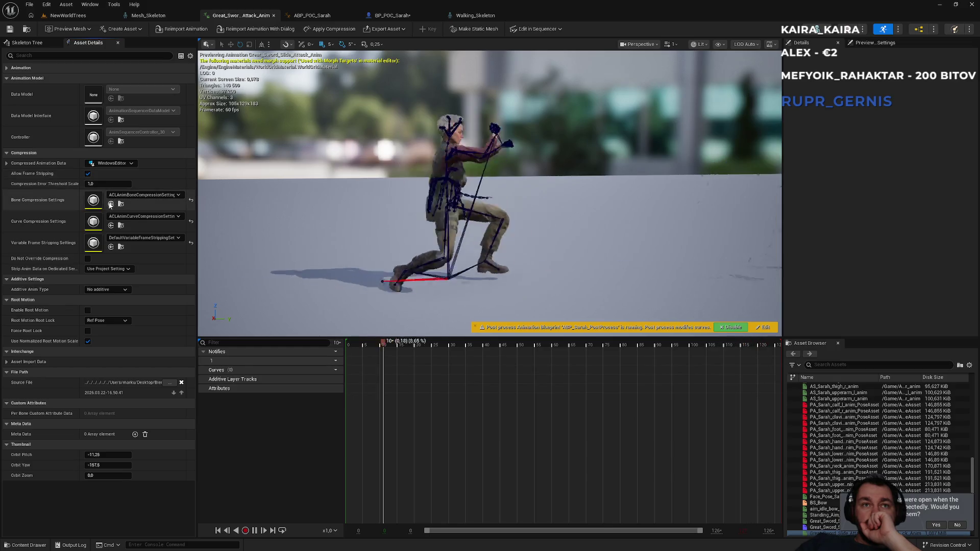
left_click(88, 312)
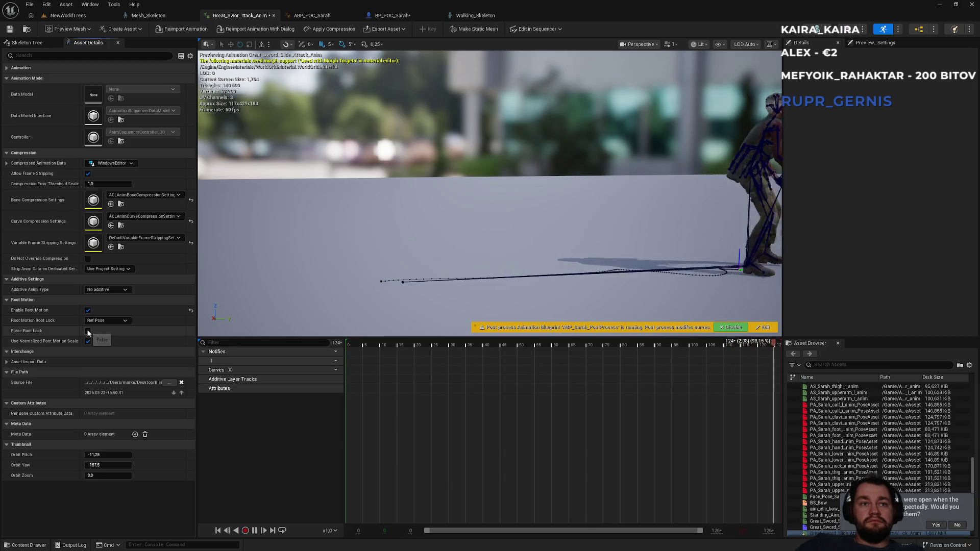
key("ctrl+s")
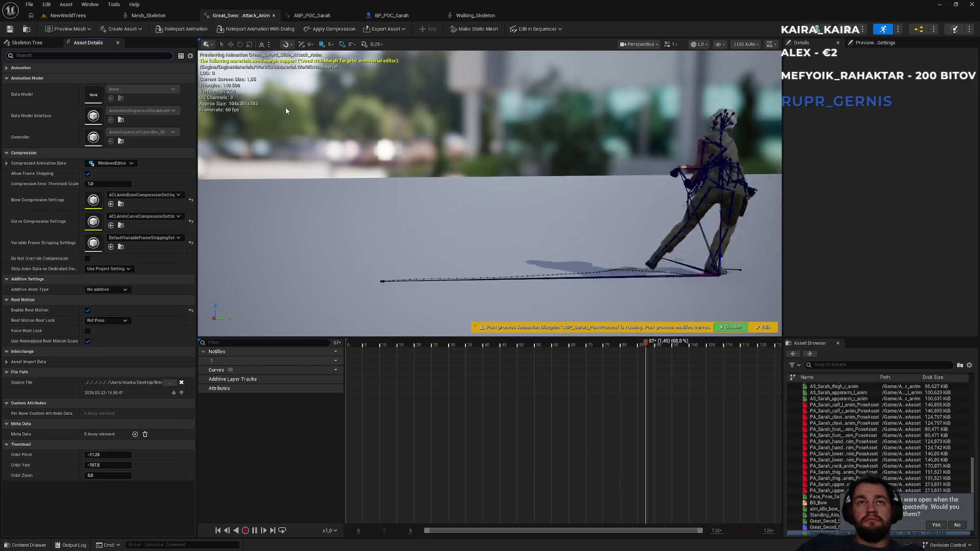
left_click(68, 16)
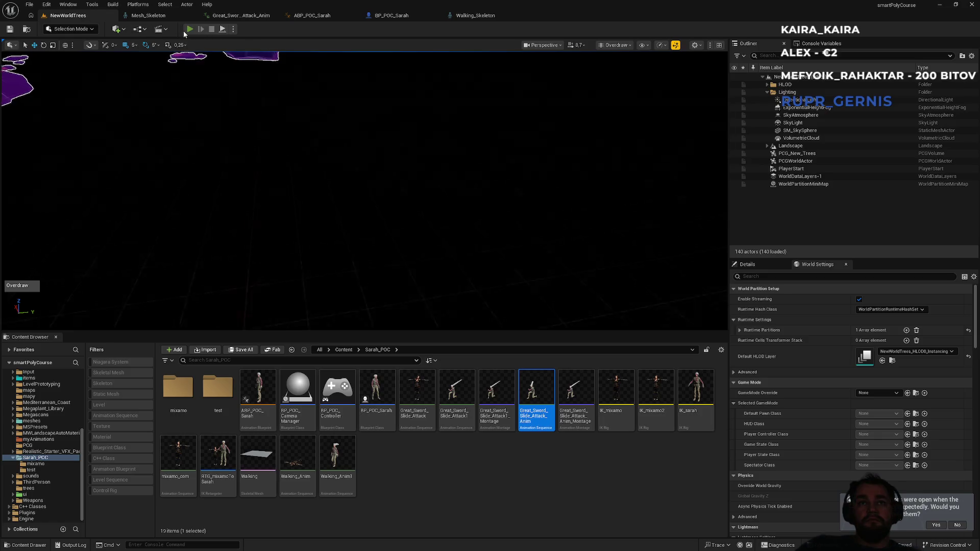
- Play-test the level, running, jumping and slide-attacking with Sarah across the snow, then stop
key("alt+p")
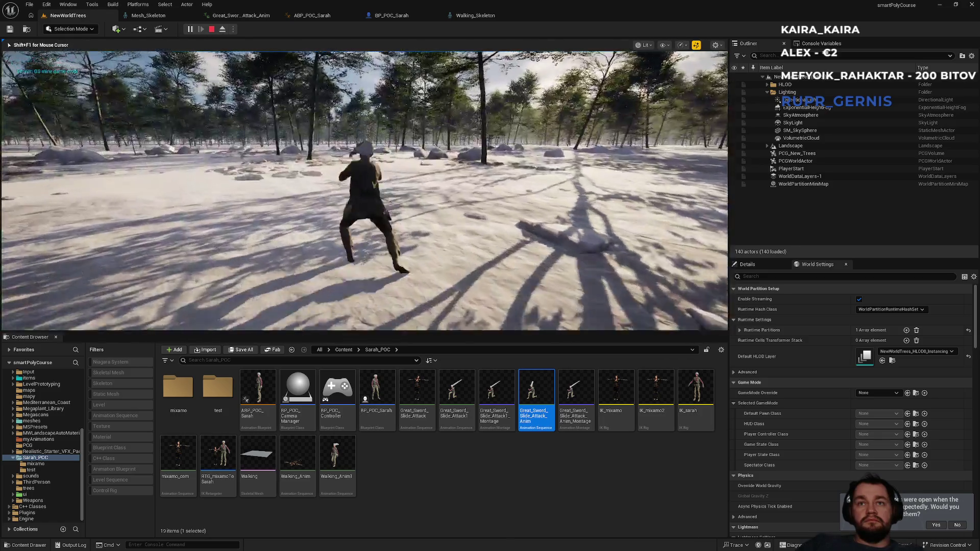
key("w")
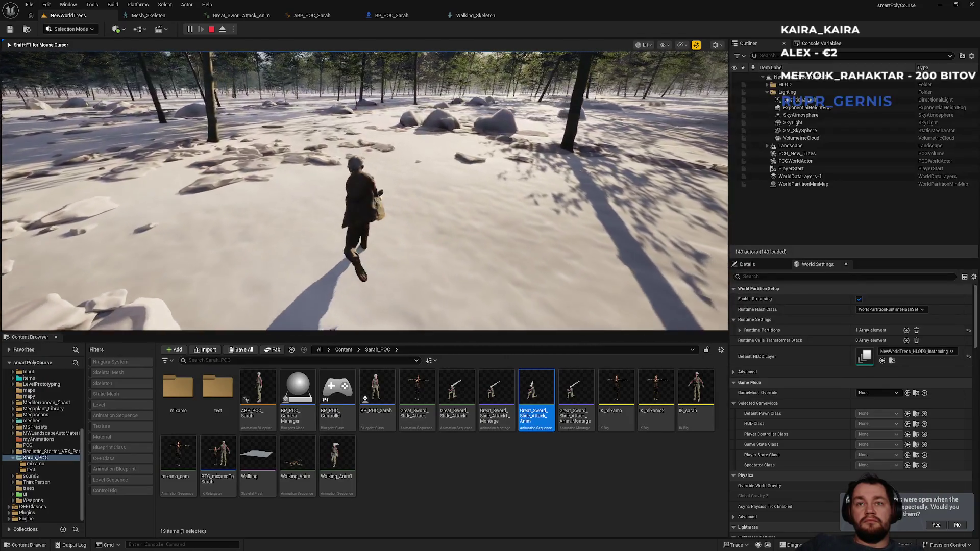
key("space")
key("w")
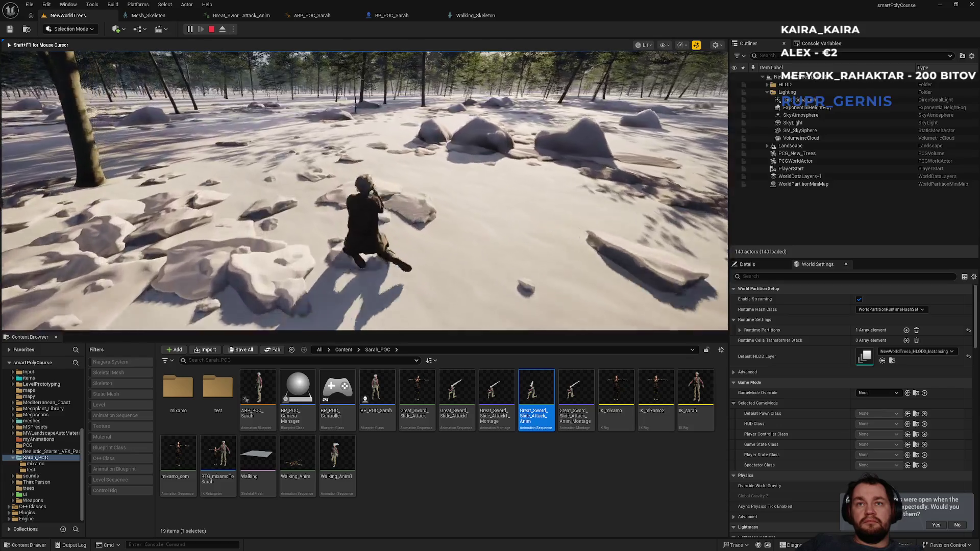
key("w")
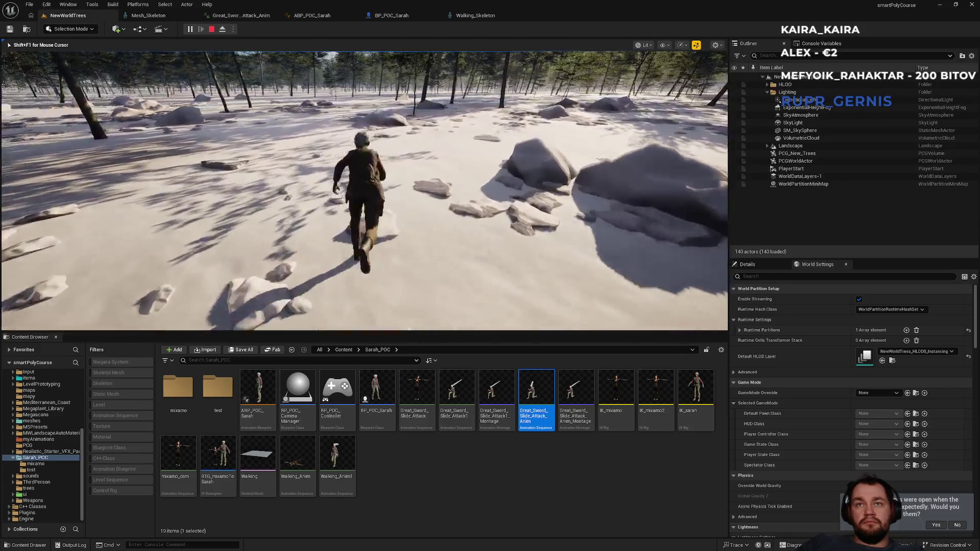
key("w")
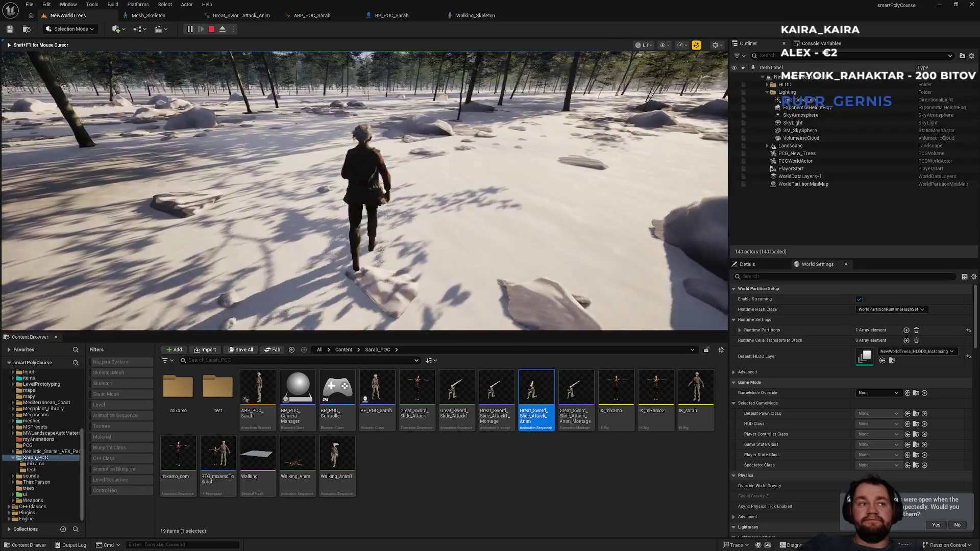
key("w")
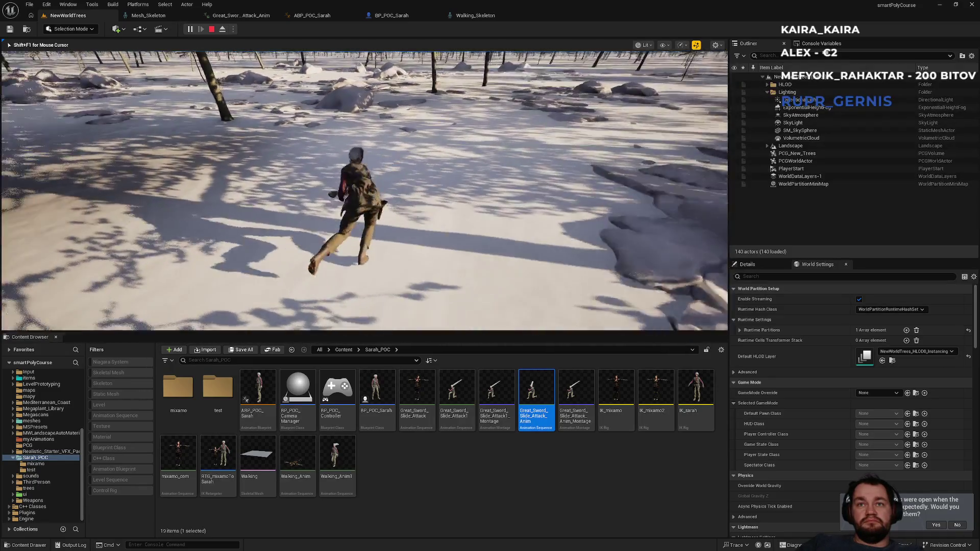
key("w")
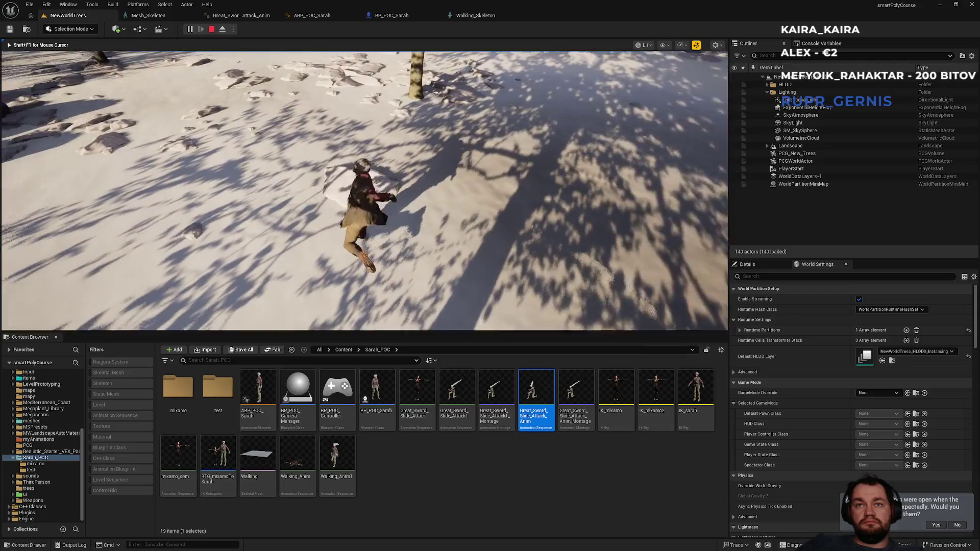
key("w")
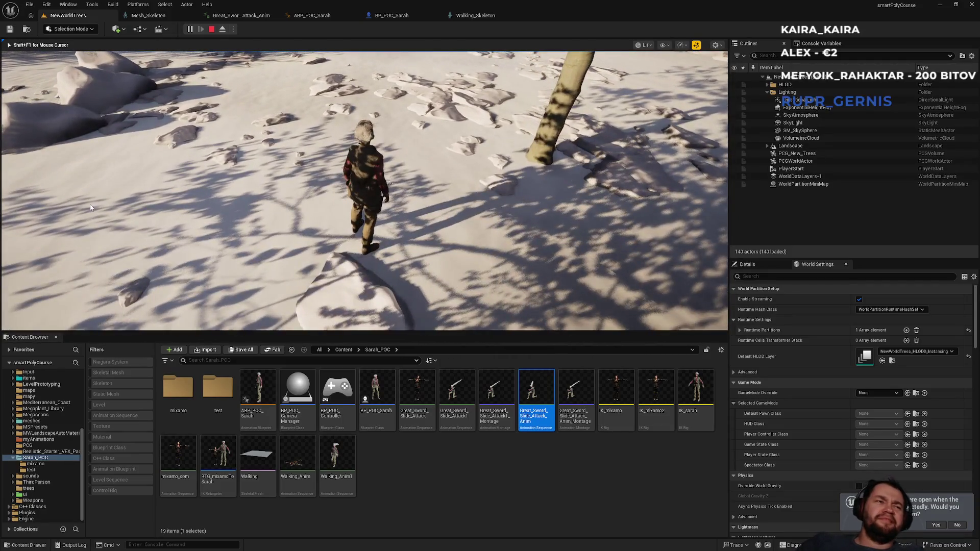
key("Escape")
left_click(157, 19)
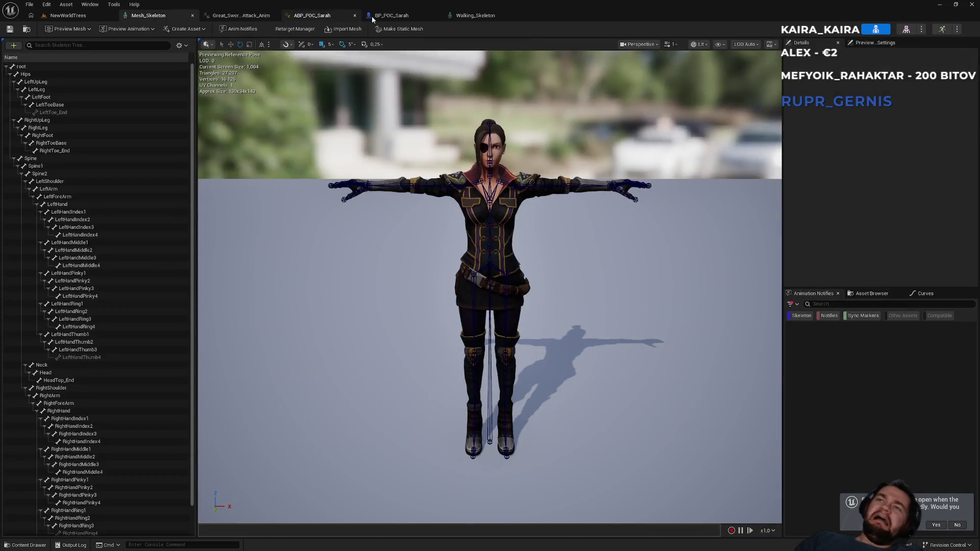
- Enable Force Root Lock on Great_Sword_Slide_Attack_Anim so the attack stays in place
left_click(390, 15)
left_click(466, 14)
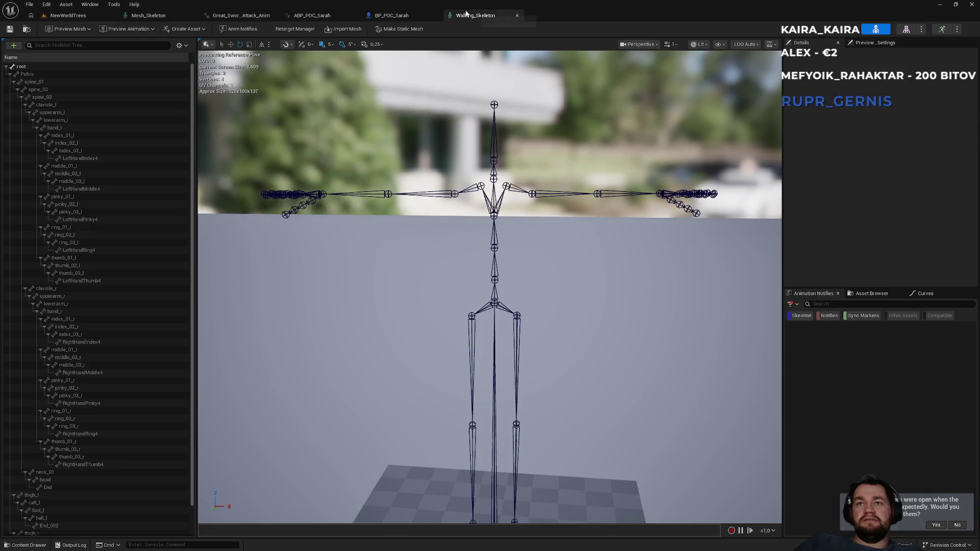
left_click(297, 18)
left_click(245, 16)
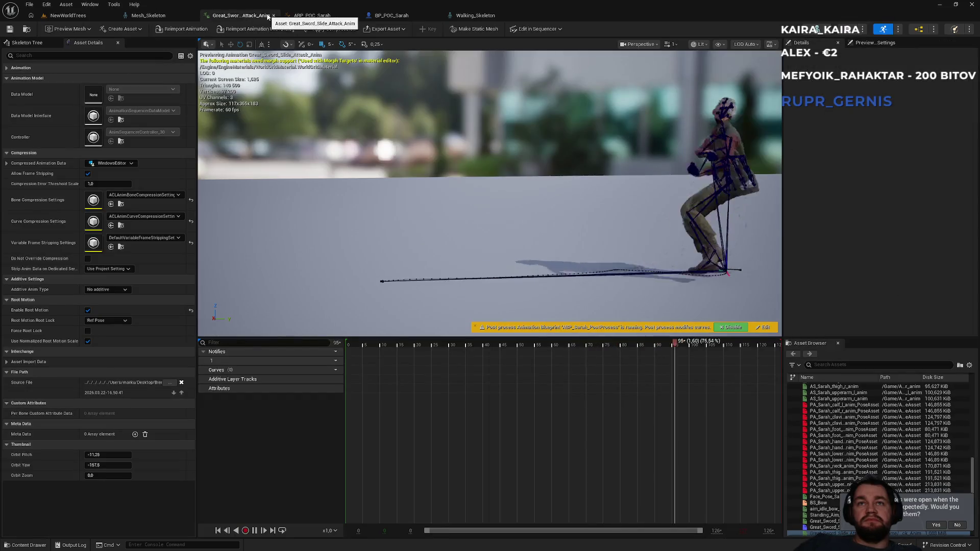
left_click(87, 331)
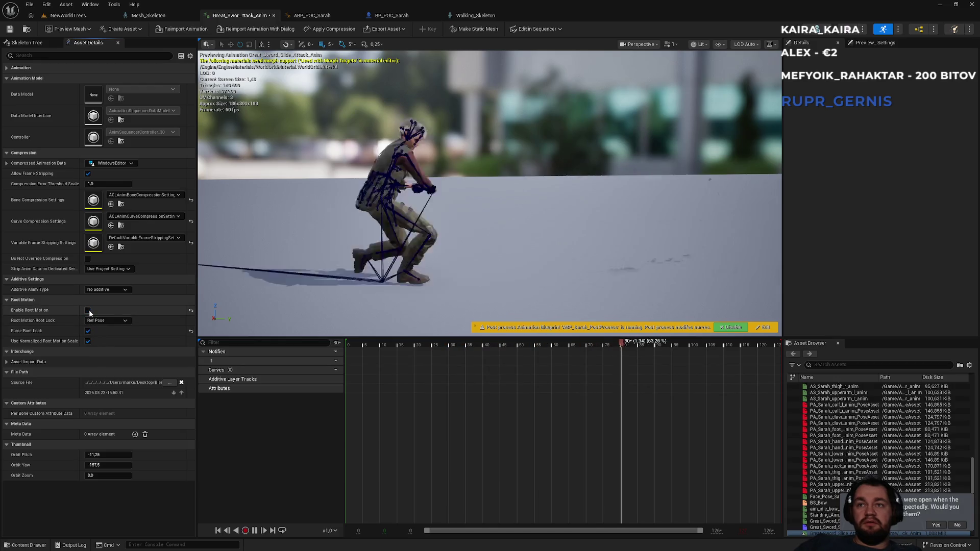
- Play-test the NewWorldTrees level with Alt+P, stop it with Esc, and bring Spotify to the front
left_click(80, 17)
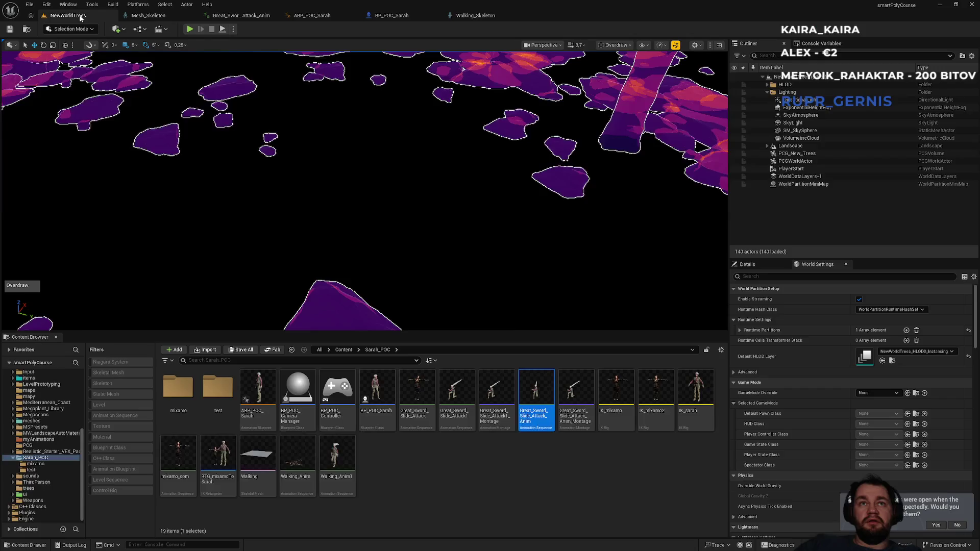
key("alt+p")
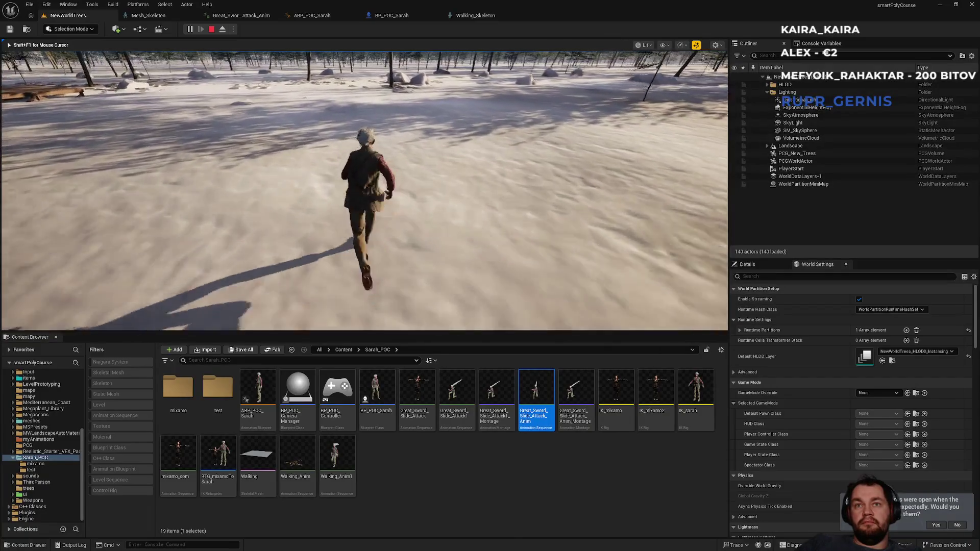
key("Escape")
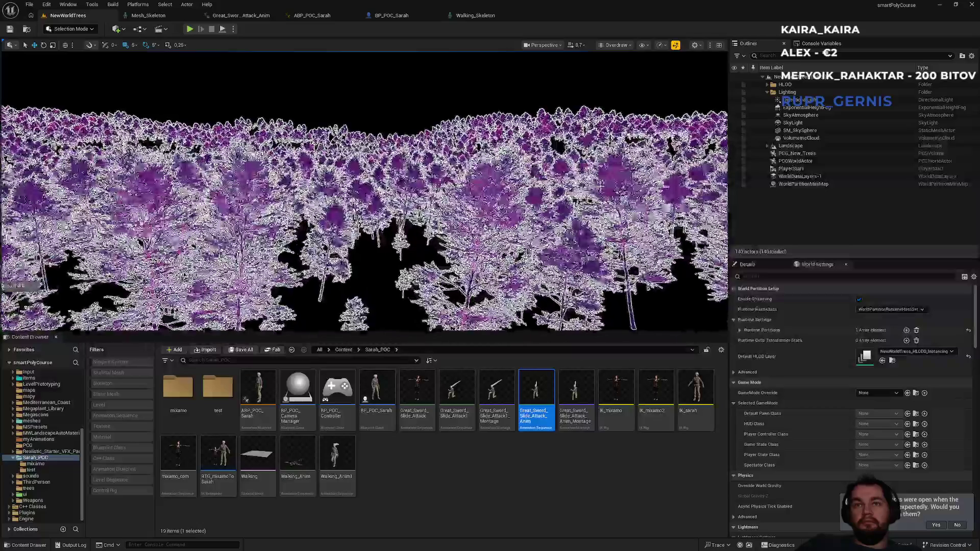
key("super")
left_click(459, 543)
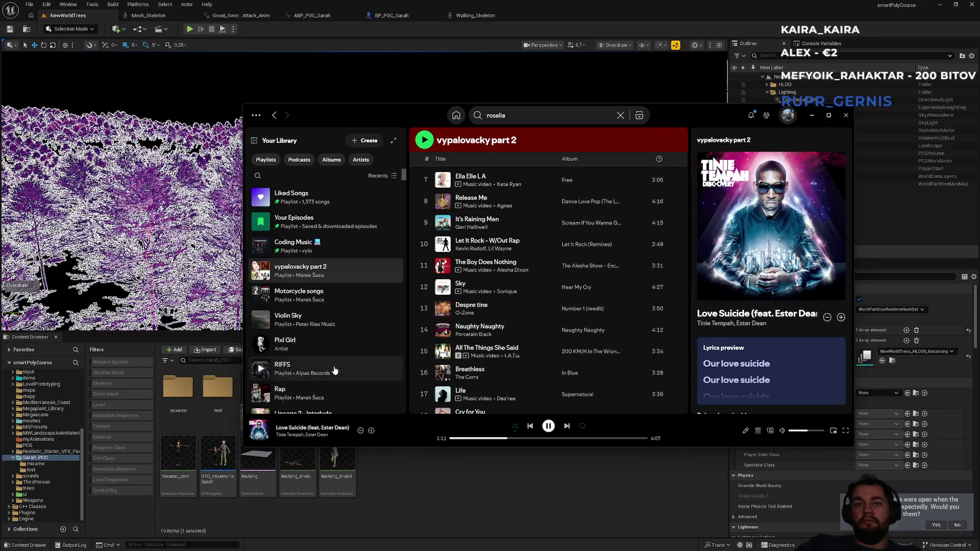
- Browse the Spotify playlists and open the VYPALOVAČKY MORE playlist
scroll(343, 371, "down", 3)
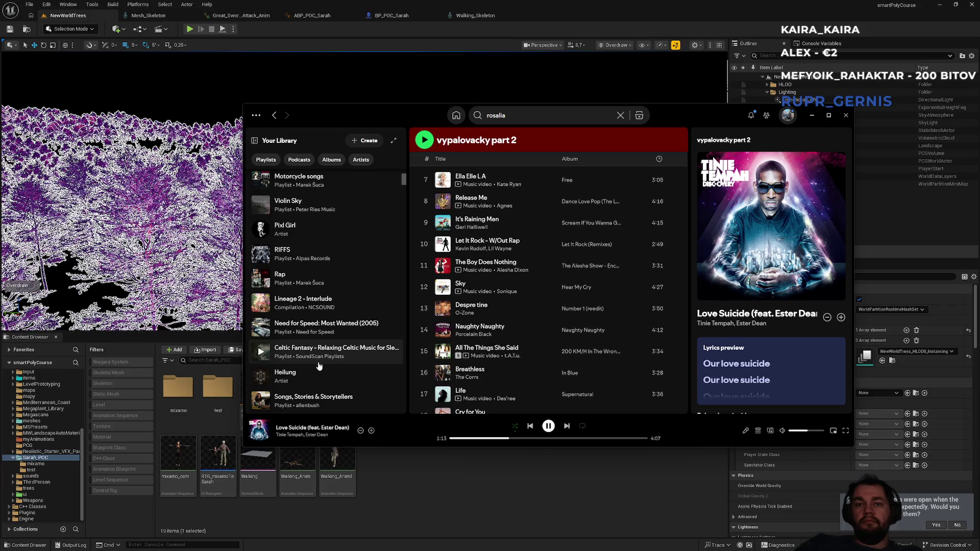
scroll(319, 366, "down", 1)
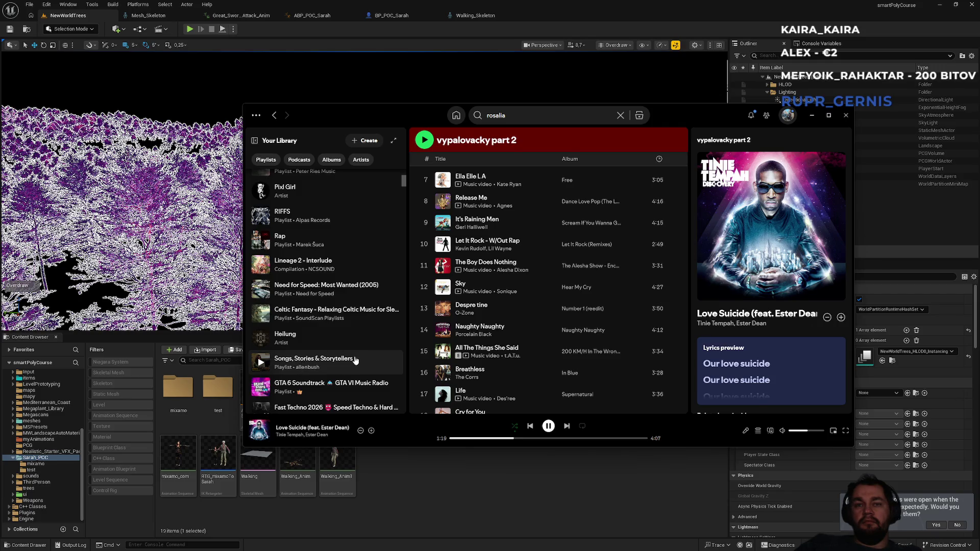
scroll(348, 361, "down", 5)
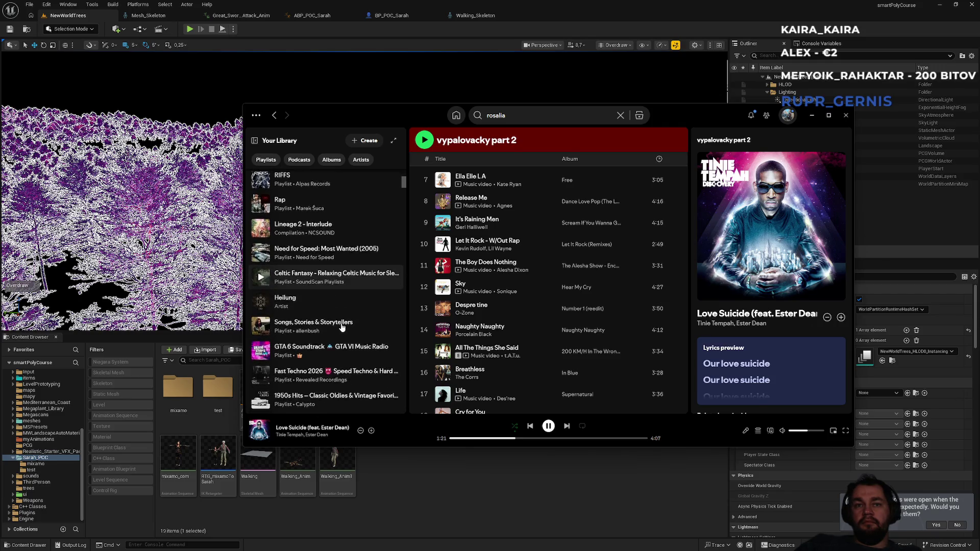
scroll(352, 315, "up", 7)
scroll(353, 315, "up", 2)
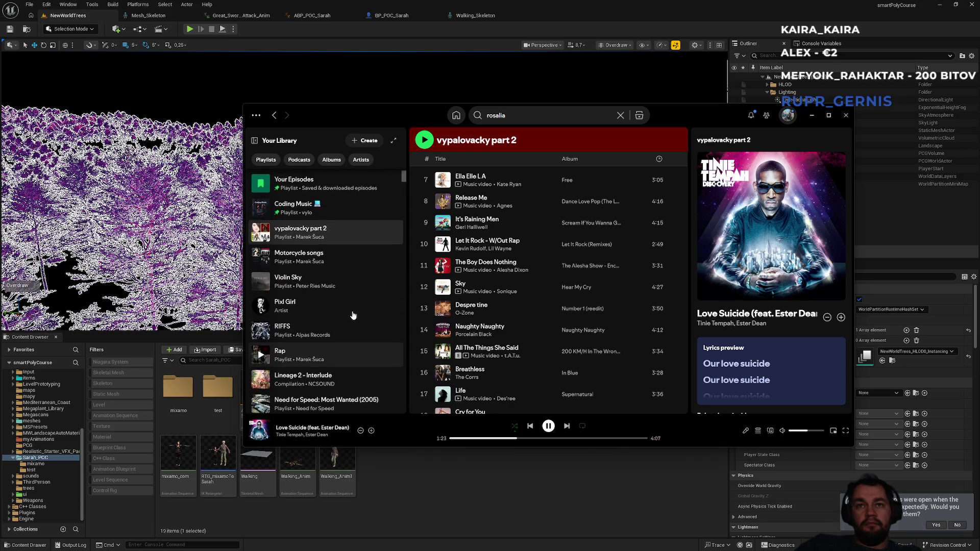
scroll(340, 263, "down", 3)
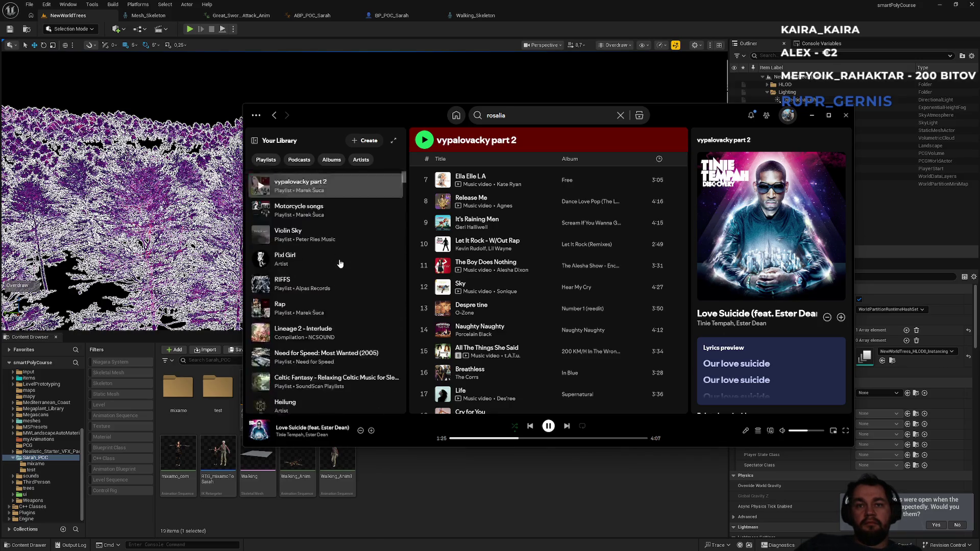
scroll(361, 363, "down", 3)
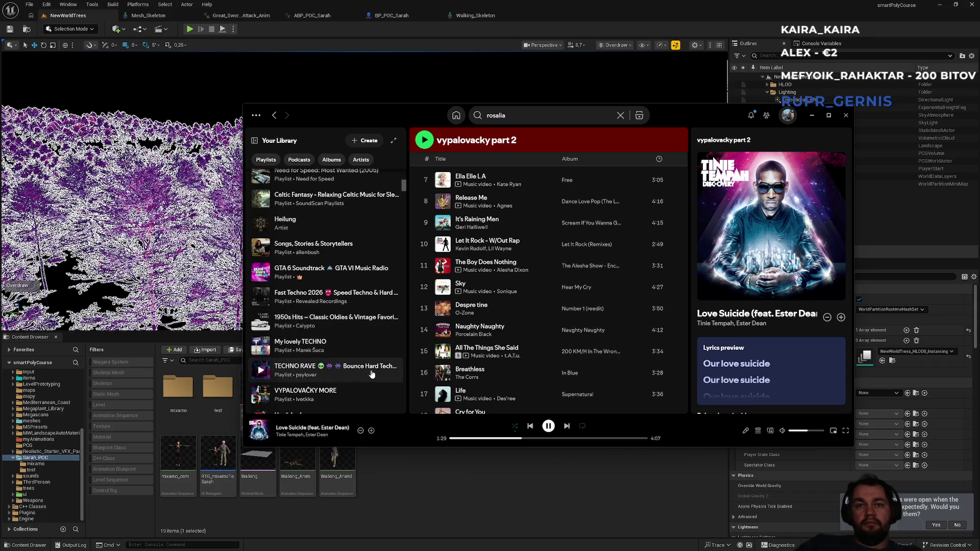
left_click(372, 388)
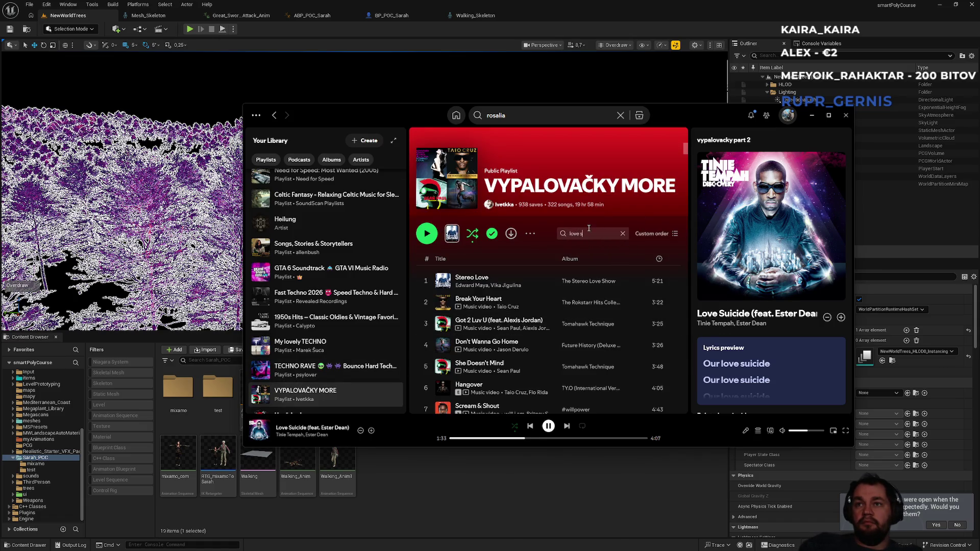
type("u")
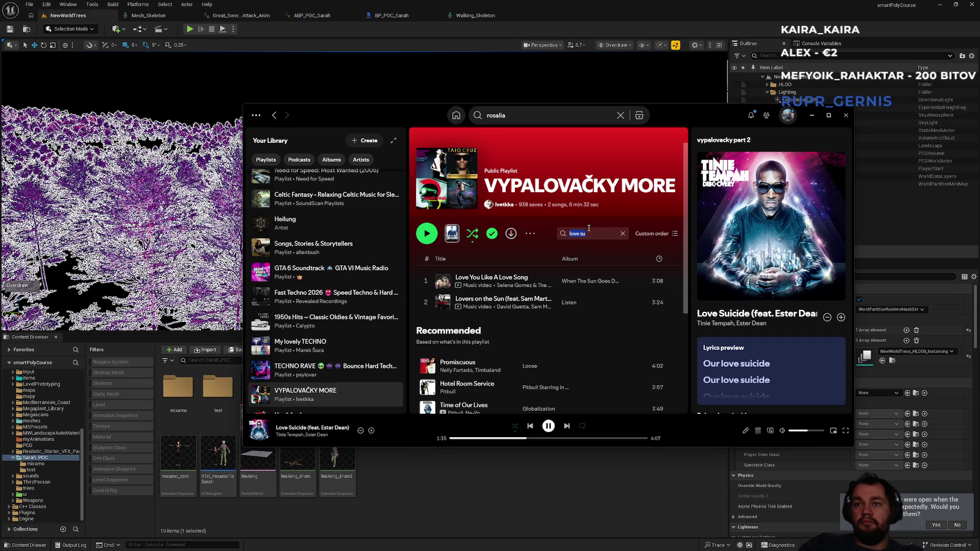
- Add the playing Love Suicide (feat. Ester Dean) to vypalovacky part 2 and show its lyrics
right_click(334, 430)
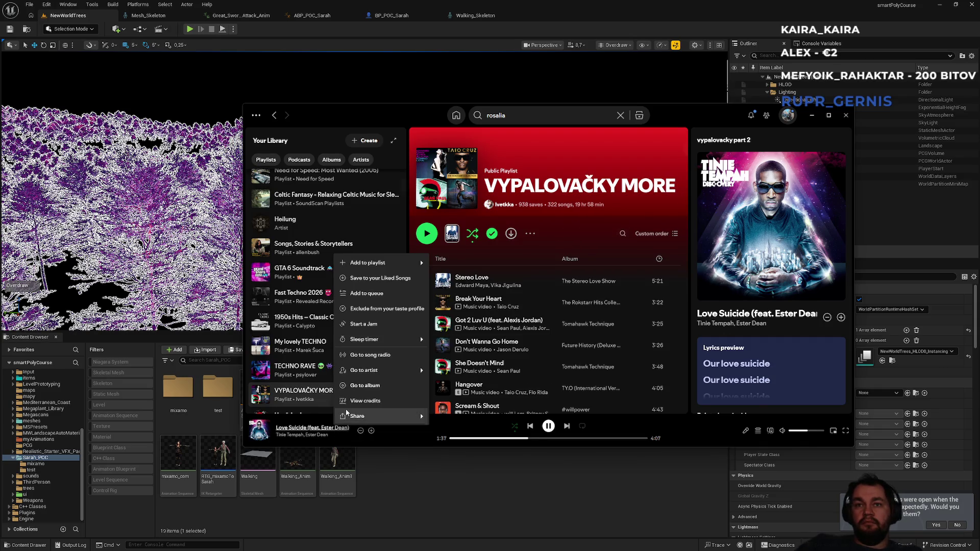
mouse_move(389, 266)
left_click(457, 294)
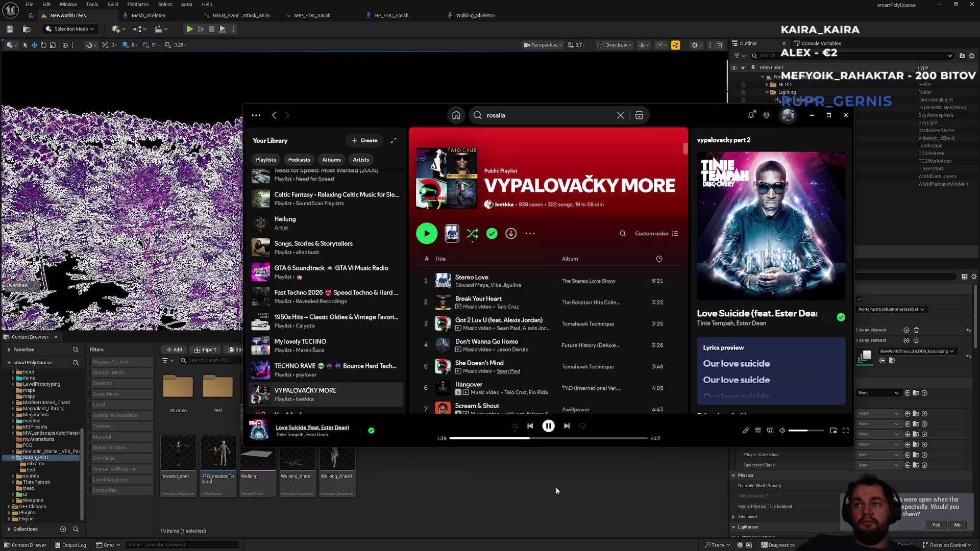
left_click(748, 431)
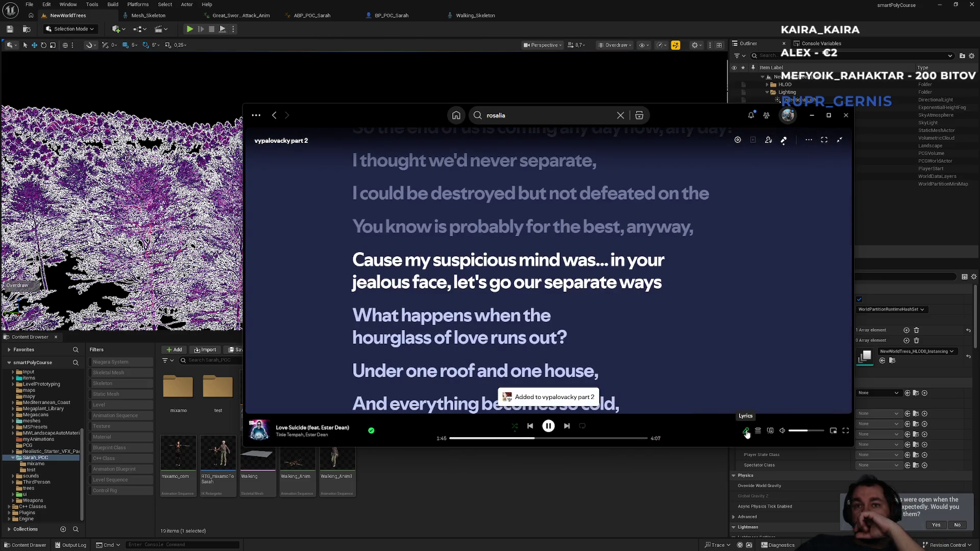
- Read through the Love Suicide lyrics, then bring the Unreal editor back in front
scroll(673, 365, "down", 2)
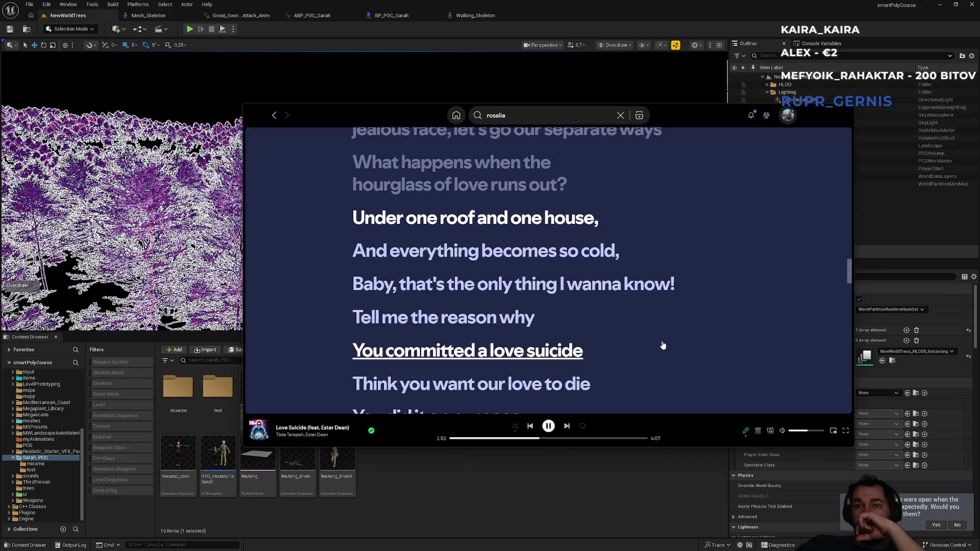
mouse_move(630, 344)
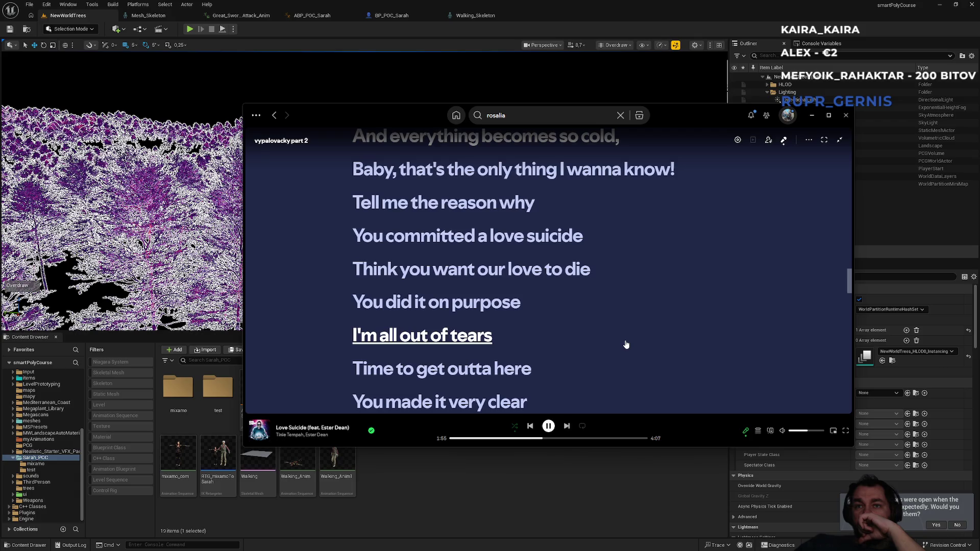
scroll(626, 345, "down", 2)
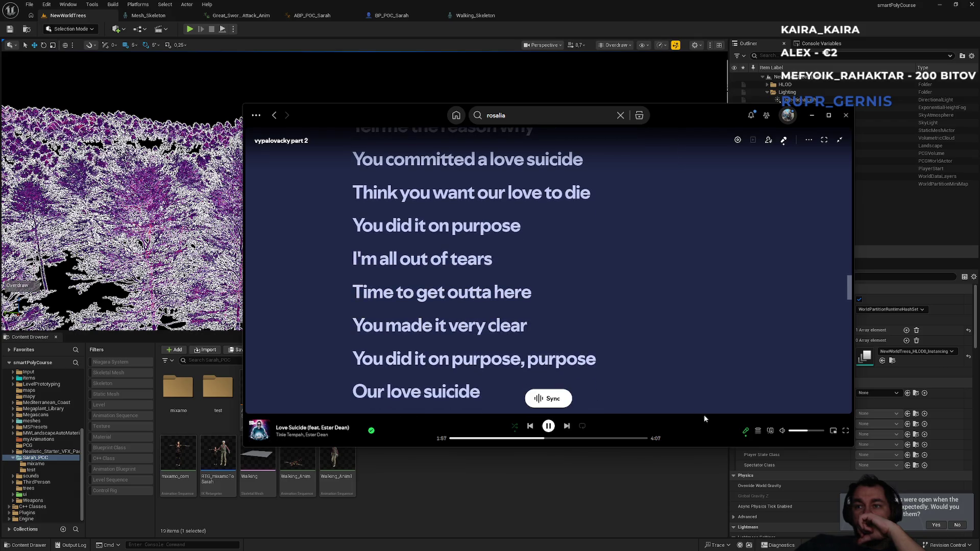
scroll(674, 364, "up", 6)
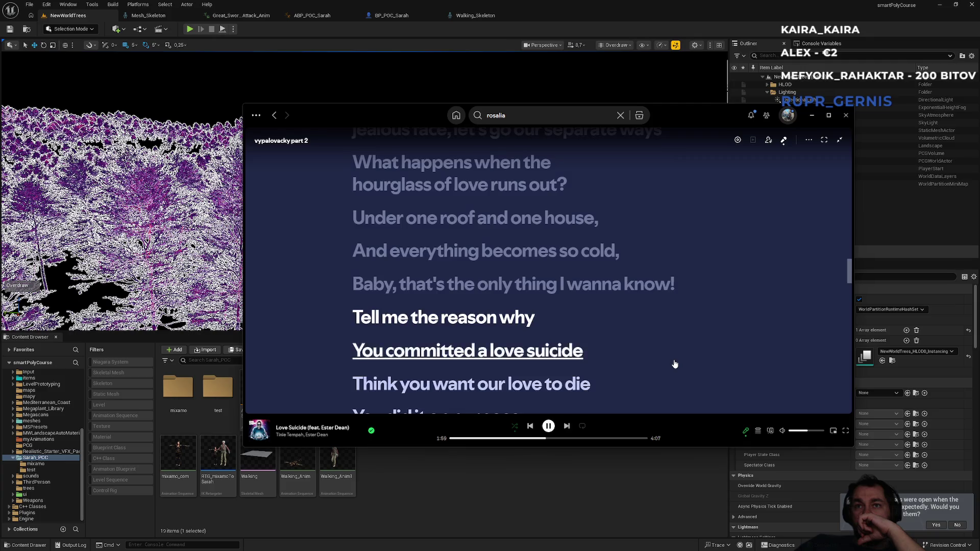
scroll(673, 365, "down", 3)
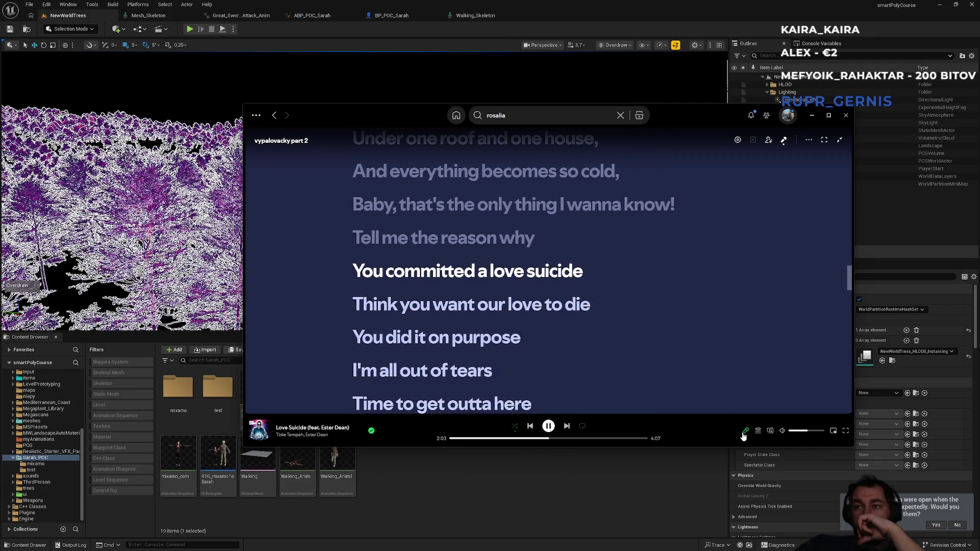
left_click(596, 497)
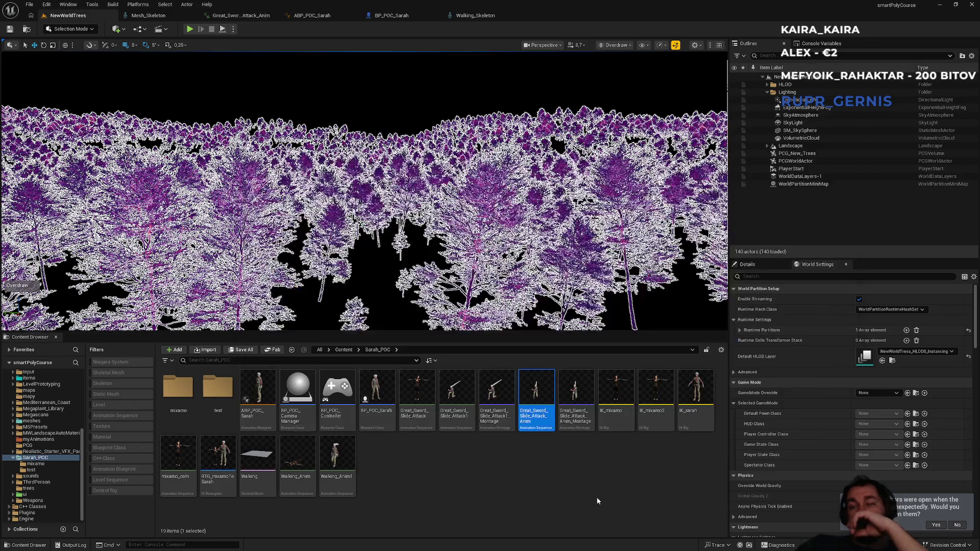
scroll(578, 108, "up", 5)
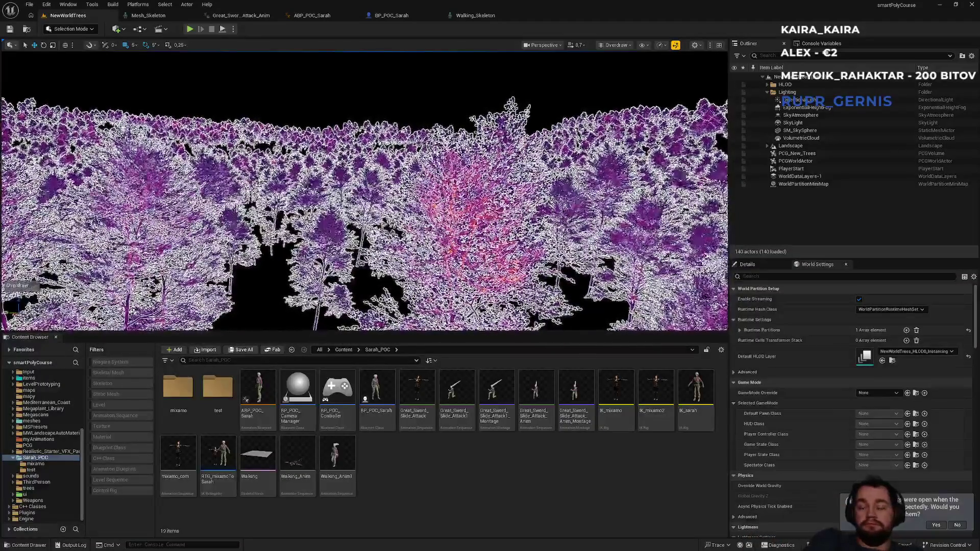
key("alt+Tab")
key("alt+Tab")
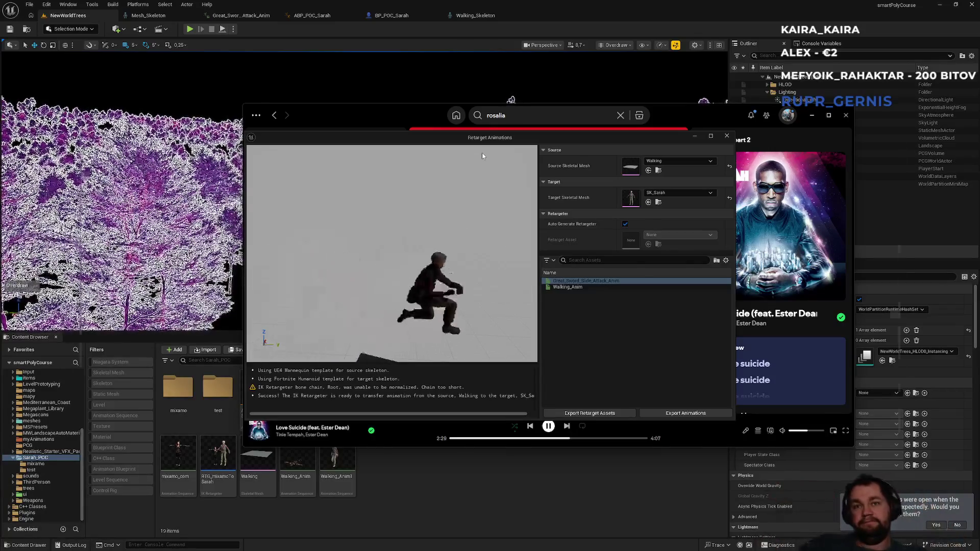
key("alt+Tab")
key("alt+Tab")
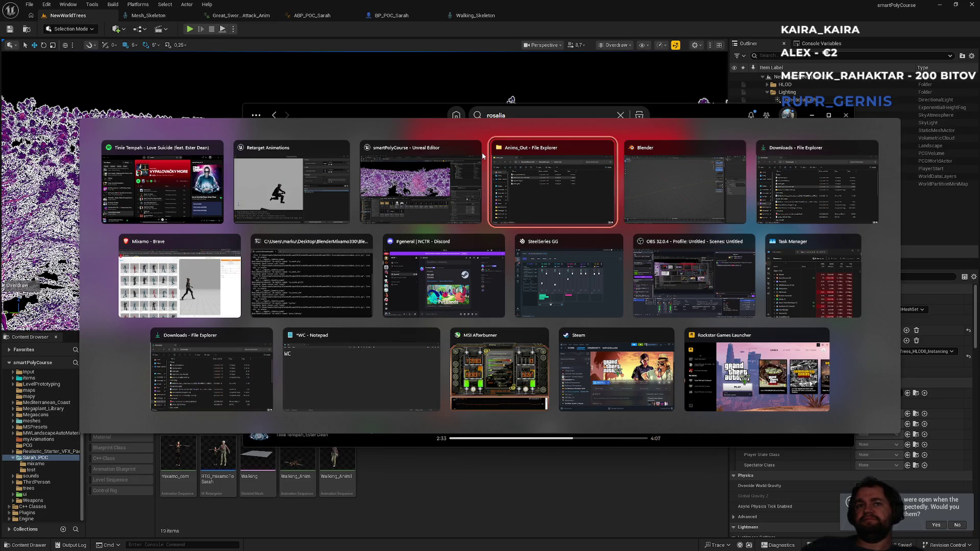
left_click(448, 168)
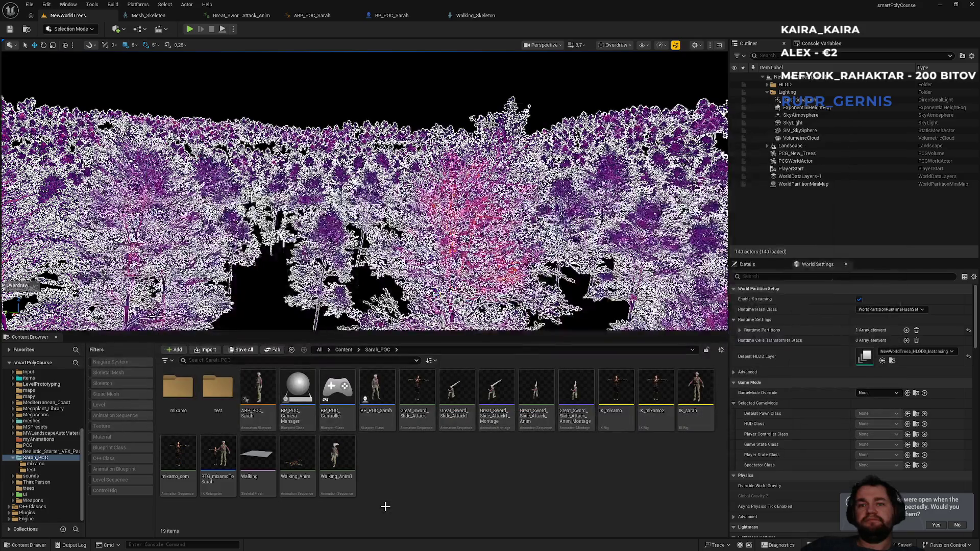
left_click(531, 409)
- Open Great_Sword_Slide_Attack_Anim, turn Force Root Lock on, and enable root motion
double_click(534, 412)
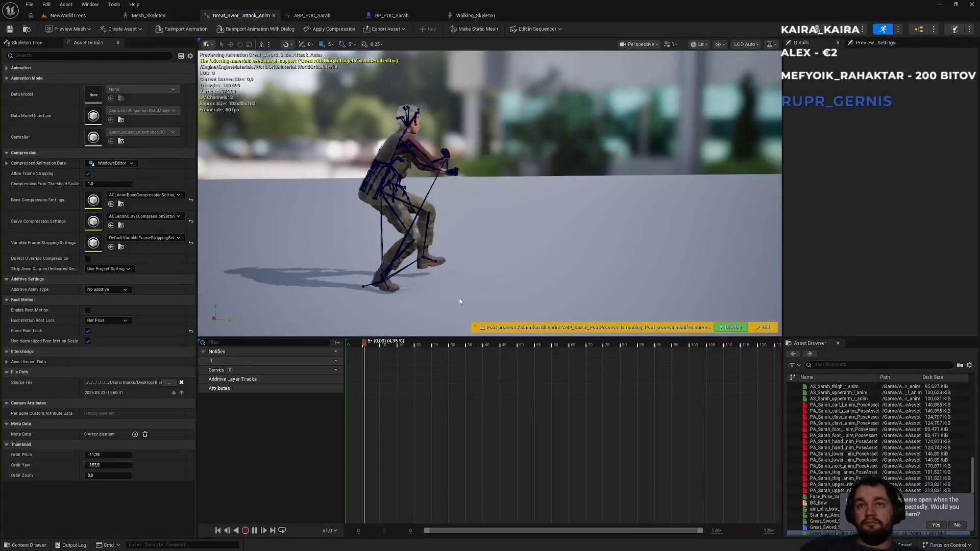
left_click(87, 331)
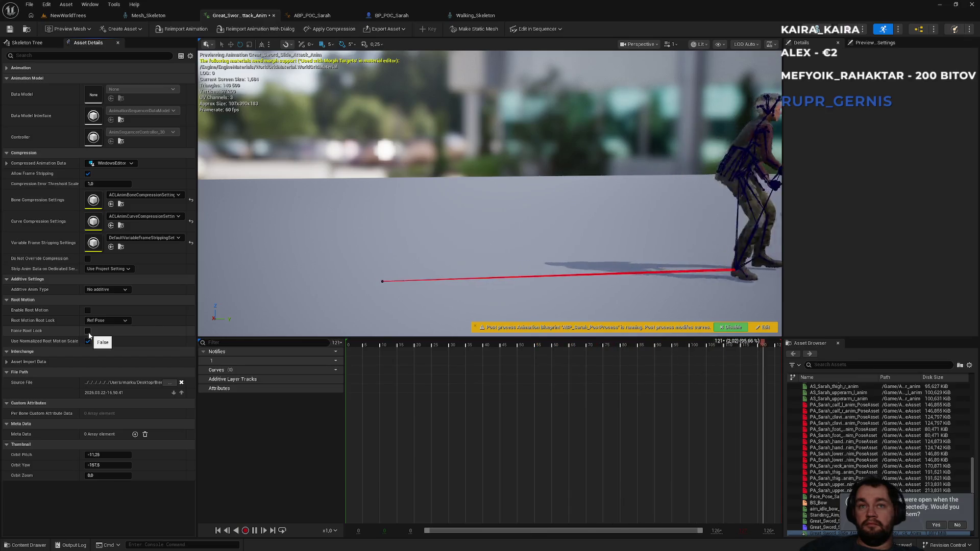
left_click(88, 331)
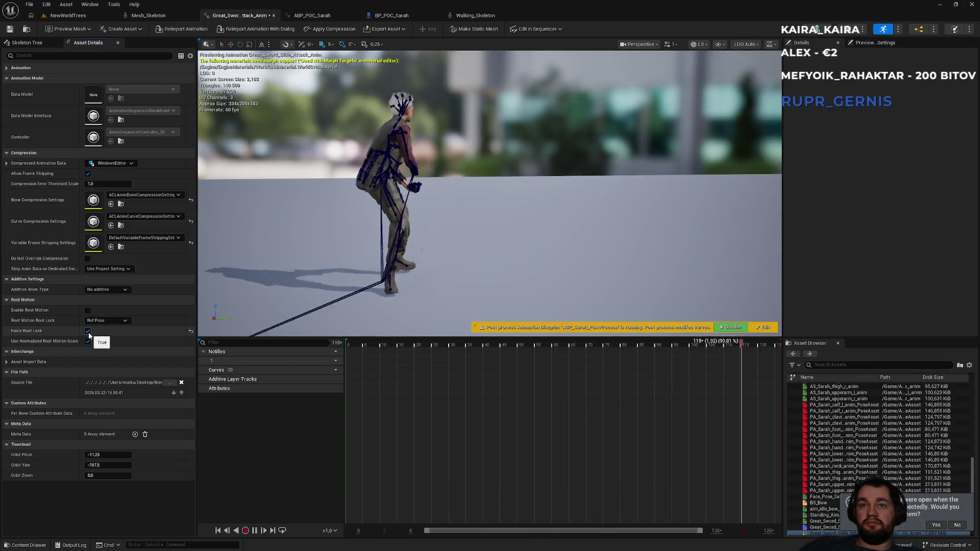
left_click(88, 331)
left_click(88, 311)
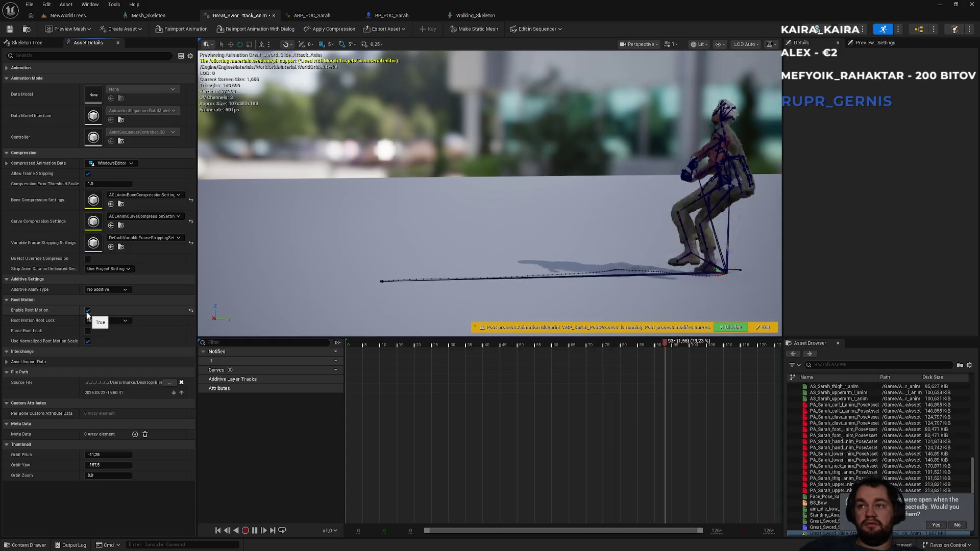
- Set Root Motion Root Lock to Zero after trying Anim First Frame
left_click(95, 321)
left_click(103, 333)
left_click(105, 321)
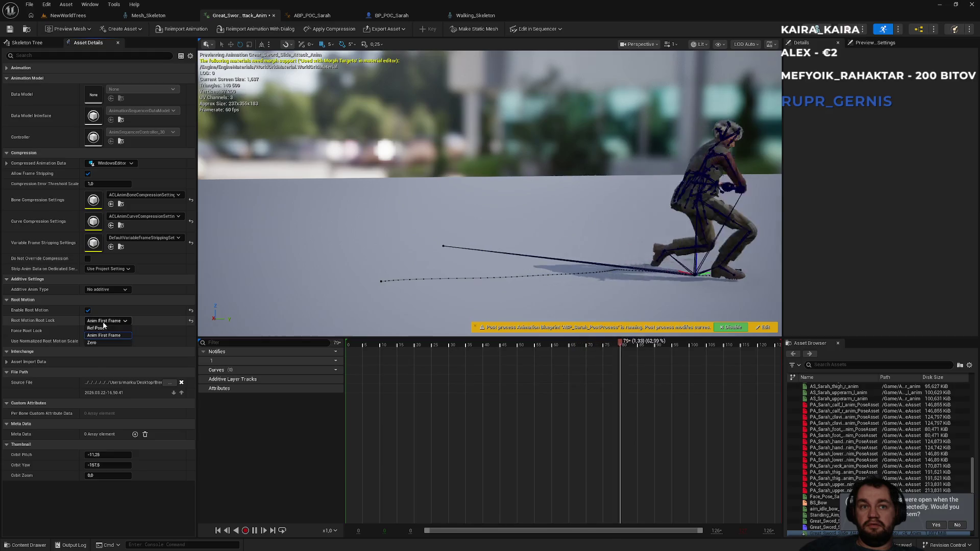
left_click(97, 341)
left_click(99, 321)
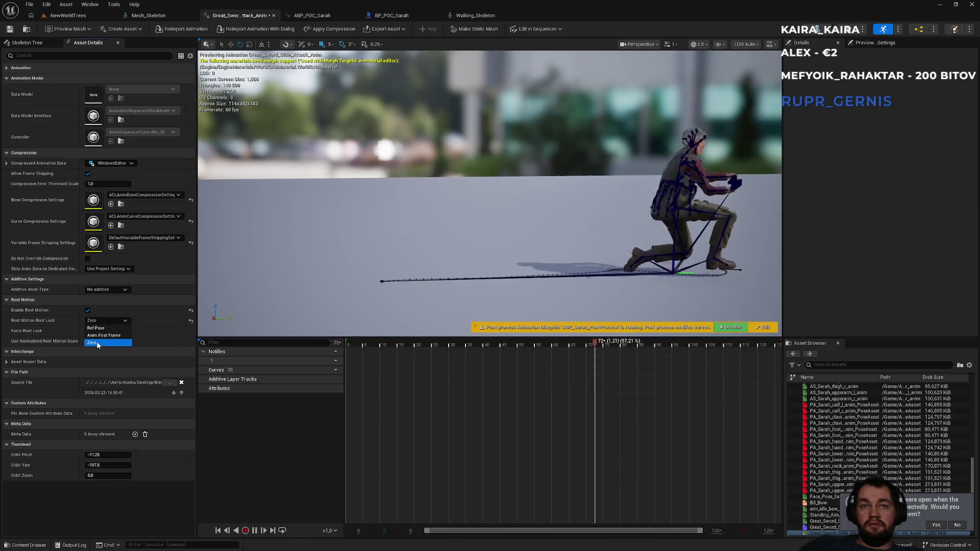
left_click(95, 343)
- Keep the animation non-additive with normalized root motion scale off, then return to NewWorldTrees
left_click(97, 290)
left_click(101, 304)
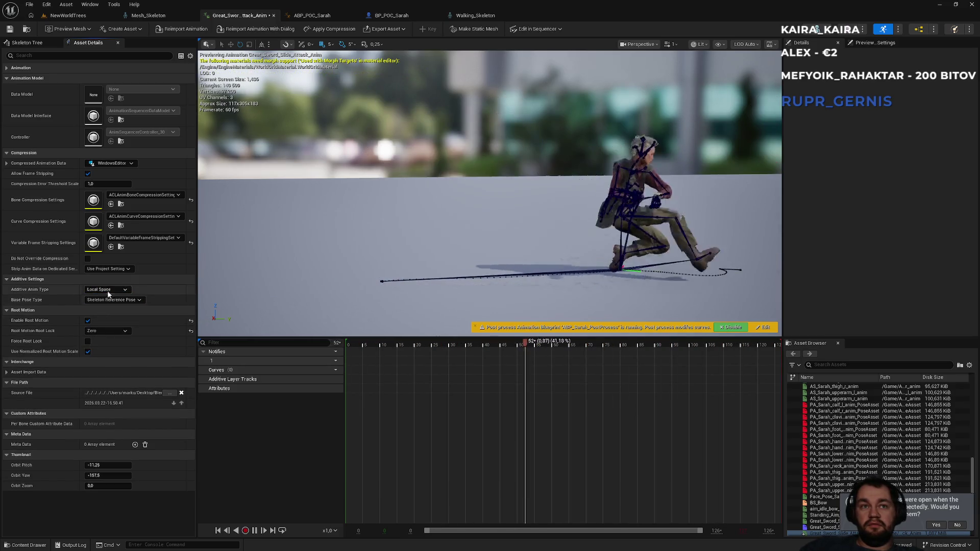
left_click(105, 312)
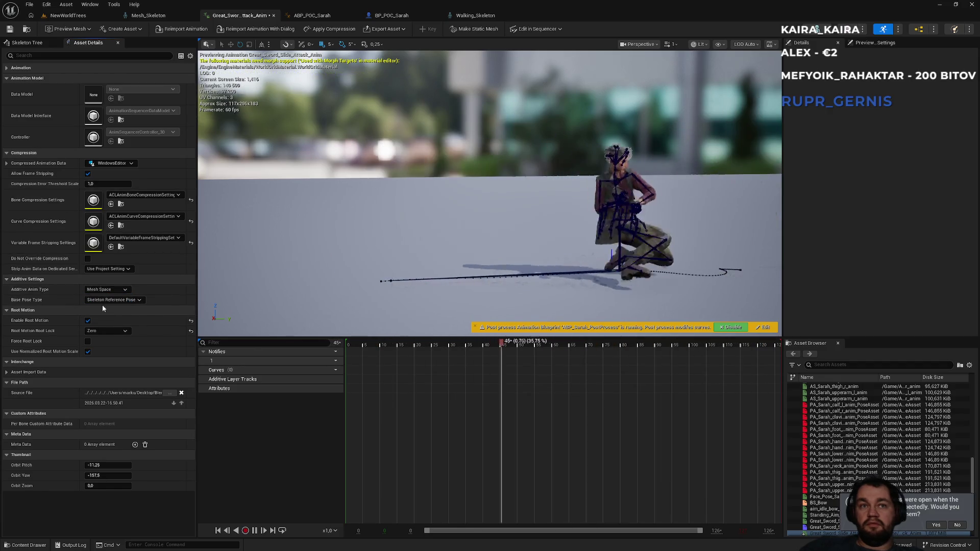
left_click(106, 297)
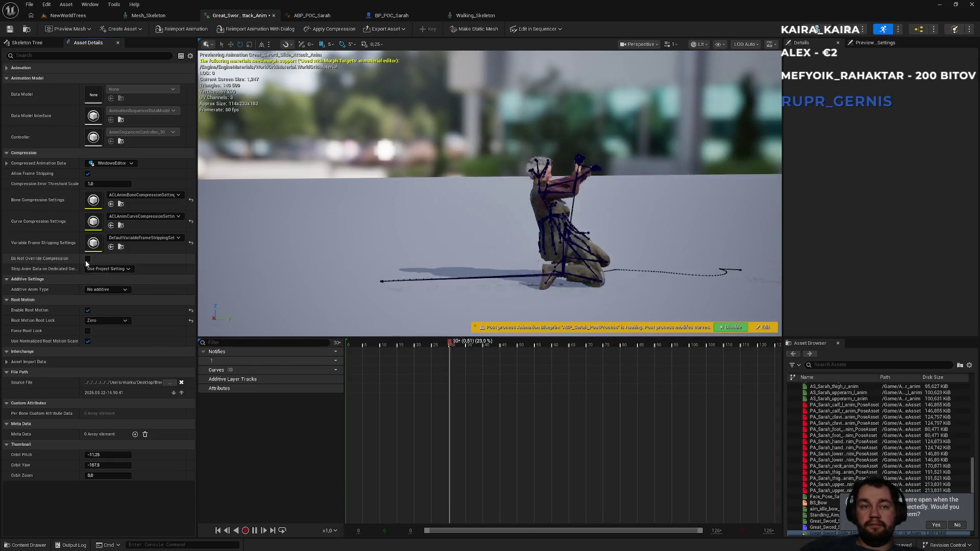
left_click(88, 342)
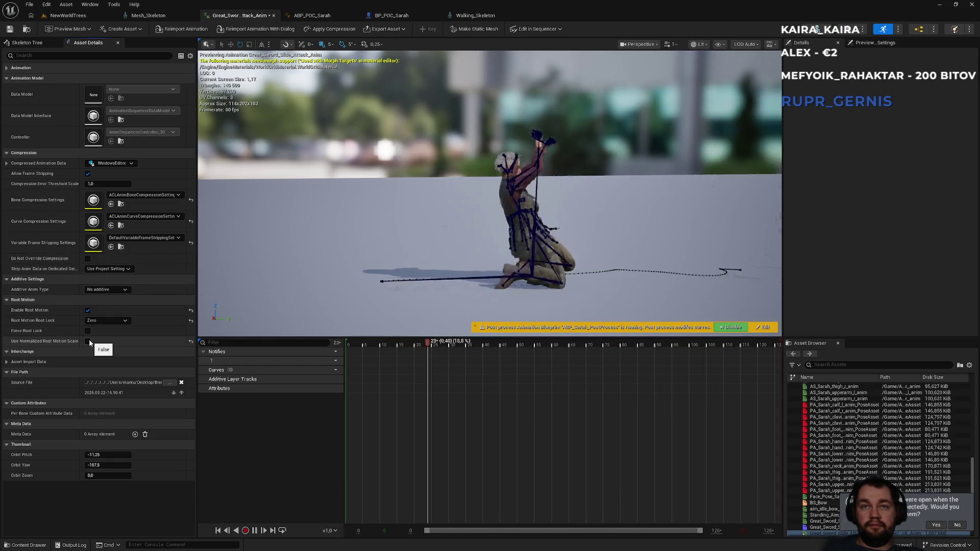
left_click(86, 308)
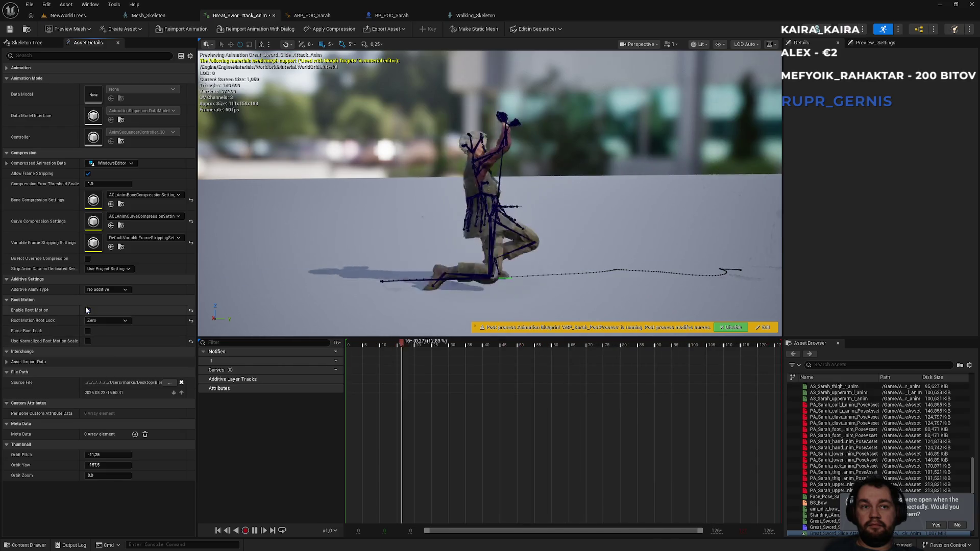
left_click(87, 311)
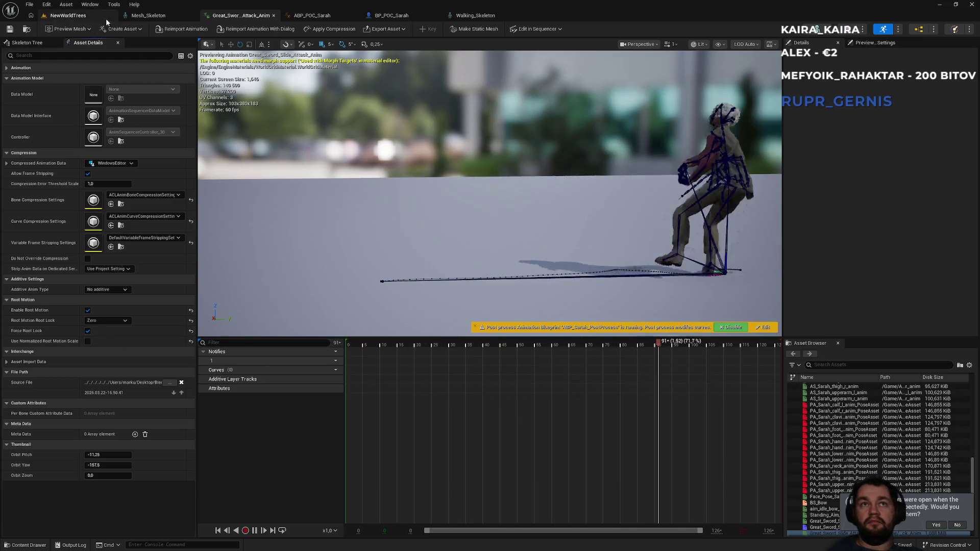
left_click(68, 15)
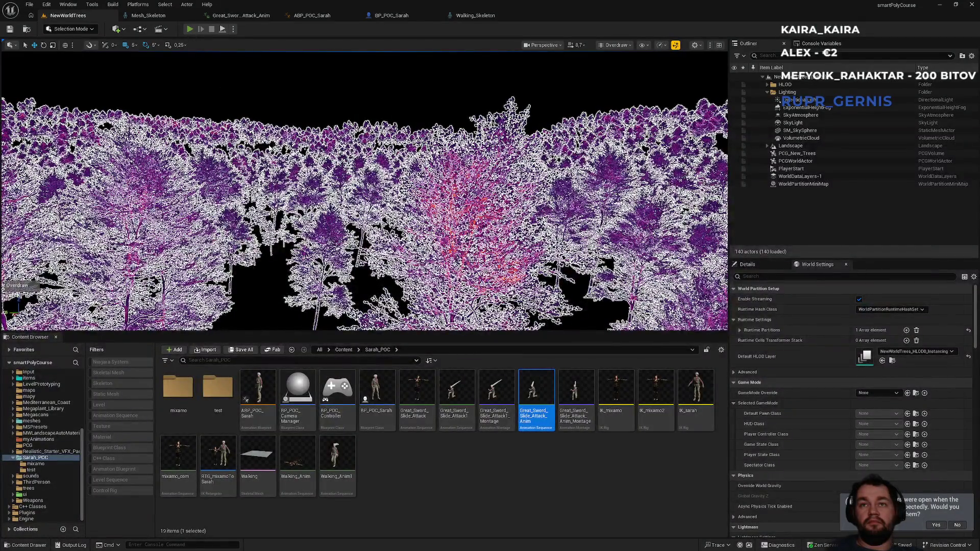
- Play-test NewWorldTrees twice, checking the sword attack animation tab between runs
key("alt+p")
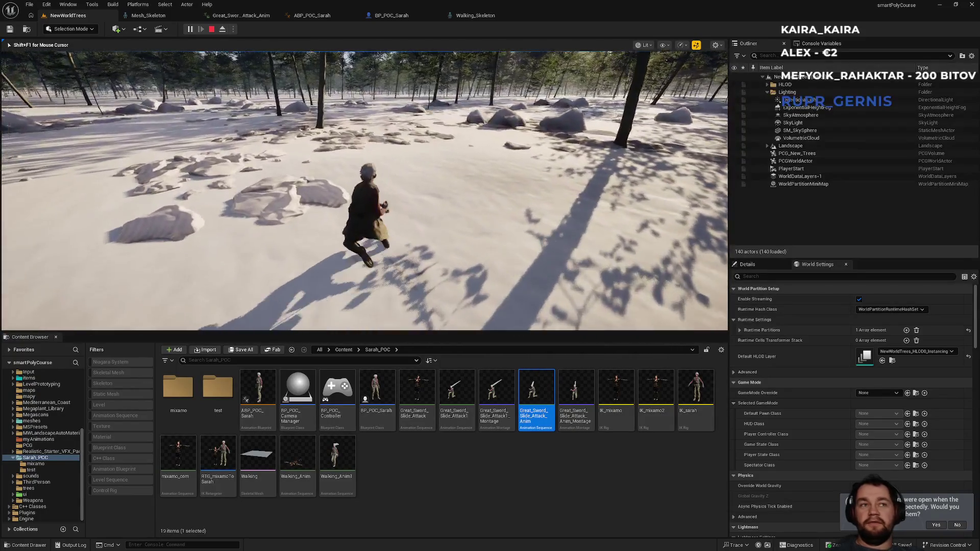
key("Escape")
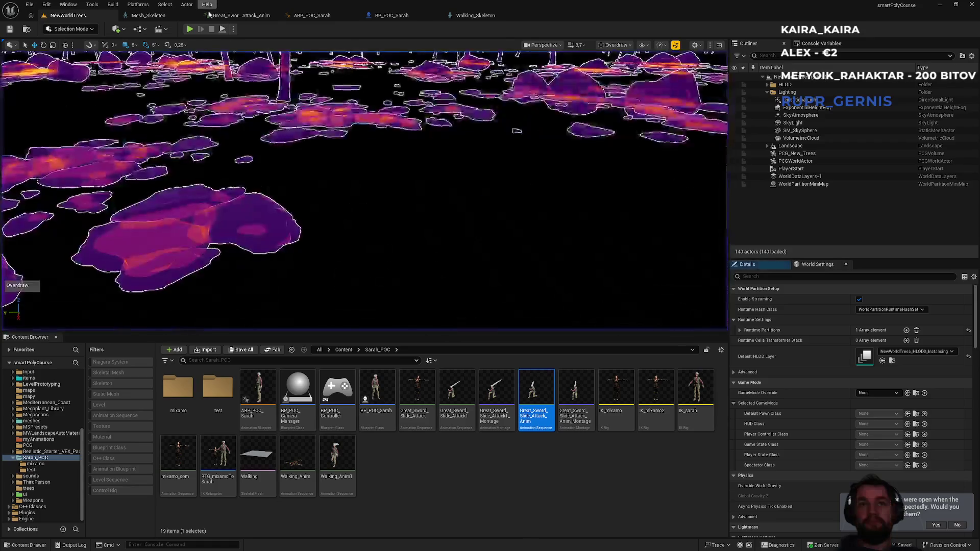
left_click(252, 17)
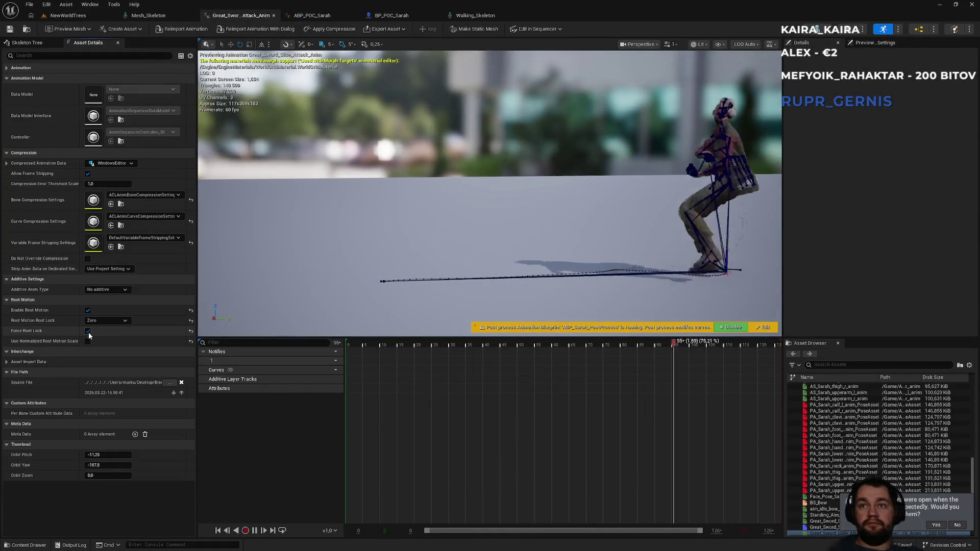
left_click(94, 20)
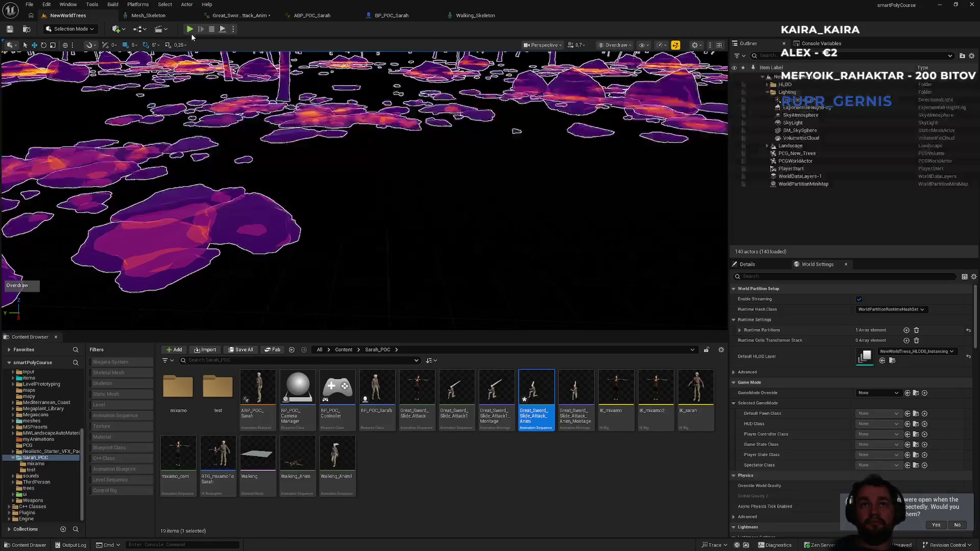
key("alt+p")
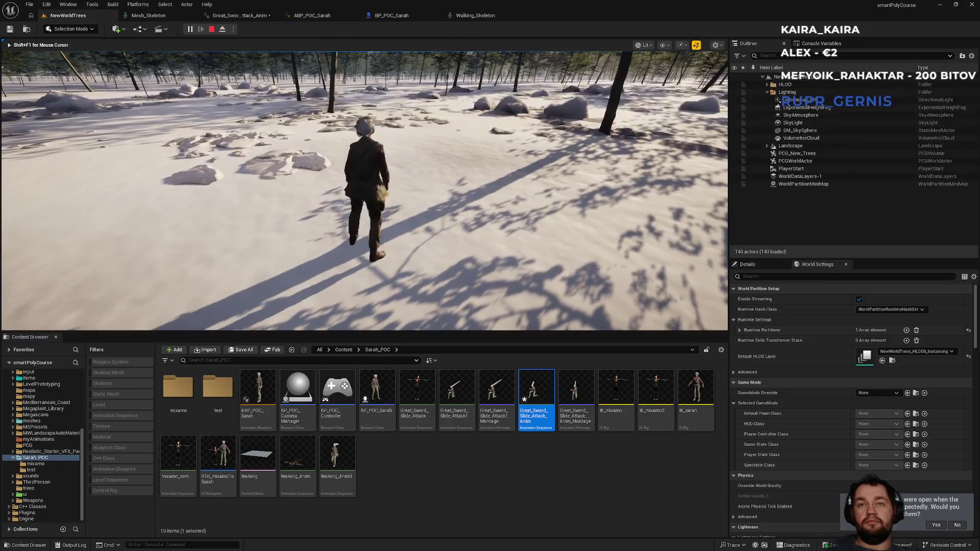
key("Escape")
left_click(245, 15)
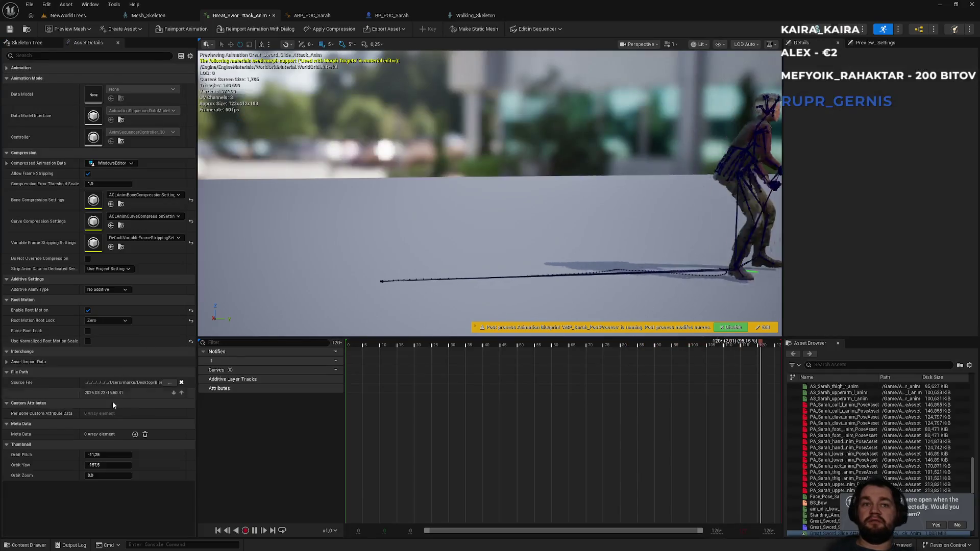
left_click(94, 14)
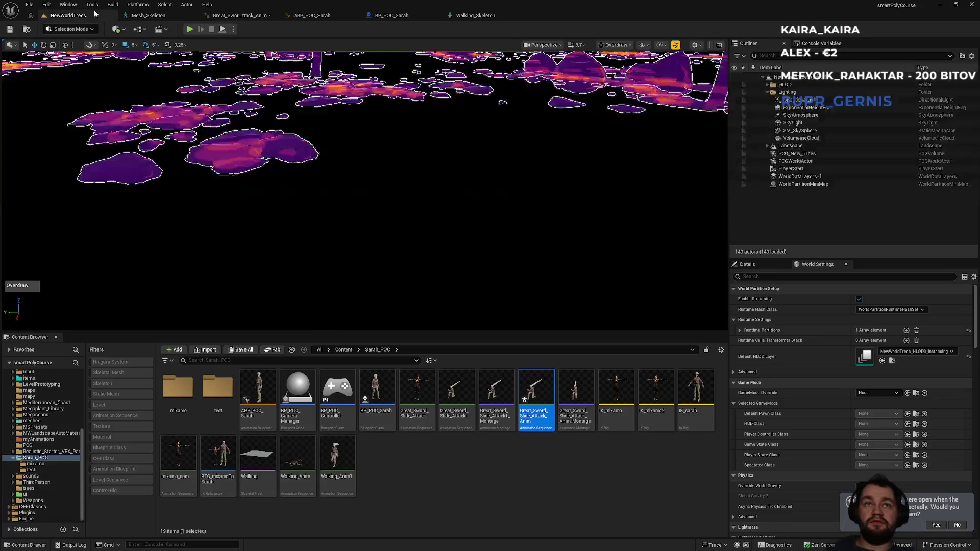
- Play-test again, using E for the sword attack and W to run, then open Start
key("alt+p")
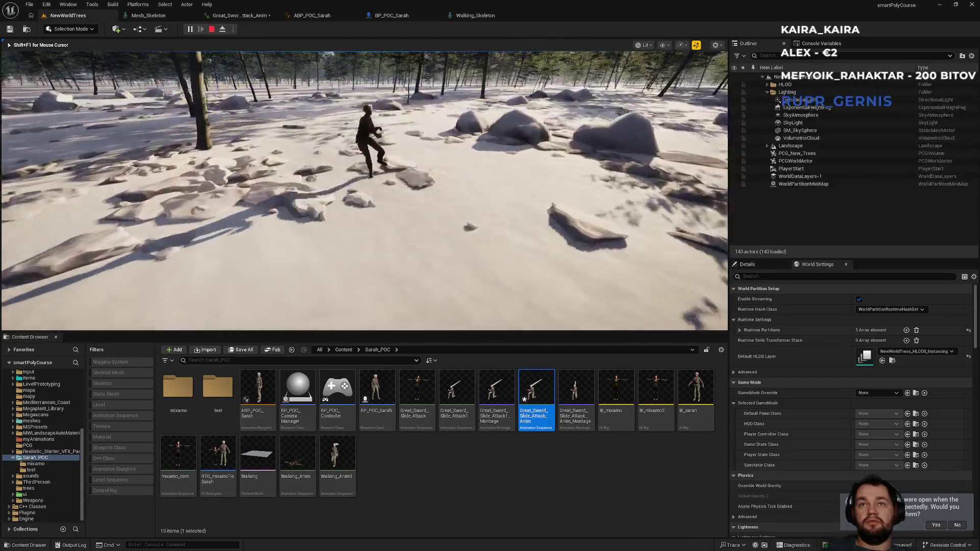
key("e")
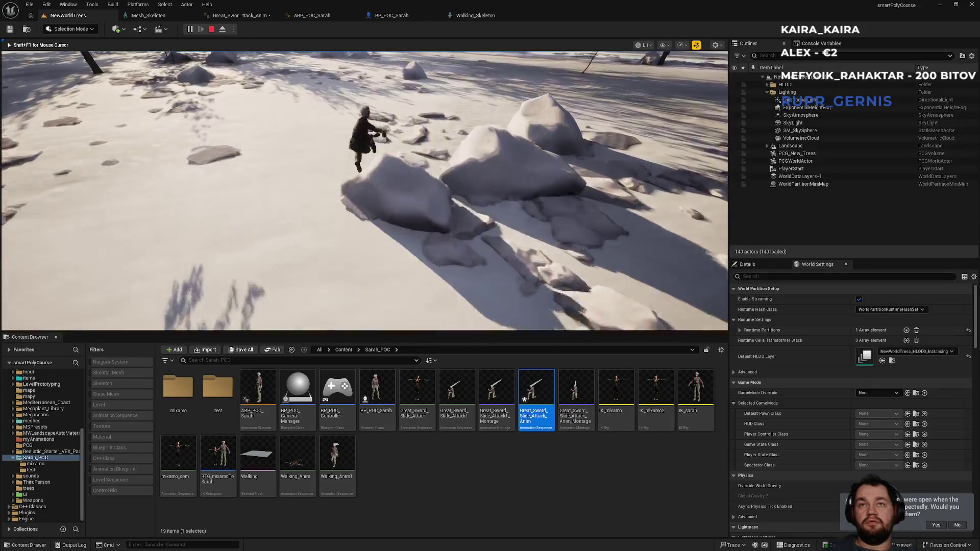
key("Escape")
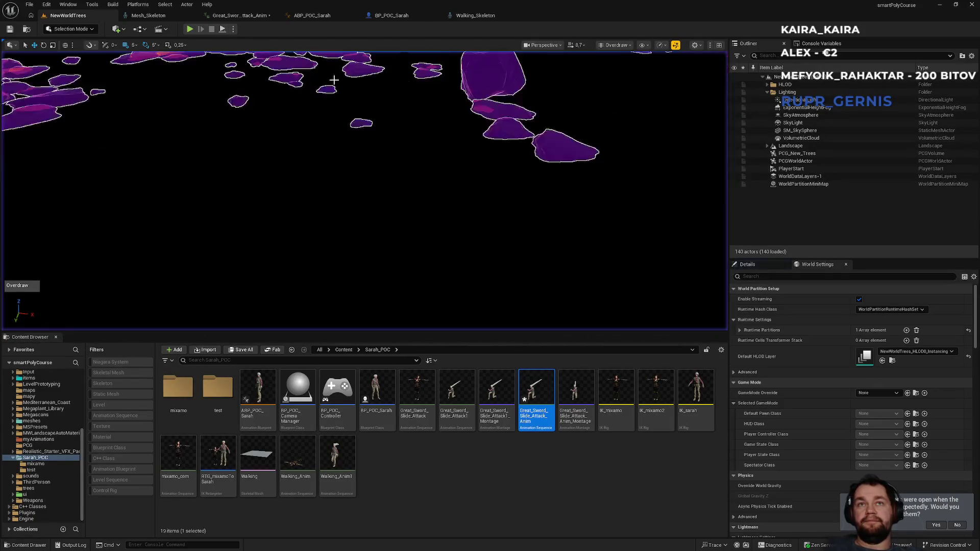
left_click(249, 17)
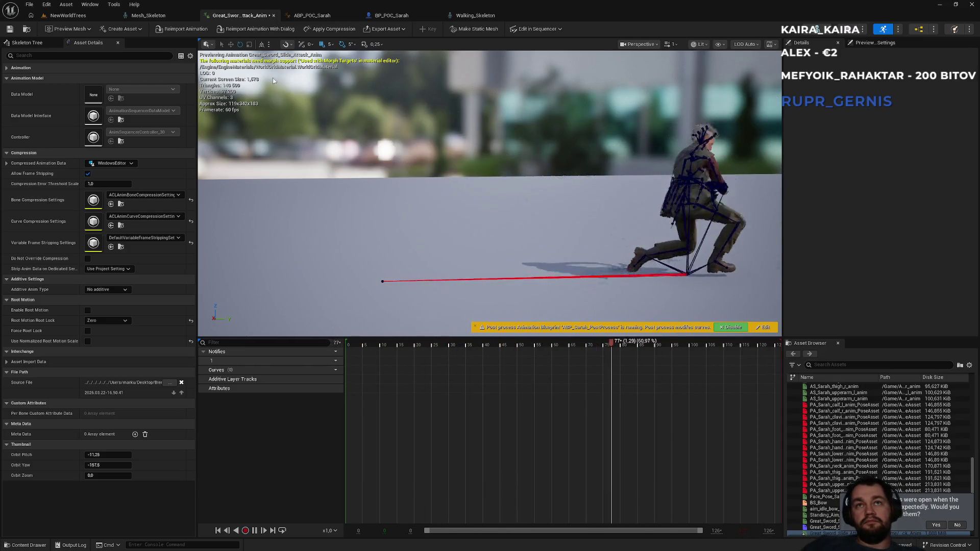
left_click(68, 16)
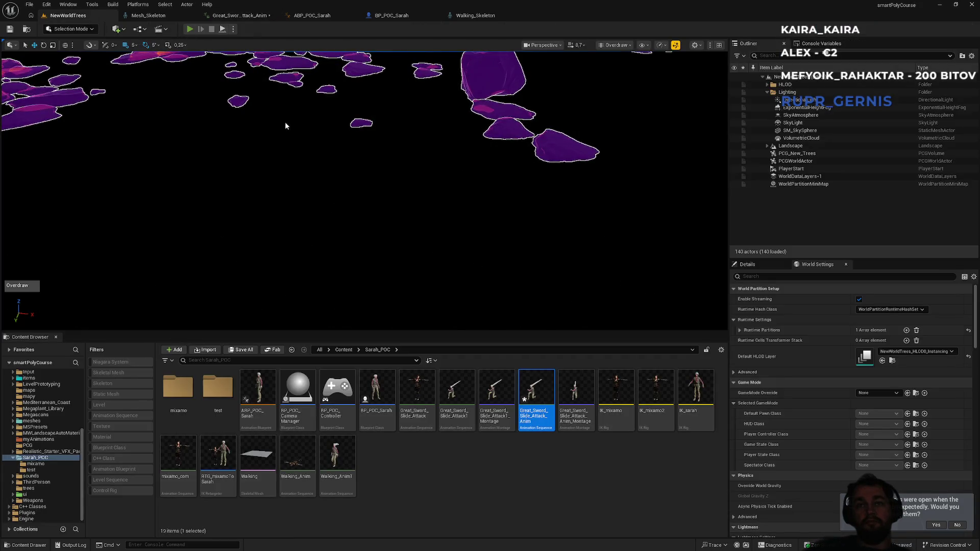
key("alt+p")
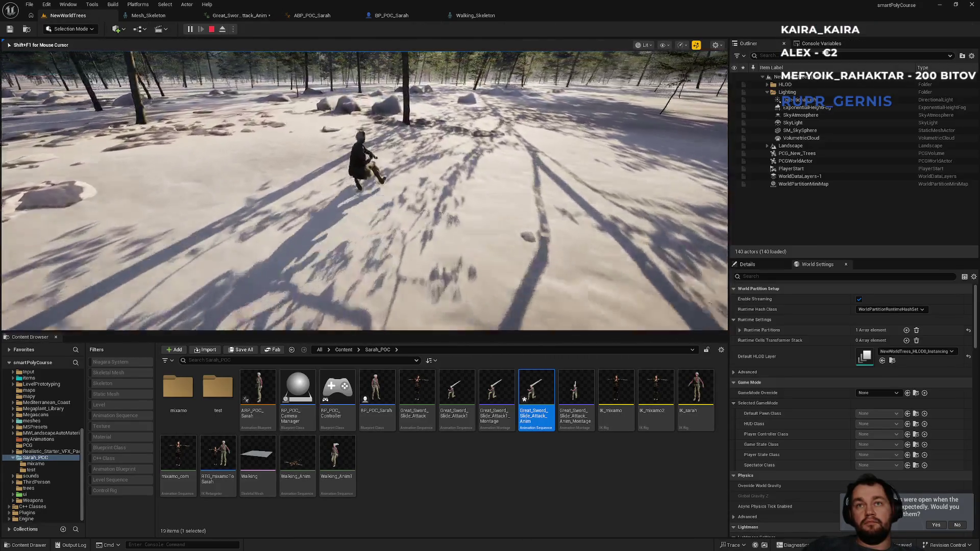
key("w")
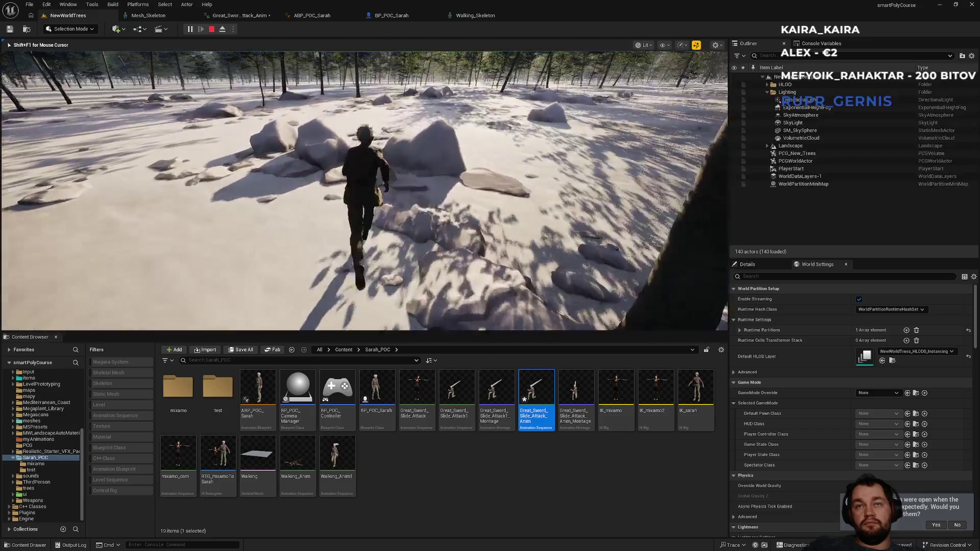
key("Escape")
key("super")
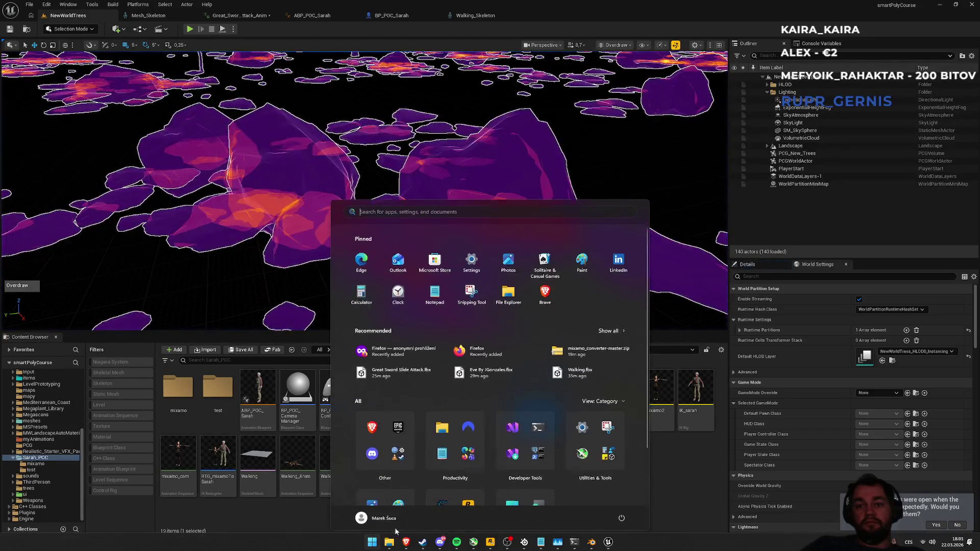
- Bring Brave forward and run a web search for 'blender' in a new tab
left_click(405, 542)
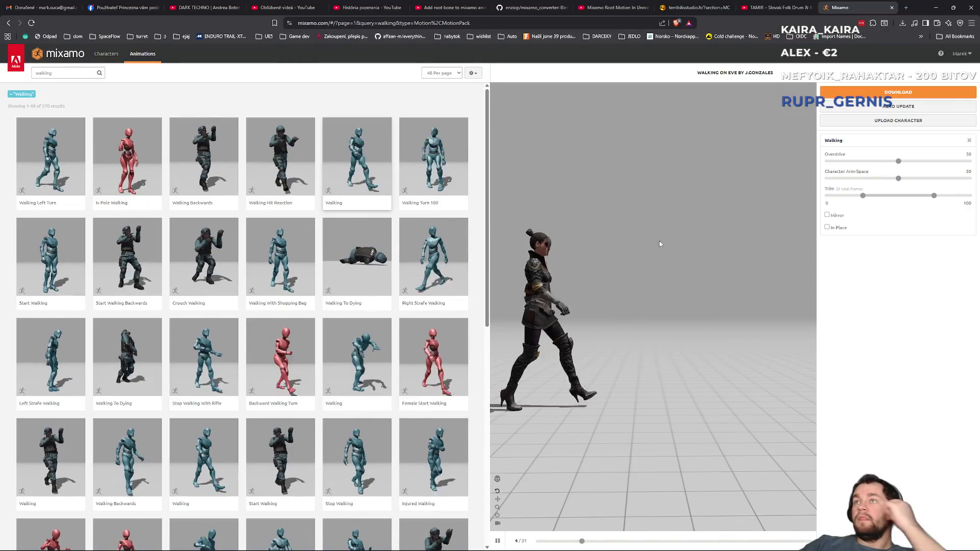
left_click(521, 3)
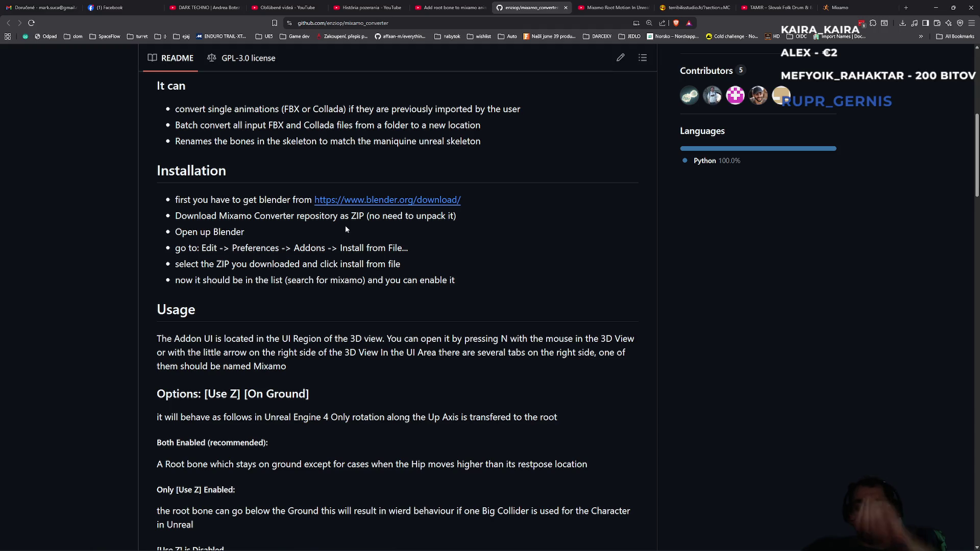
key("super")
type("blender")
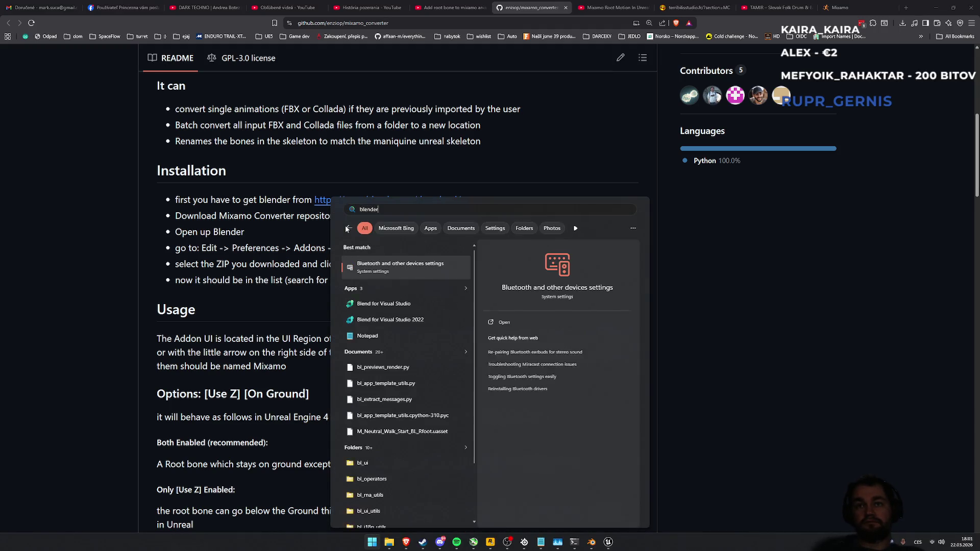
left_click(347, 229)
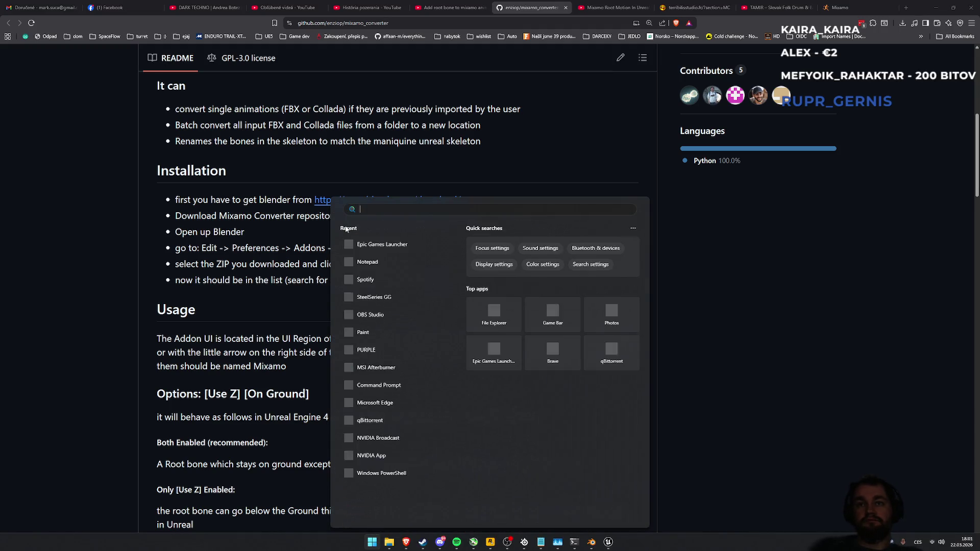
left_click(908, 9)
type("blender")
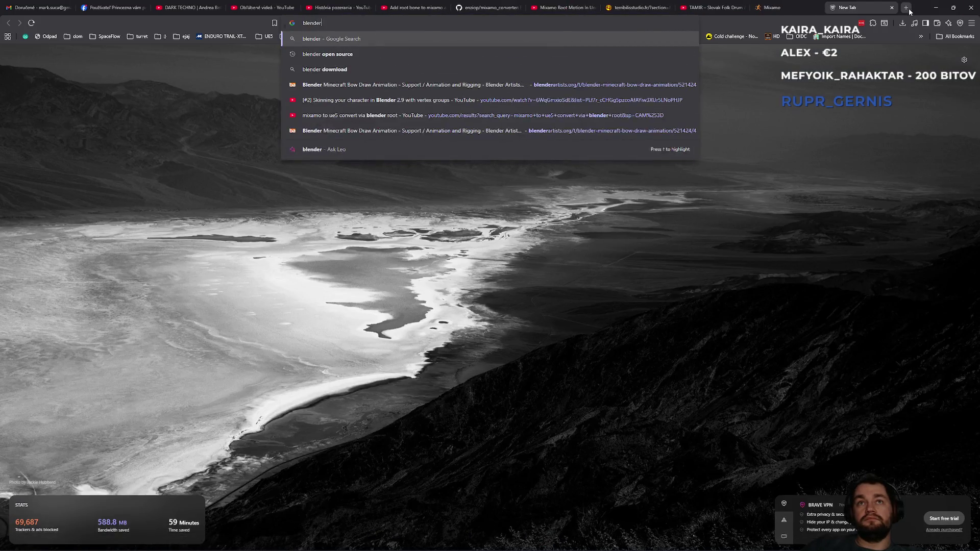
key("Return")
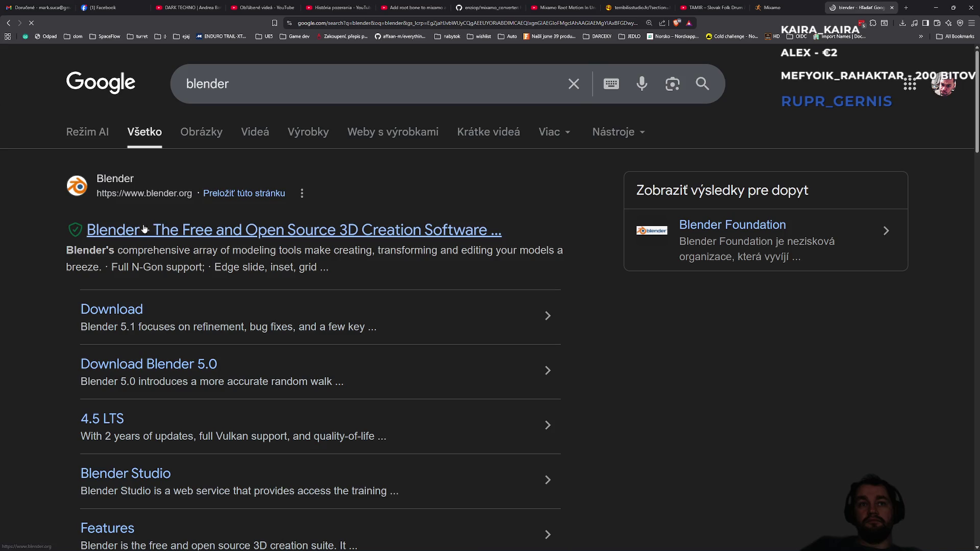
- Navigate blender.org's Download page to the Blender 4.5 LTS release downloads
left_click(144, 236)
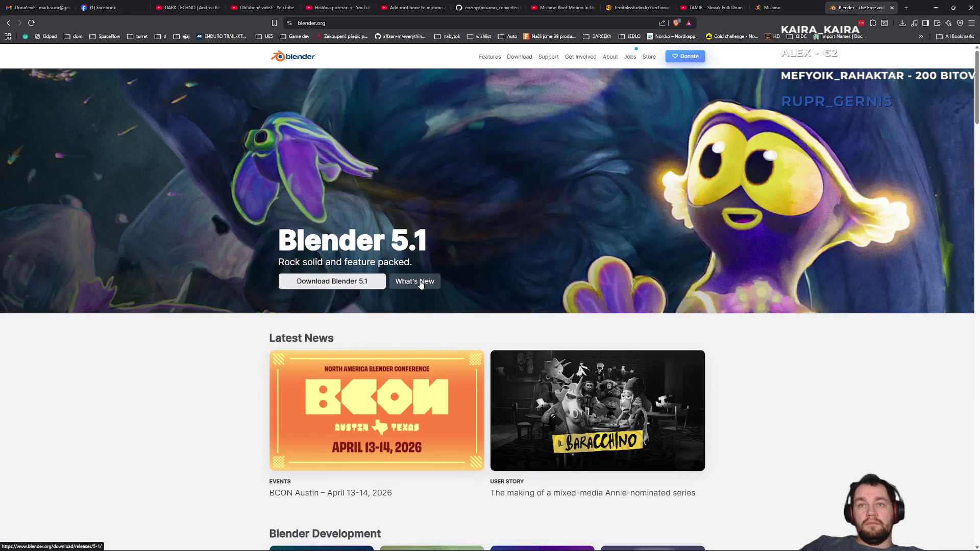
left_click(515, 62)
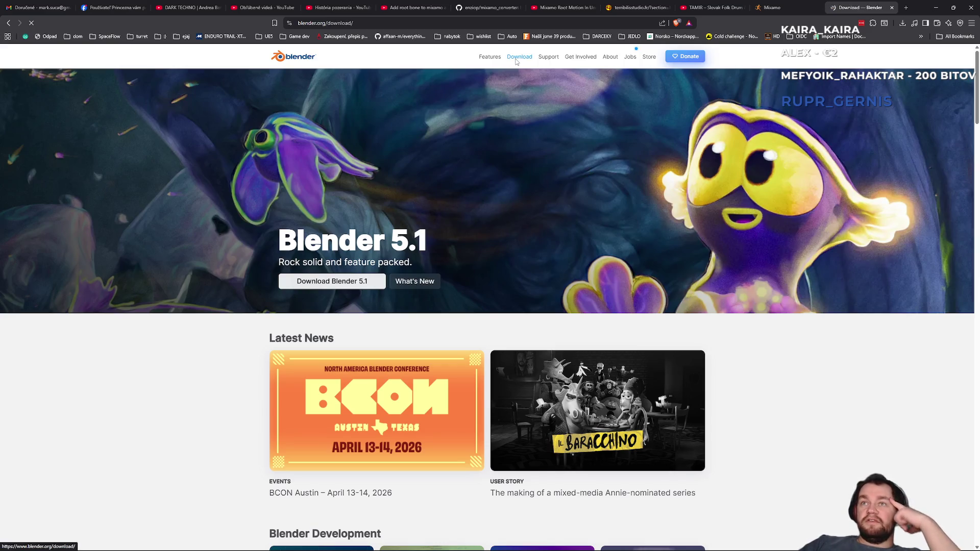
scroll(543, 426, "down", 7)
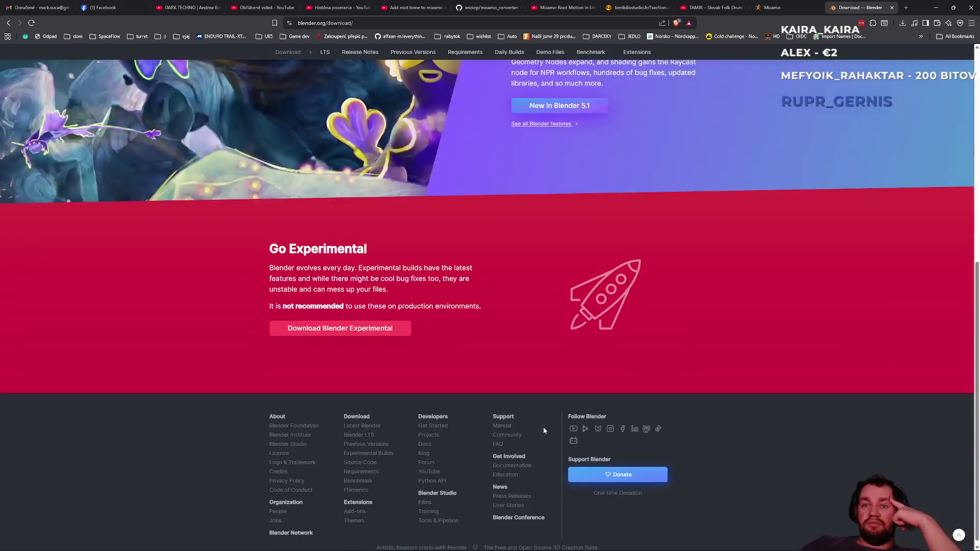
scroll(543, 427, "up", 7)
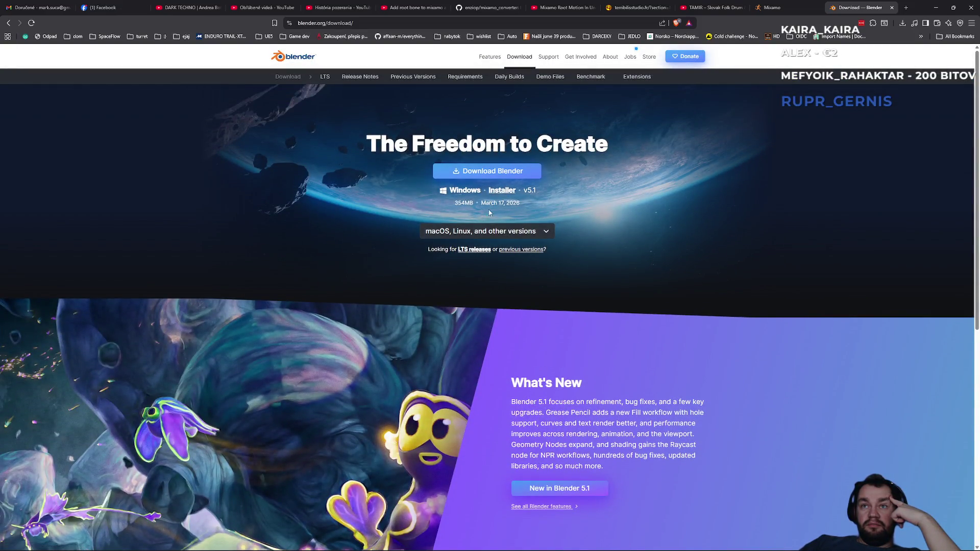
left_click(475, 249)
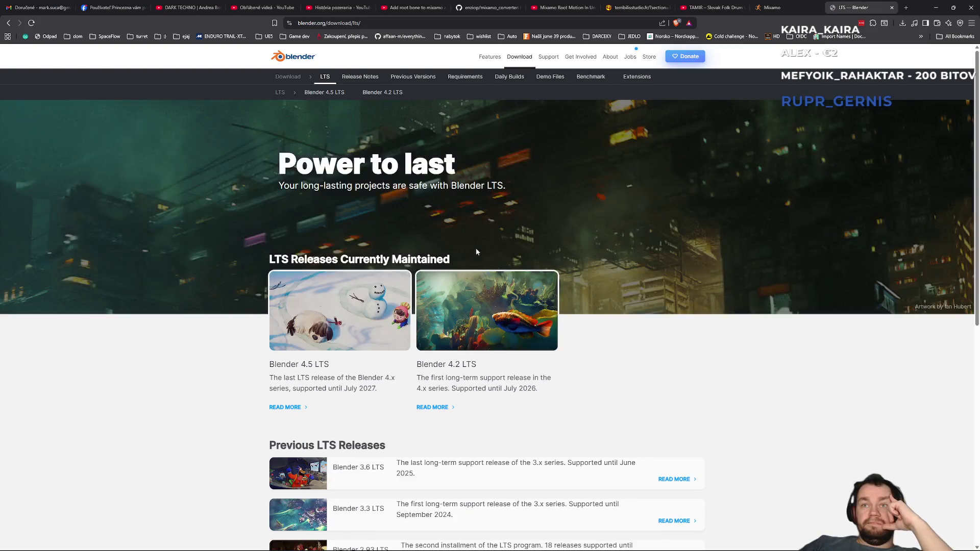
scroll(482, 377, "down", 4)
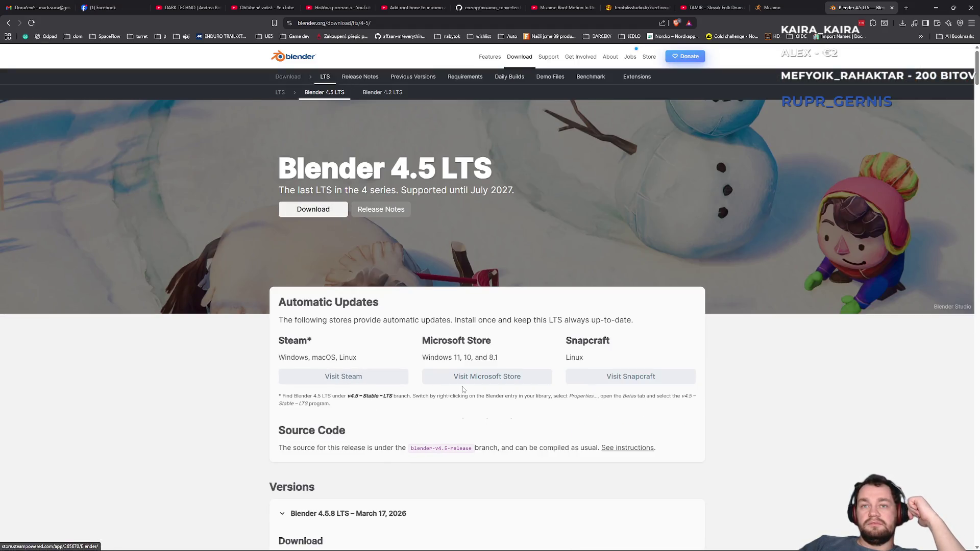
left_click(313, 209)
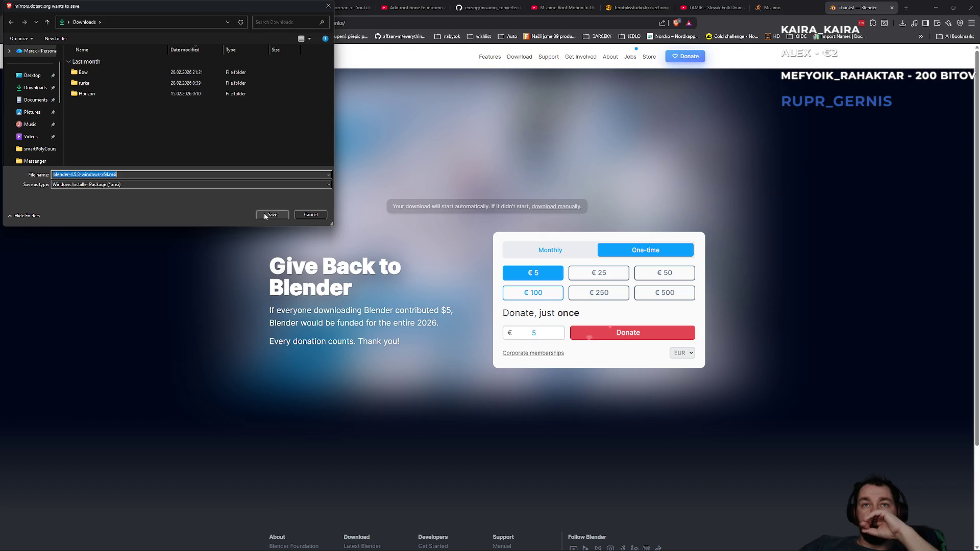
- Save the Blender 4.5 Windows installer and check the download's progress
left_click(271, 218)
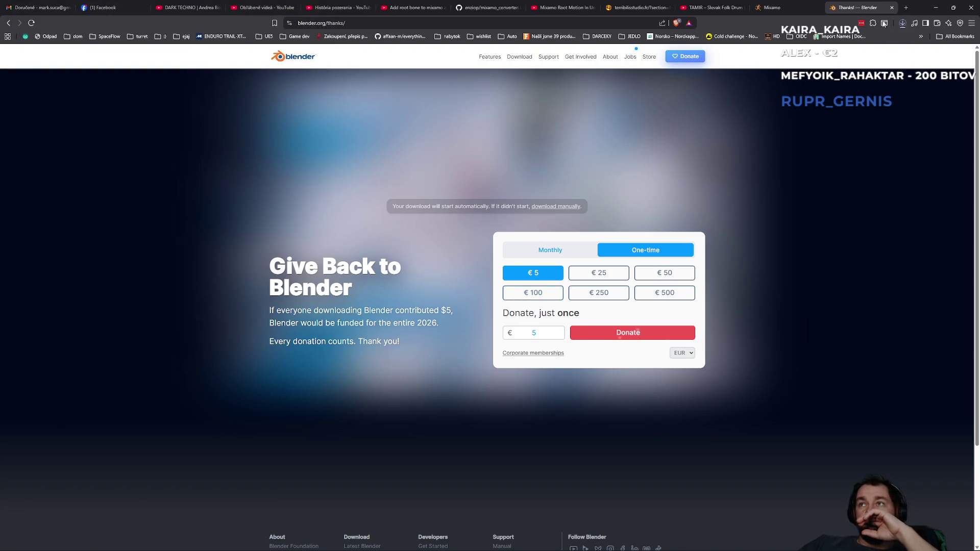
left_click(904, 24)
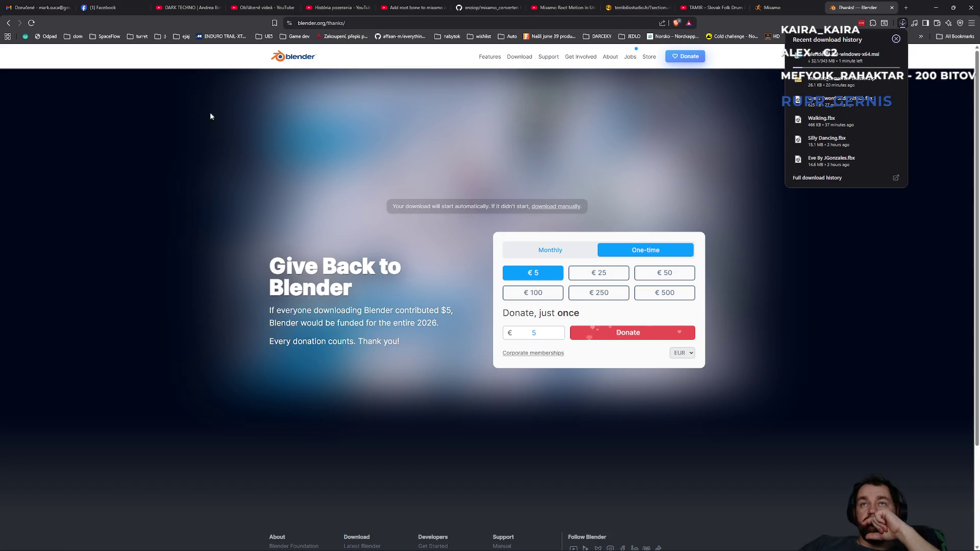
left_click(772, 7)
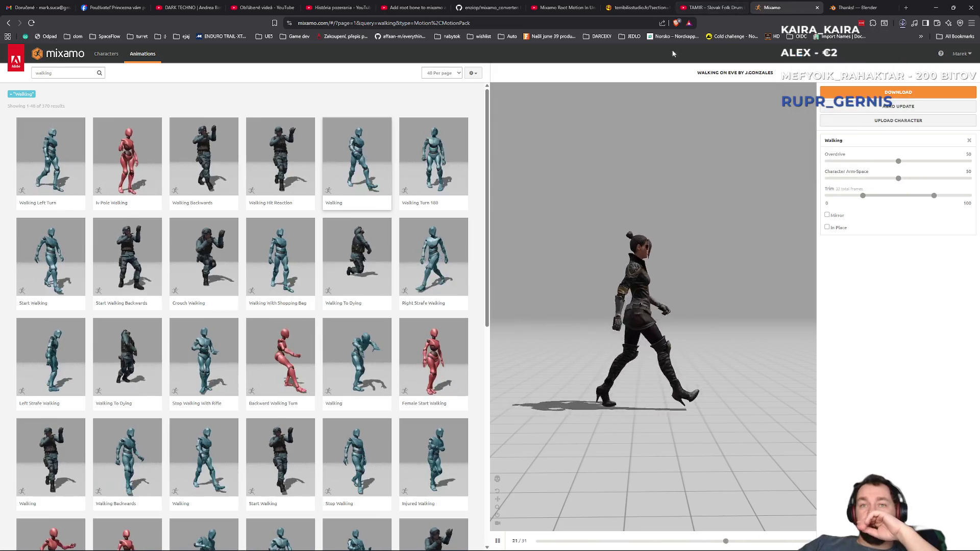
- Preview the Walking, Start Walking, Injured Walking and another Walking animation in Mixamo
left_click(360, 351)
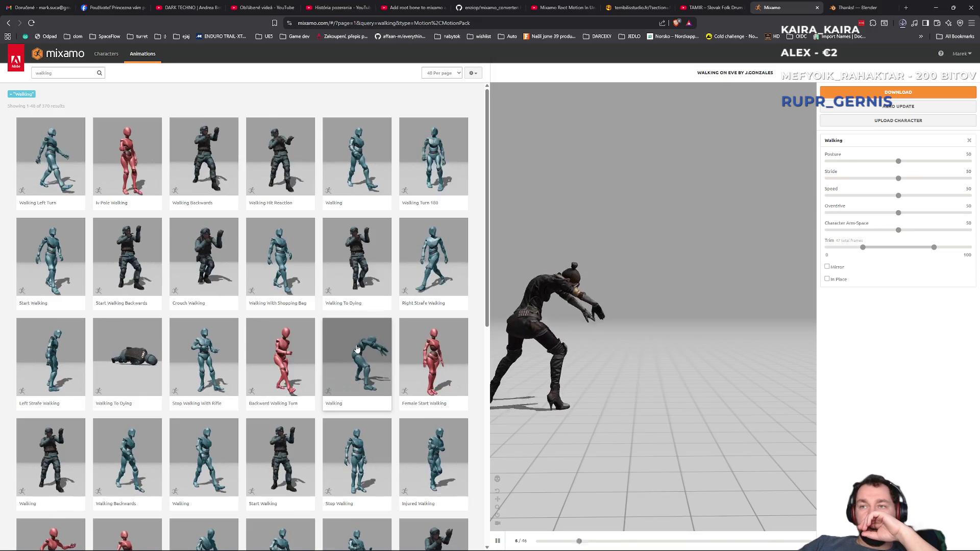
left_click(297, 444)
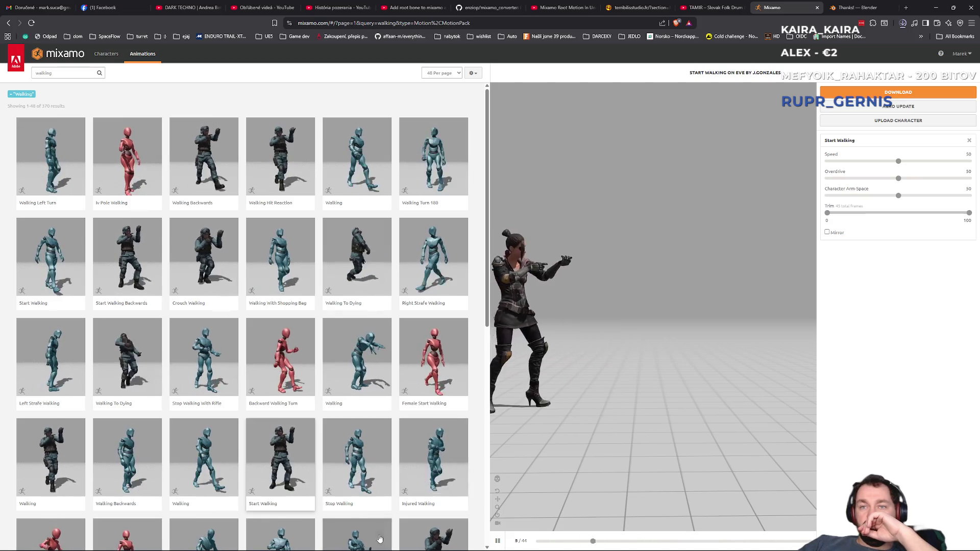
left_click(437, 446)
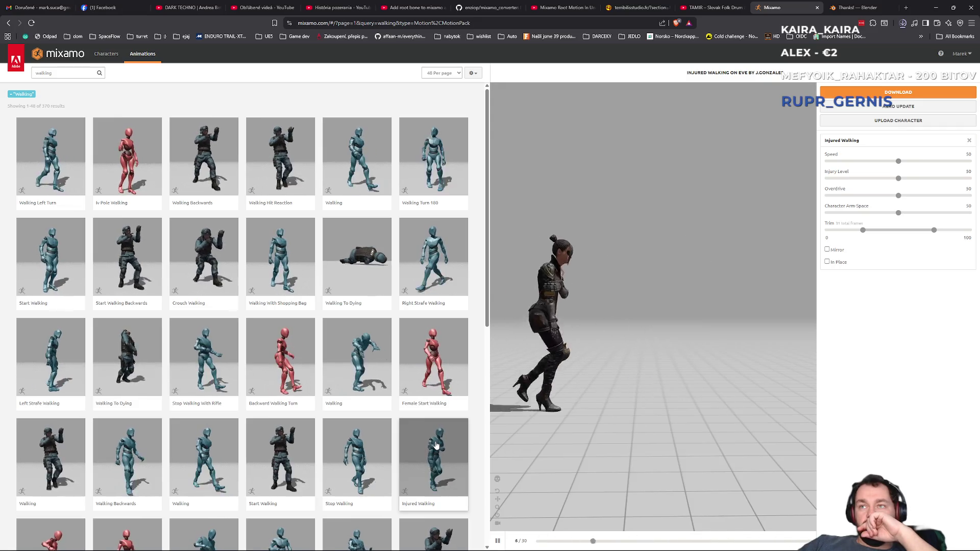
scroll(388, 460, "down", 2)
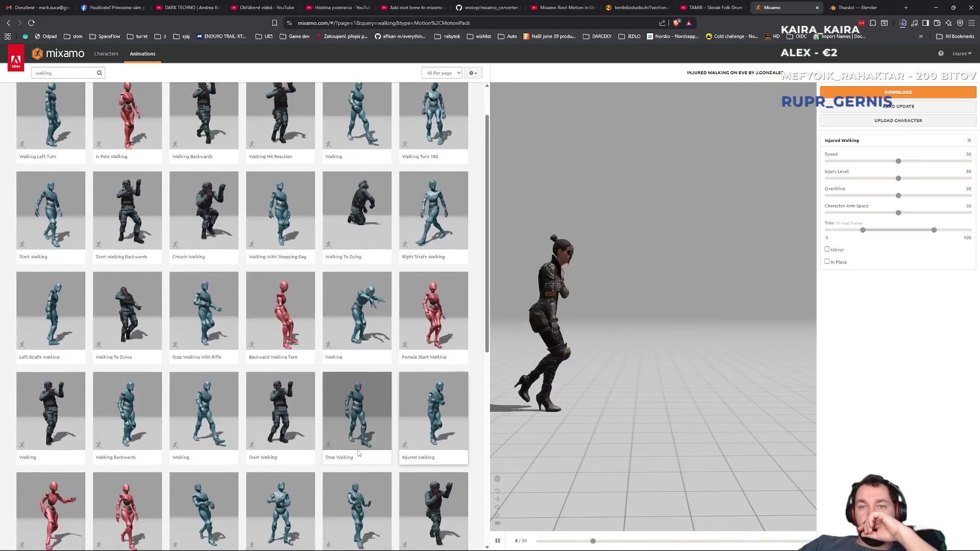
left_click(375, 464)
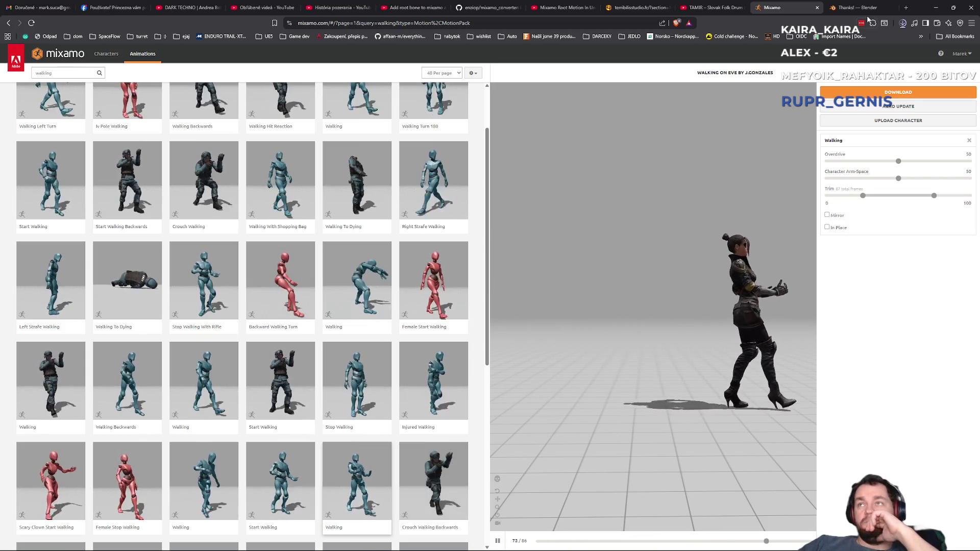
- Minimize Brave, restore it from the taskbar, and switch to the Gmail inbox
left_click(935, 7)
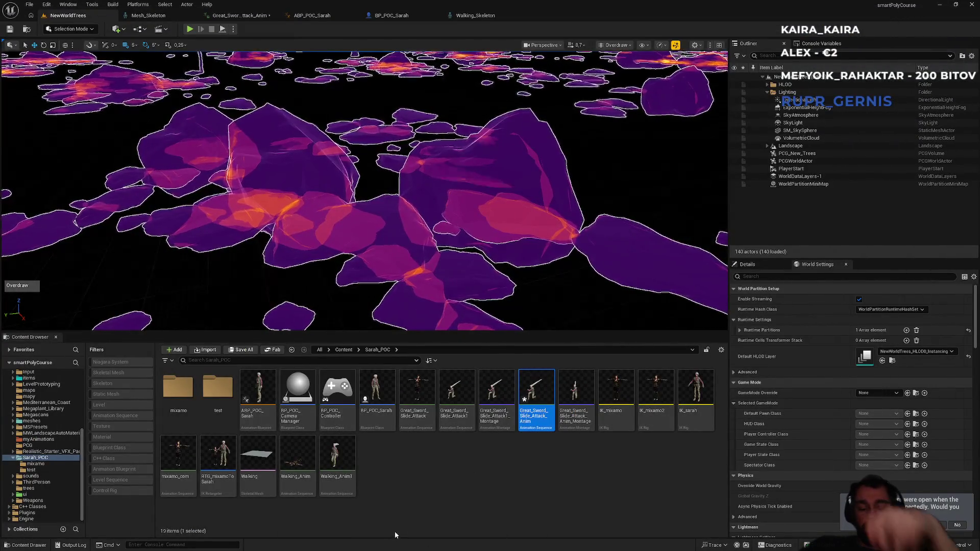
key("super")
left_click(409, 544)
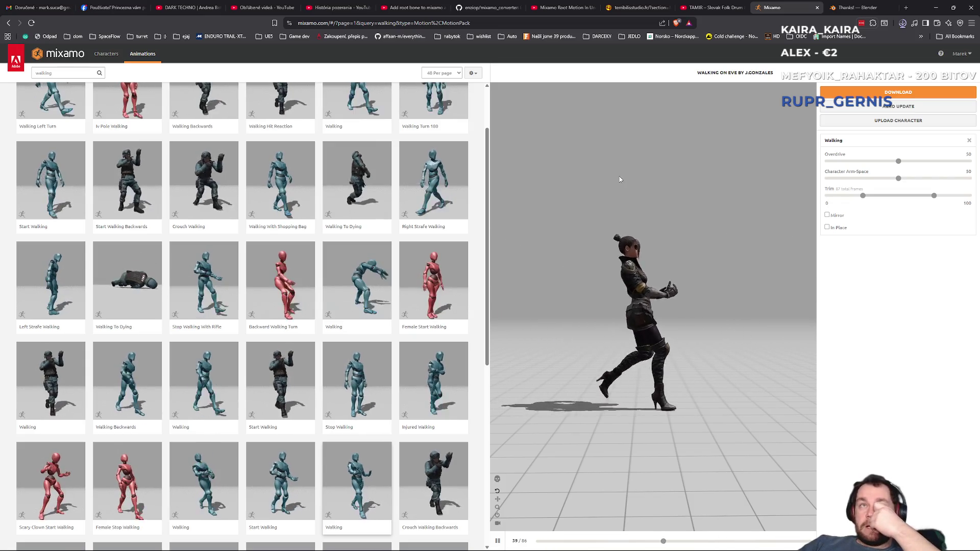
left_click(57, 5)
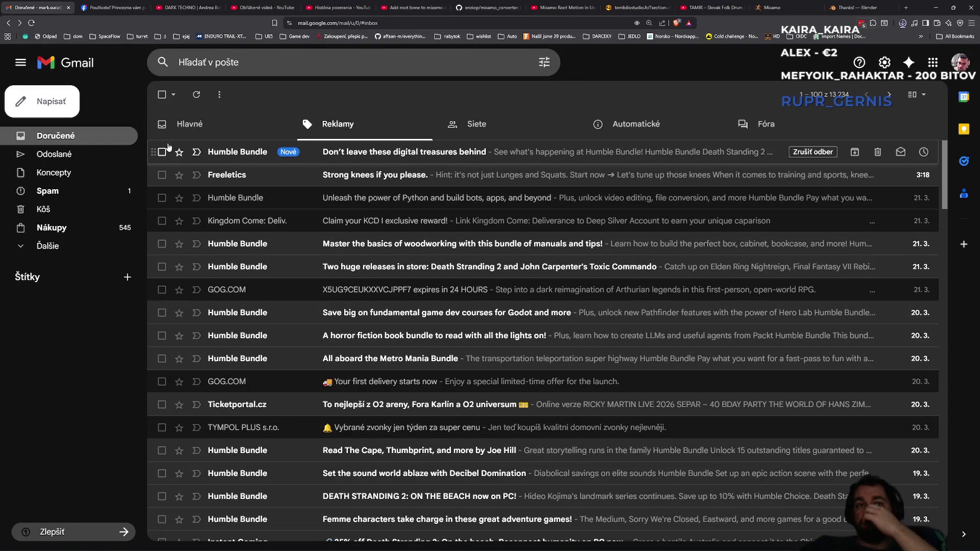
- Check Gmail's spam folder, start installing Blender 4.5 to the default folder, and close old Blender
left_click(73, 194)
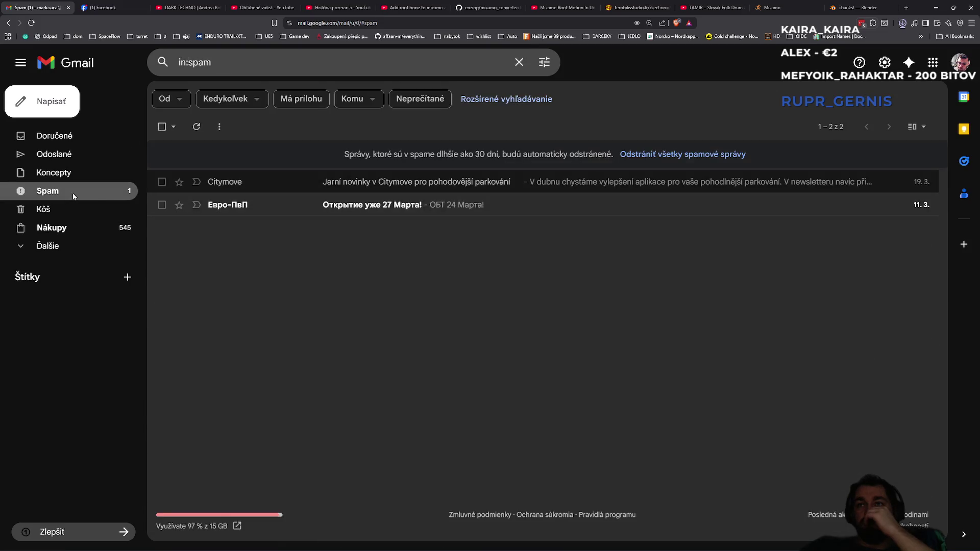
left_click(91, 128)
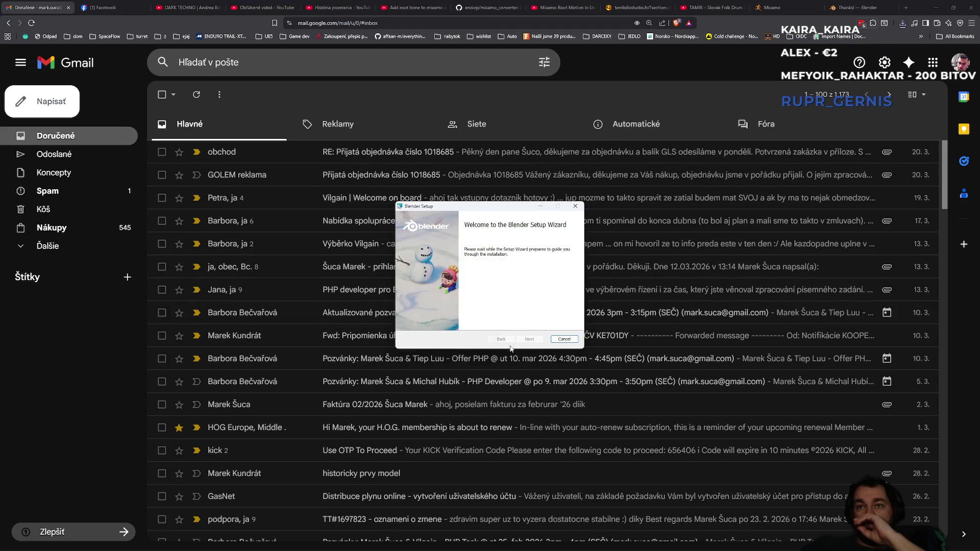
left_click(540, 339)
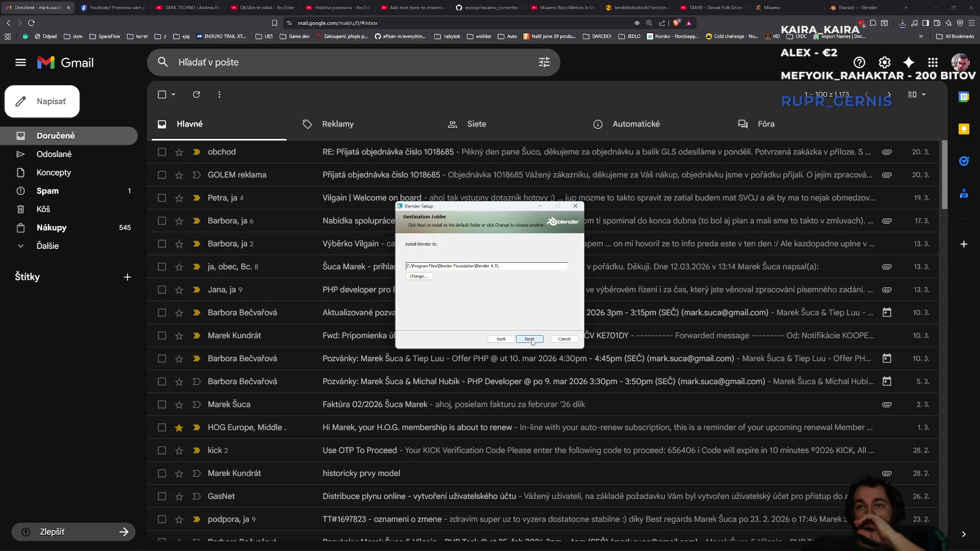
left_click(530, 340)
left_click(530, 340)
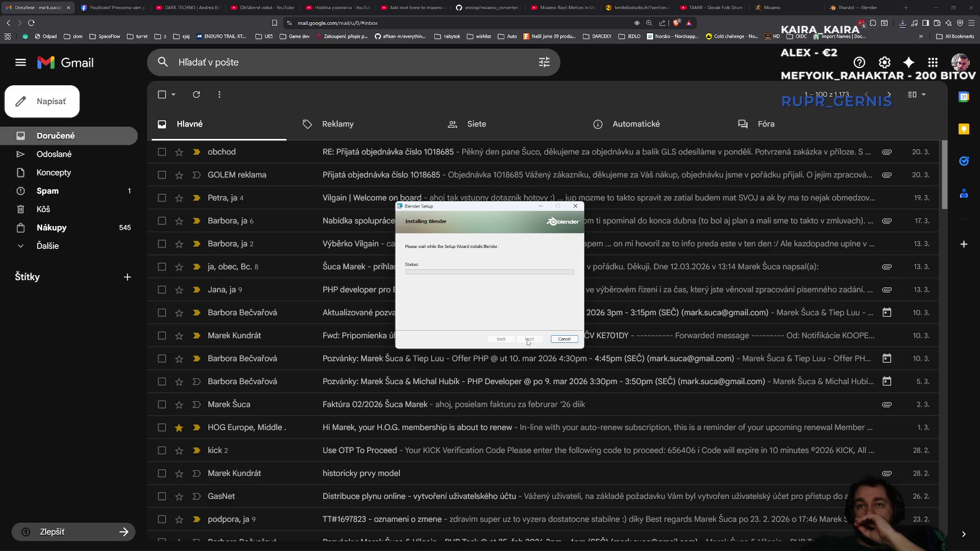
mouse_move(531, 547)
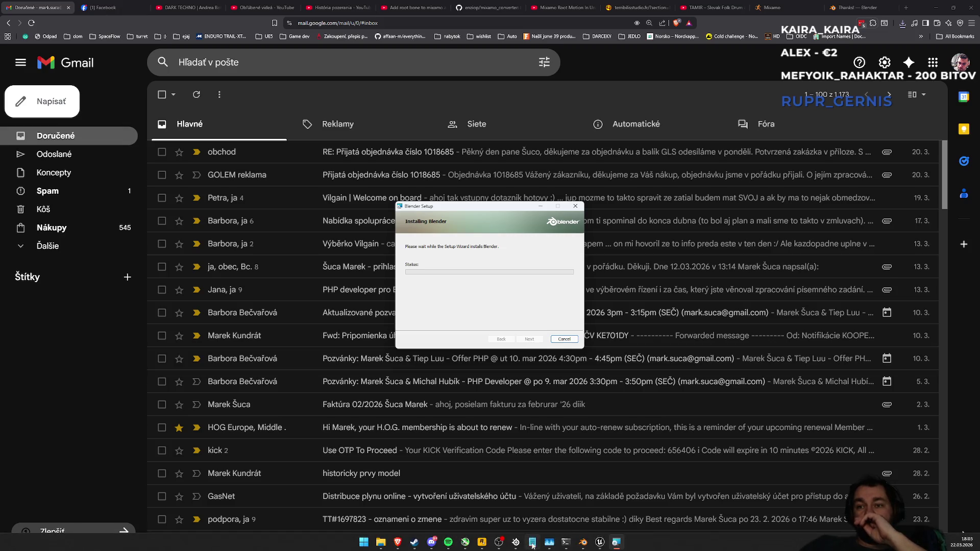
left_click(583, 545)
- Quit old Blender without saving, untick 'Learn how to support Blender', and finish setup
left_click(970, 5)
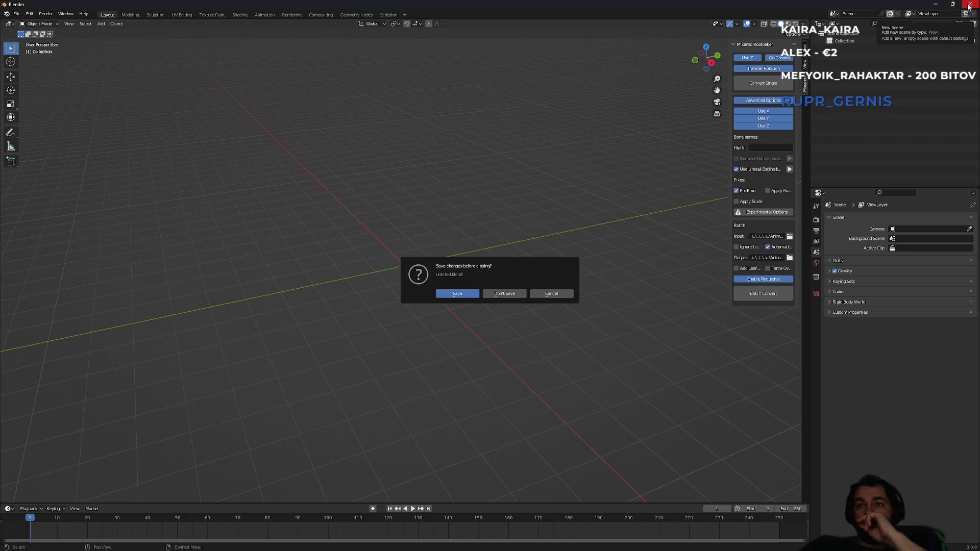
left_click(511, 296)
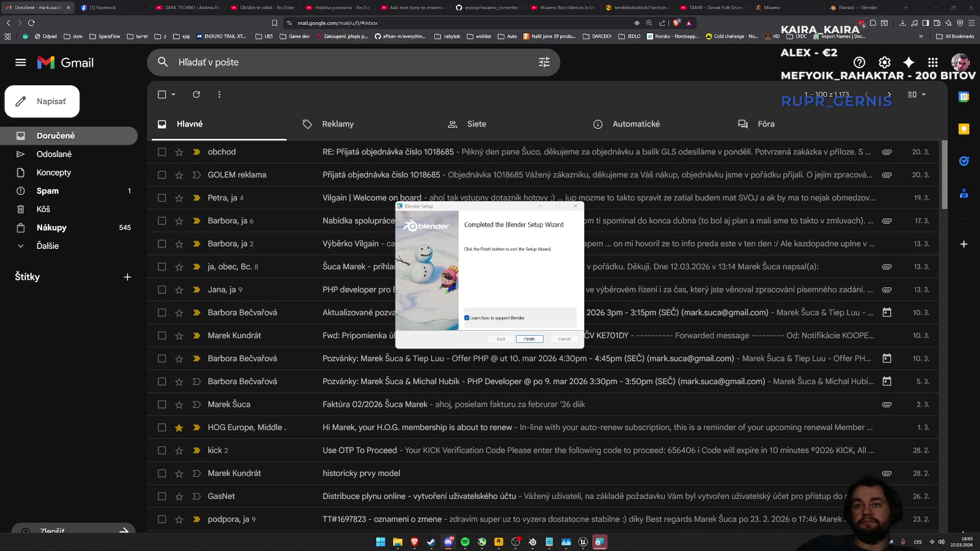
left_click(489, 320)
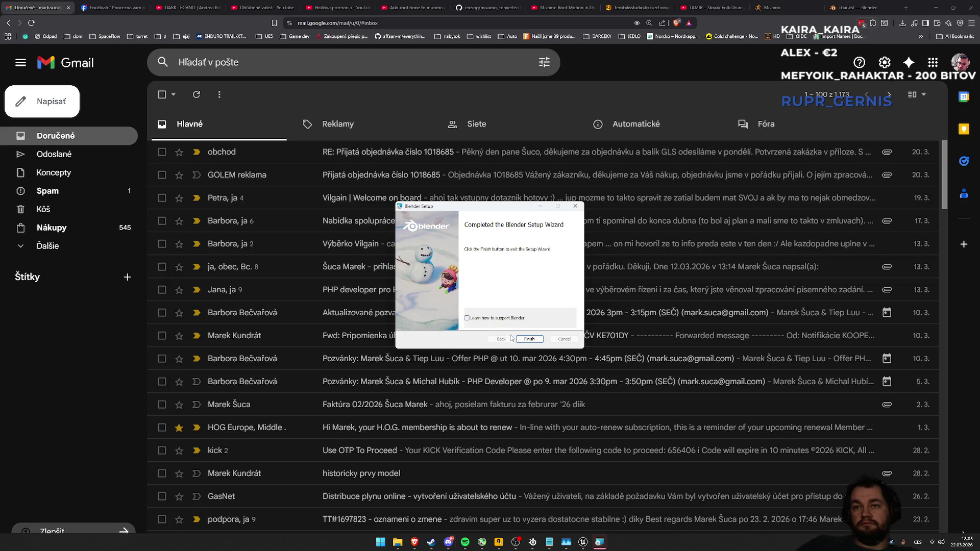
left_click(528, 339)
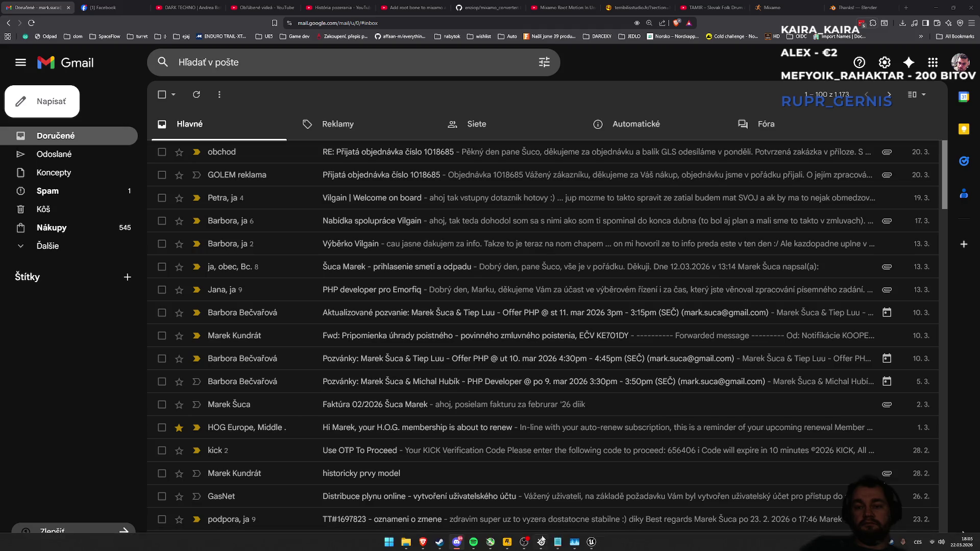
- Launch Blender 4.5 from a Start search for 'blender 4.5', dismiss the splash, and open Edit > Preferences
mouse_move(554, 546)
key("super")
type("blender 4.5")
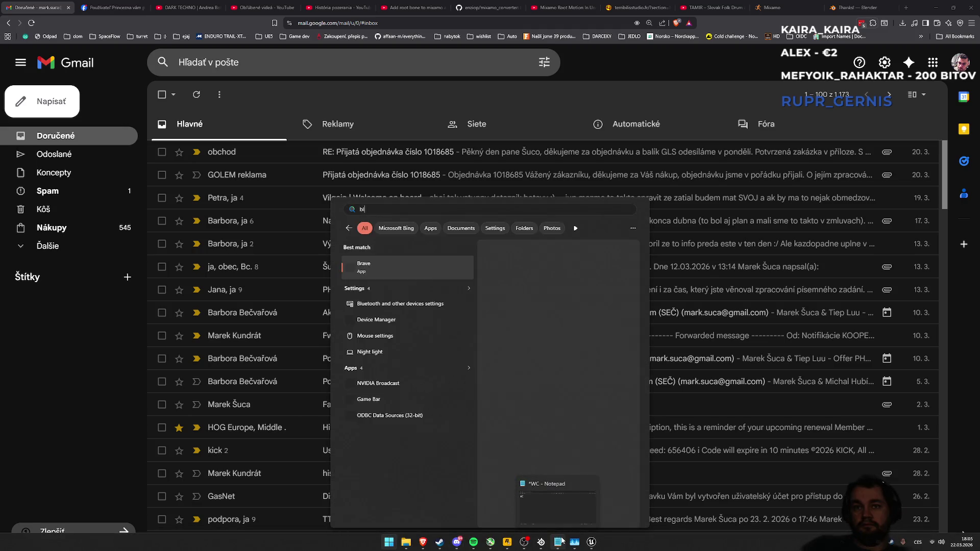
key("Return")
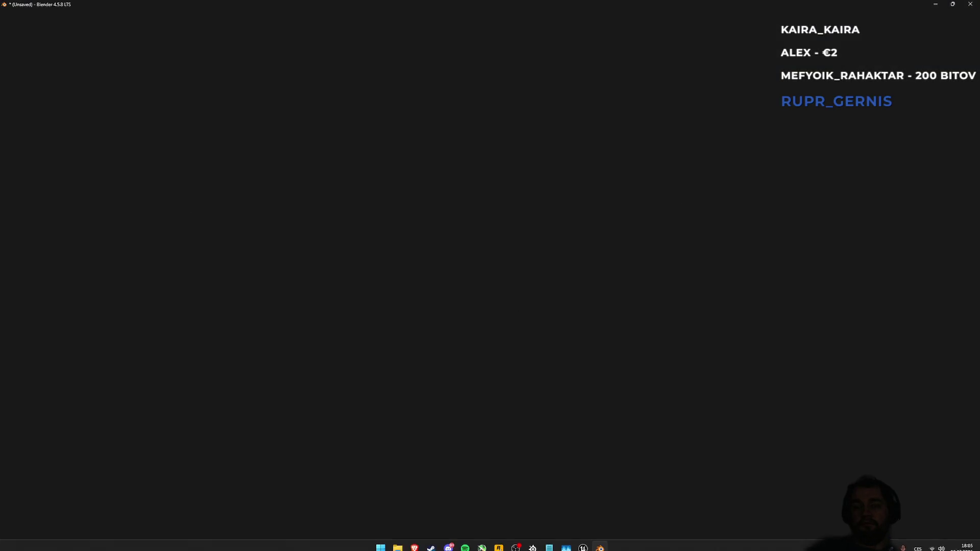
mouse_move(411, 534)
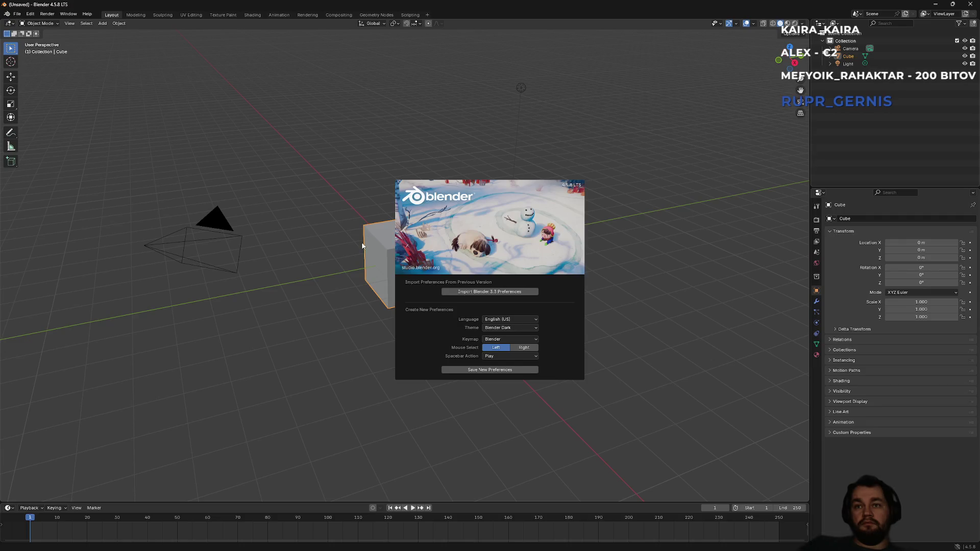
left_click(304, 231)
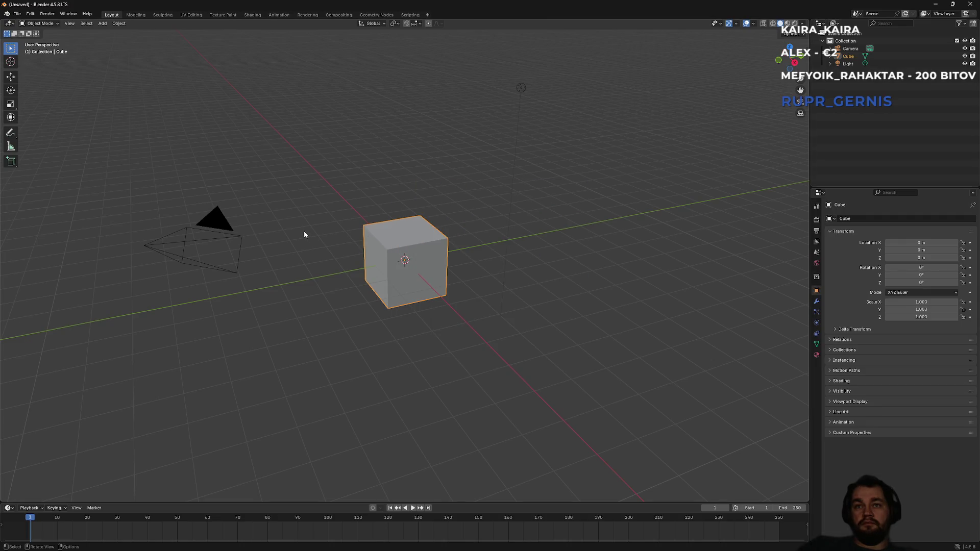
left_click(30, 14)
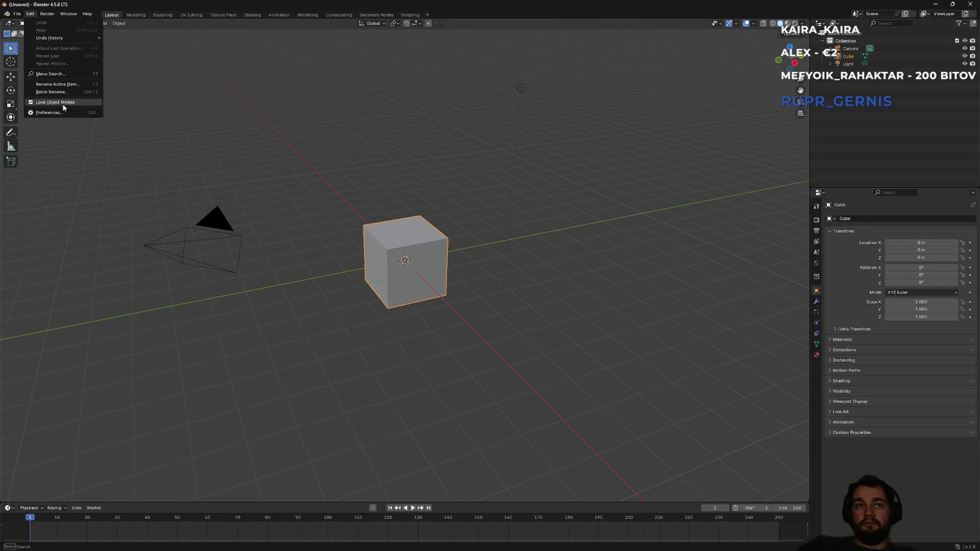
left_click(62, 116)
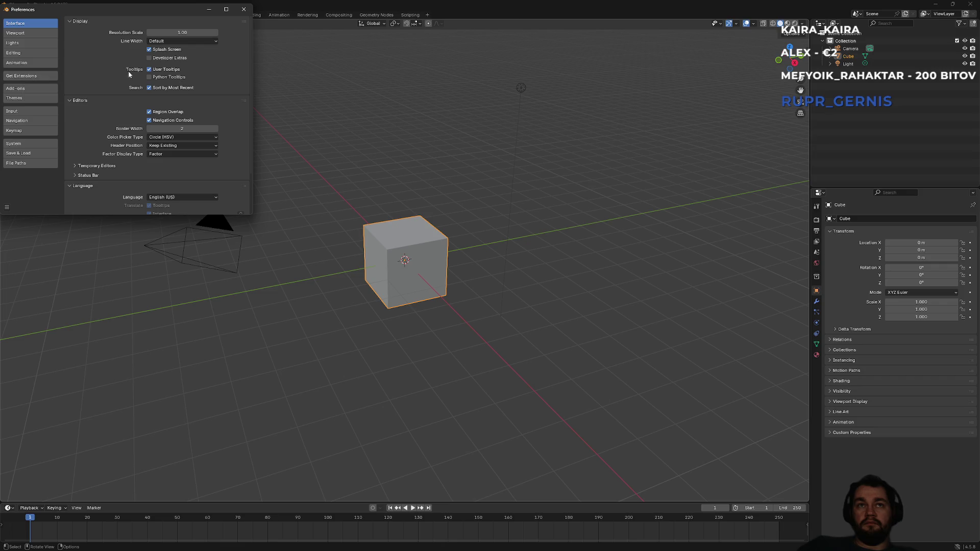
- Switch the System display graphics backend from OpenGL to Vulkan, then close Preferences
left_click(24, 78)
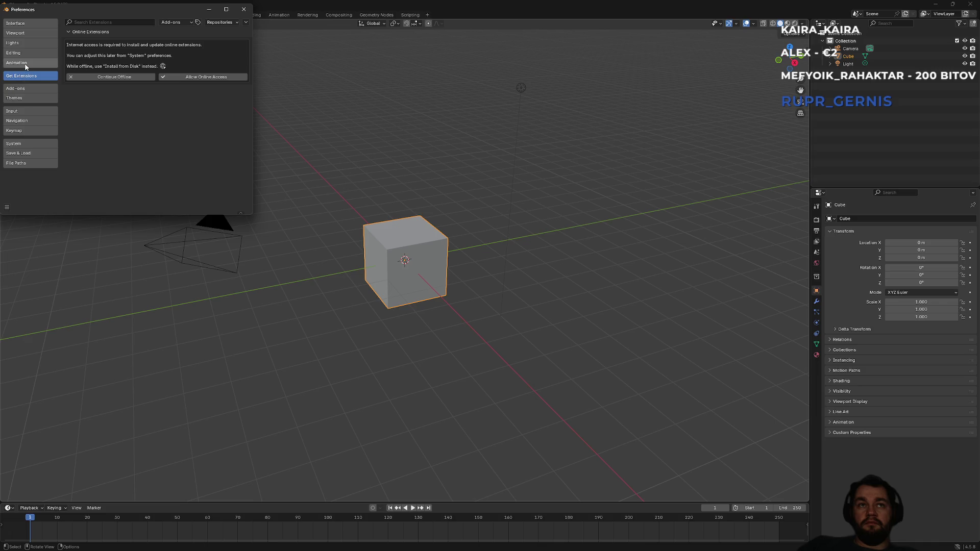
left_click(28, 45)
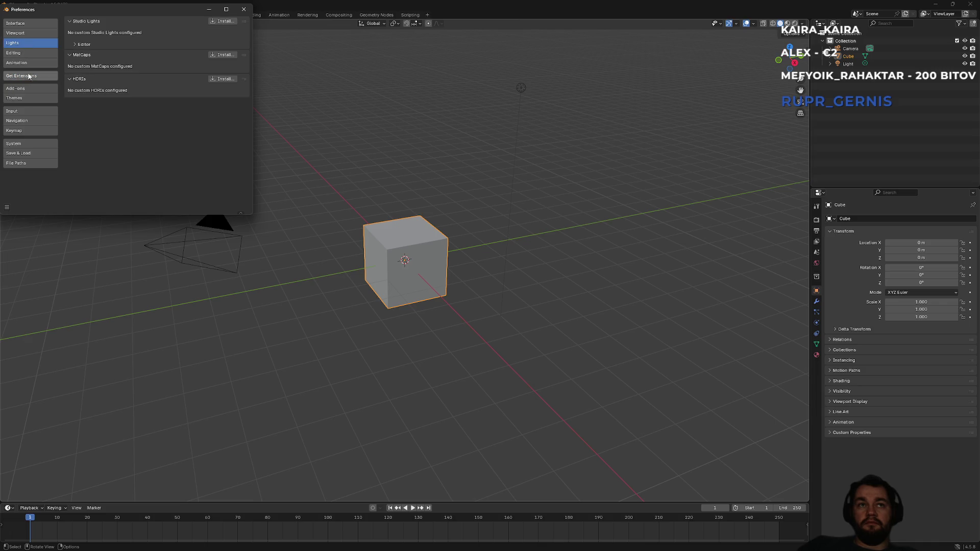
left_click(19, 147)
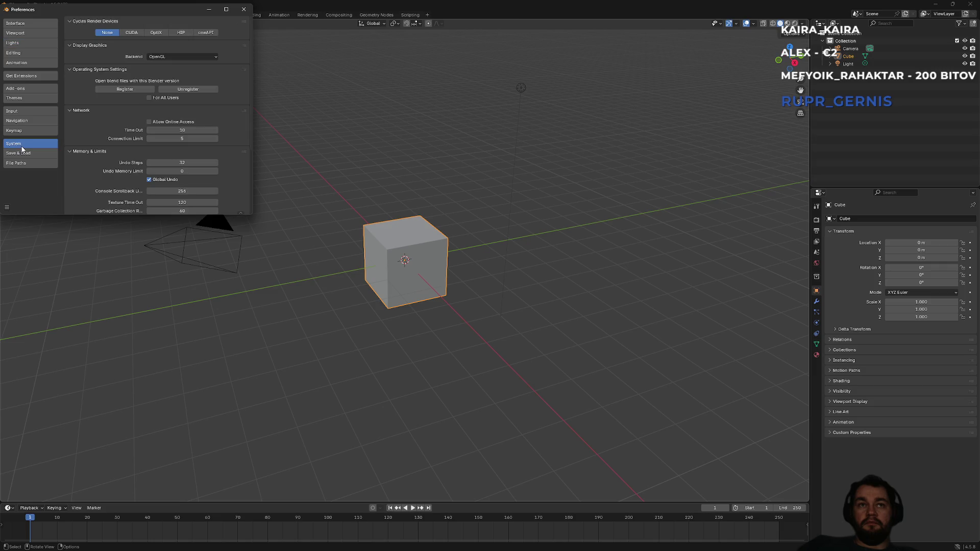
left_click(159, 57)
left_click(159, 74)
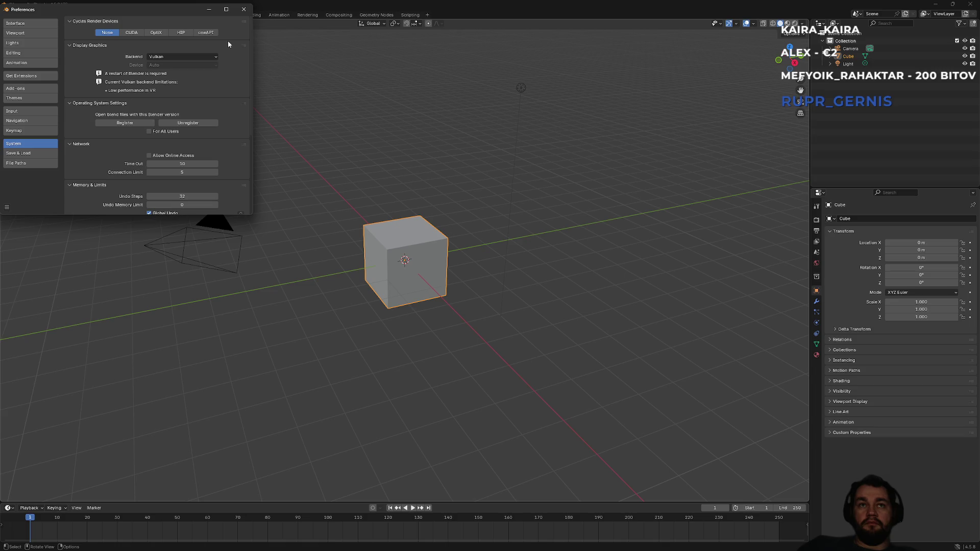
left_click(248, 11)
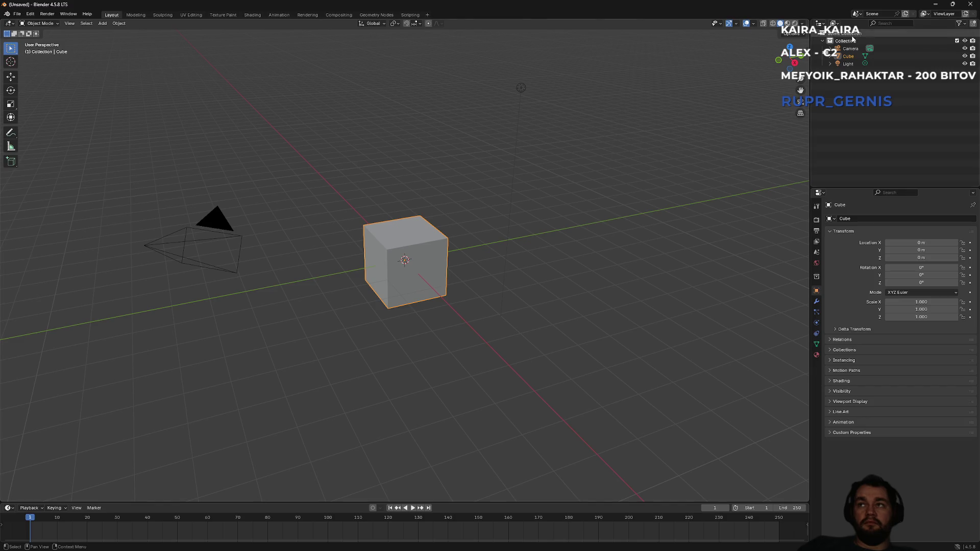
- Minimize Blender, relaunch Blender 4.5 via a Windows search for 'ble', and dismiss the splash screen
left_click(937, 4)
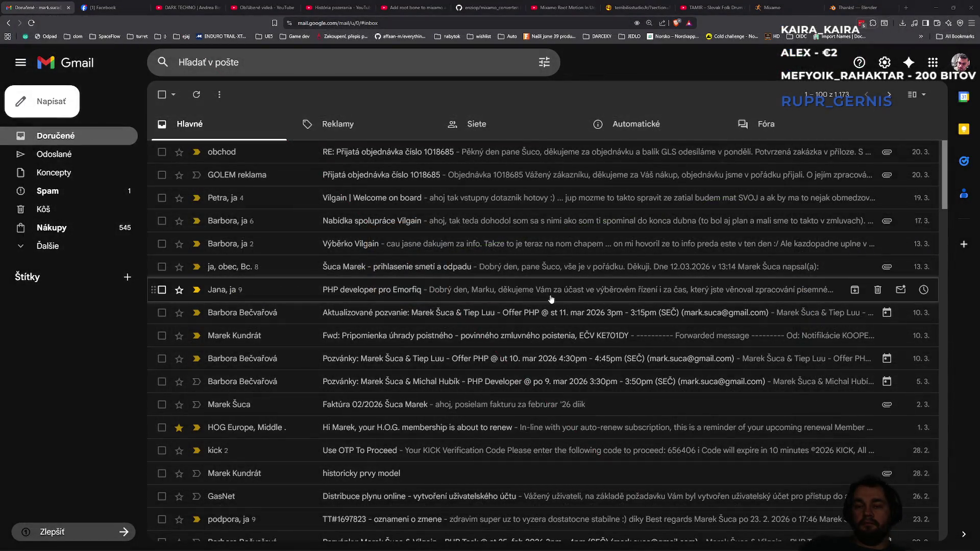
key("super")
type("ble")
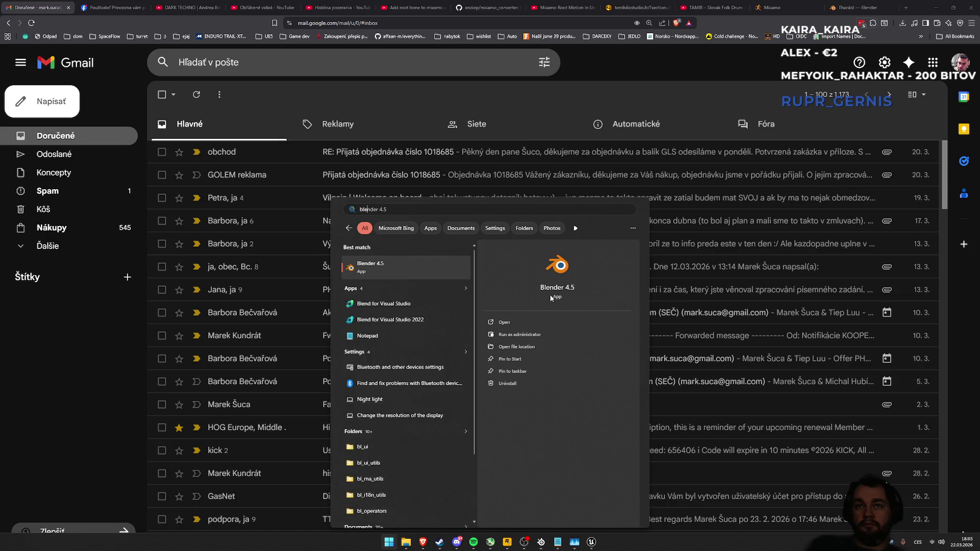
key("Return")
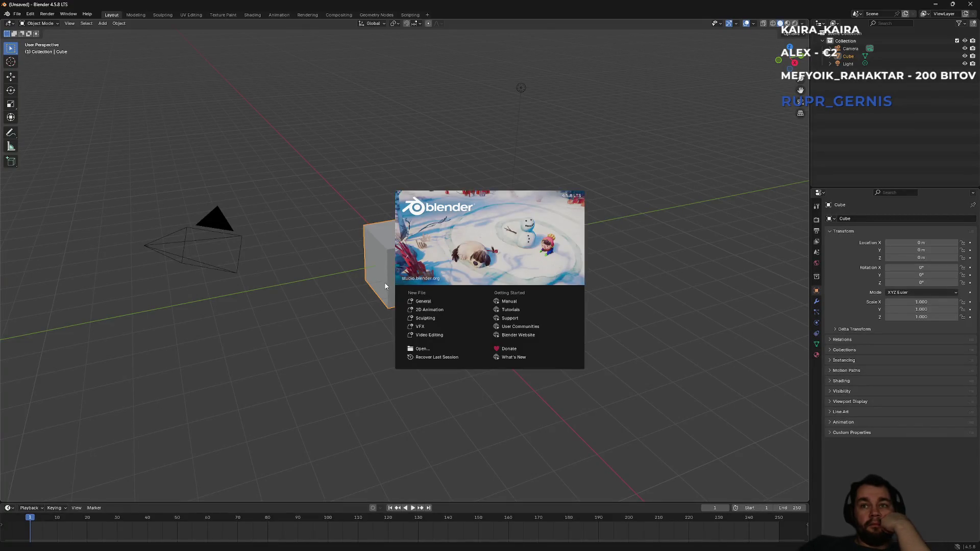
left_click(384, 287)
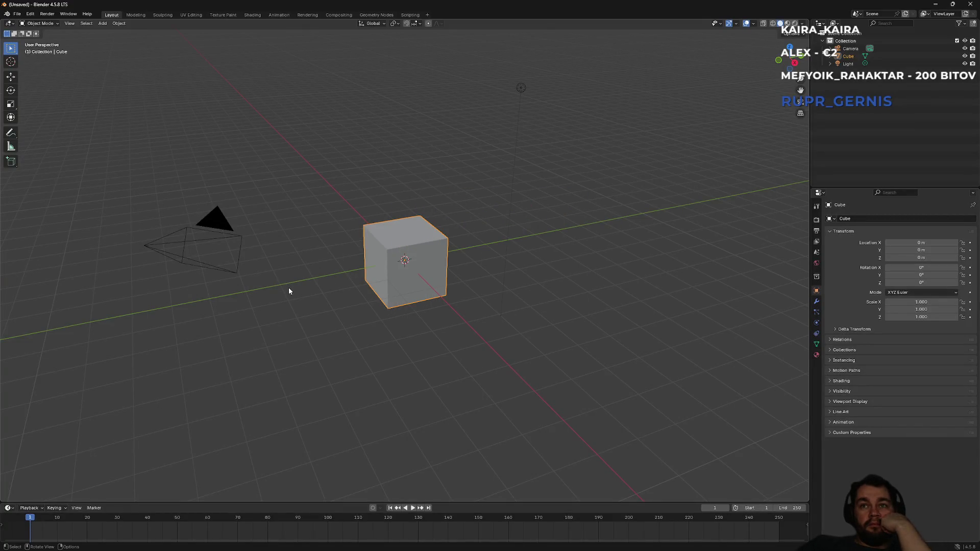
- Reopen Preferences, look through its Input, Interface and Viewport settings, then close it
left_click(22, 15)
mouse_move(31, 15)
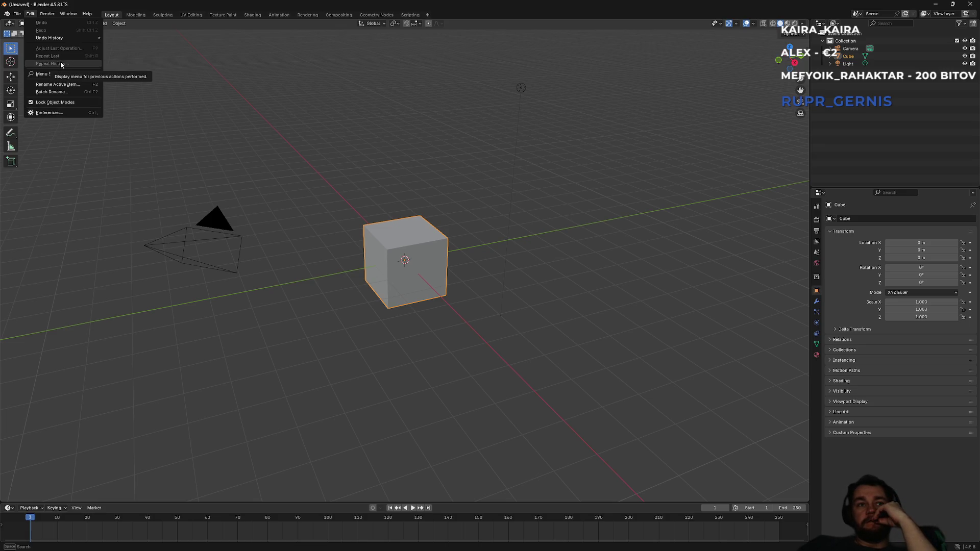
left_click(72, 112)
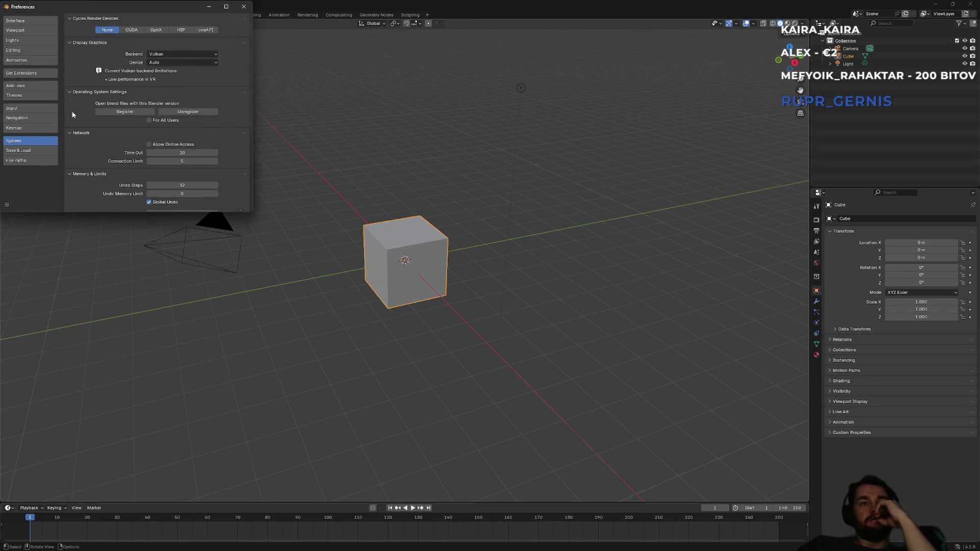
left_click(44, 108)
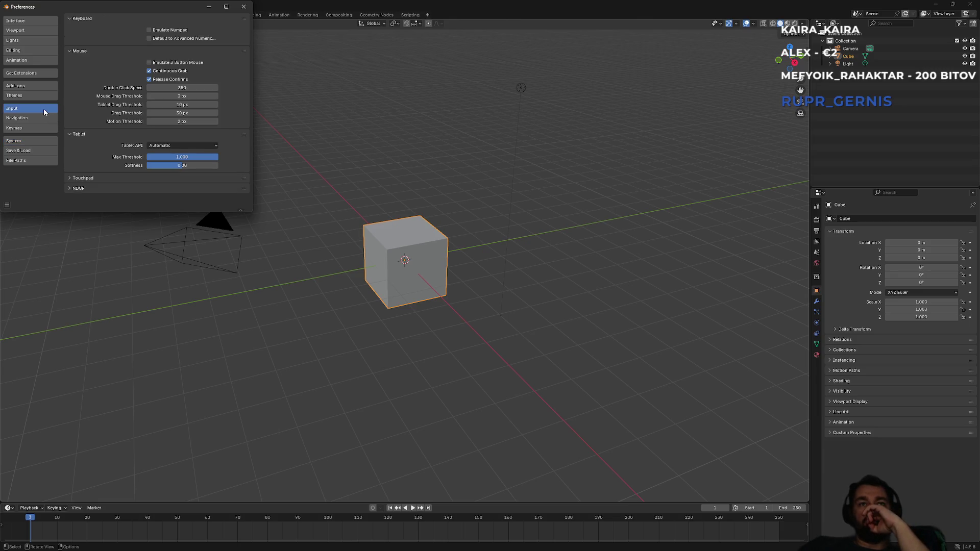
left_click(18, 22)
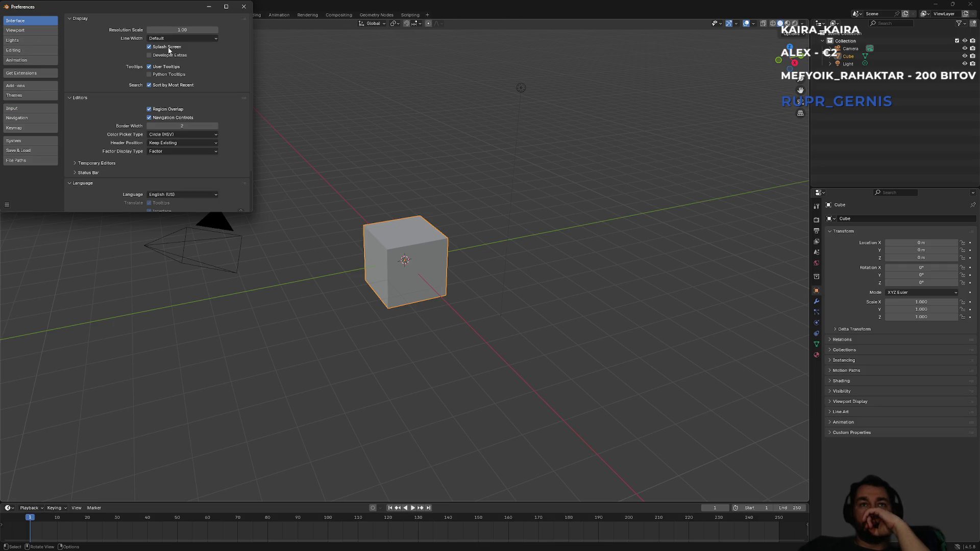
left_click(29, 34)
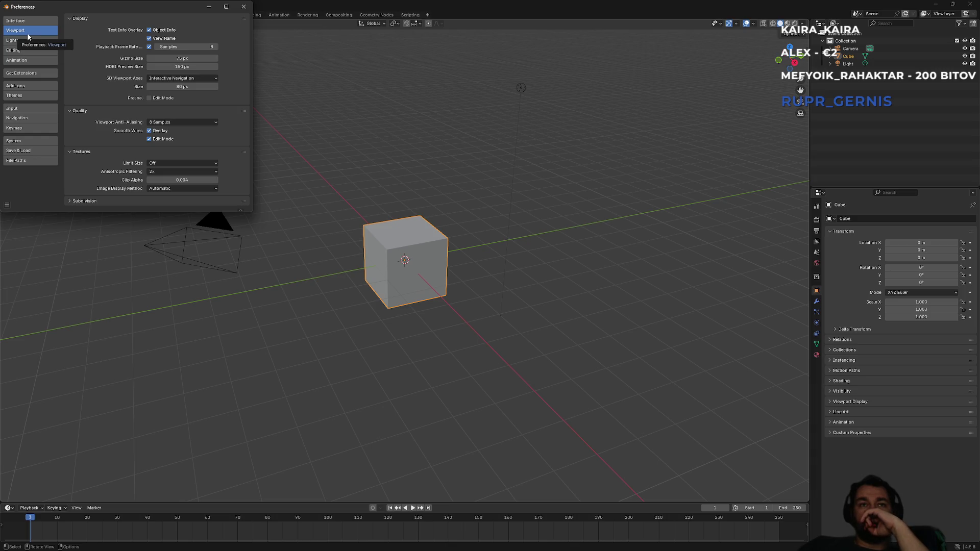
left_click(244, 6)
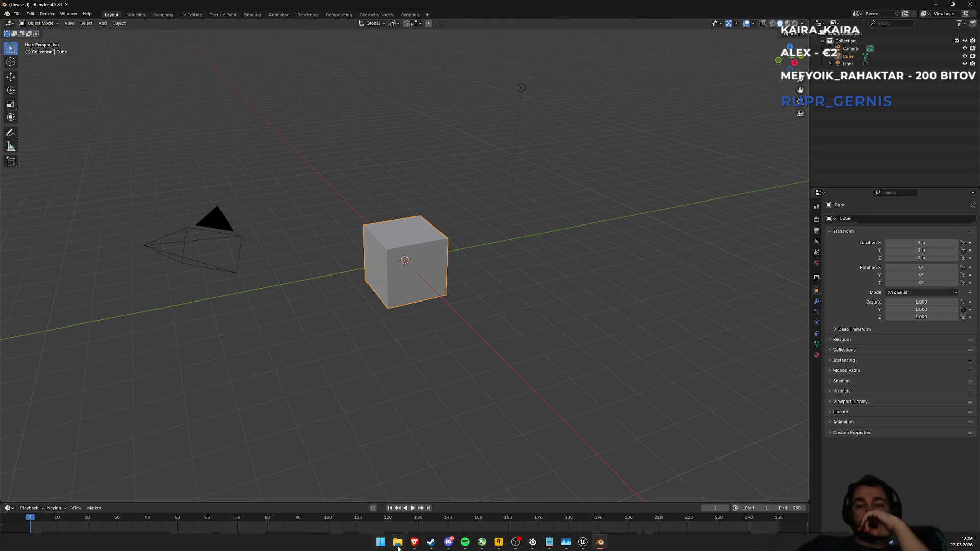
- In Brave, open the 'Add root bone to mixamo animations' video from YouTube history
left_click(415, 542)
left_click(306, 6)
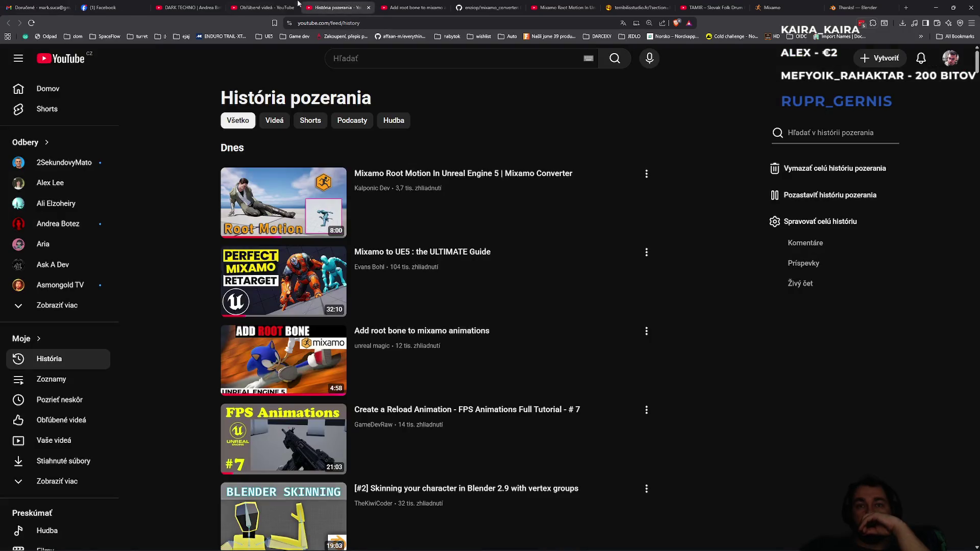
left_click(295, 6)
left_click(337, 7)
left_click(413, 7)
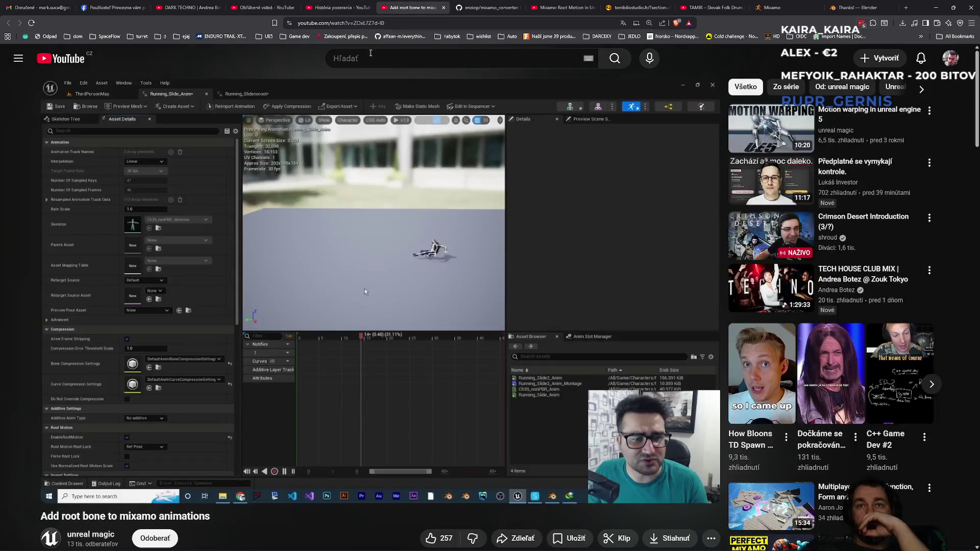
- Check the mixamo_converter README installation steps on GitHub, then return to Blender
scroll(365, 292, "down", 8)
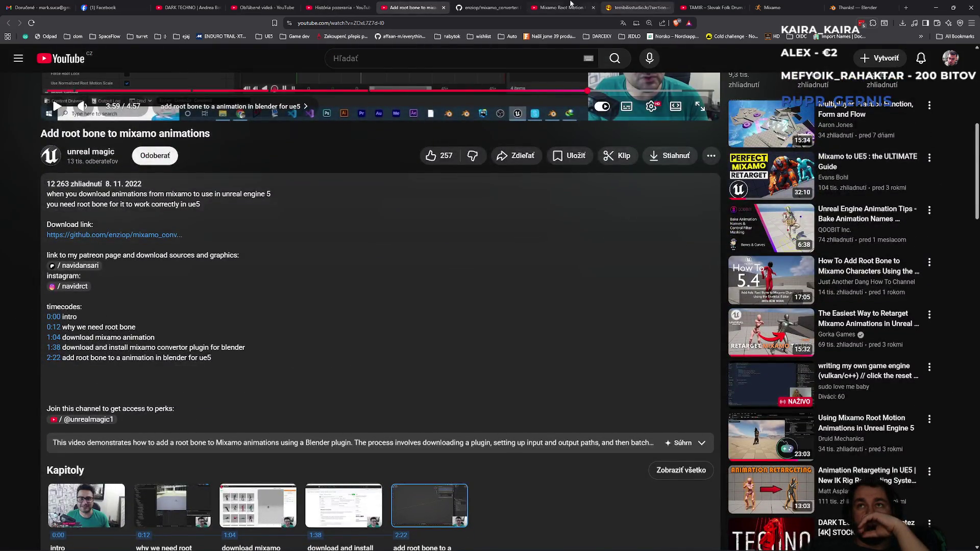
left_click(487, 7)
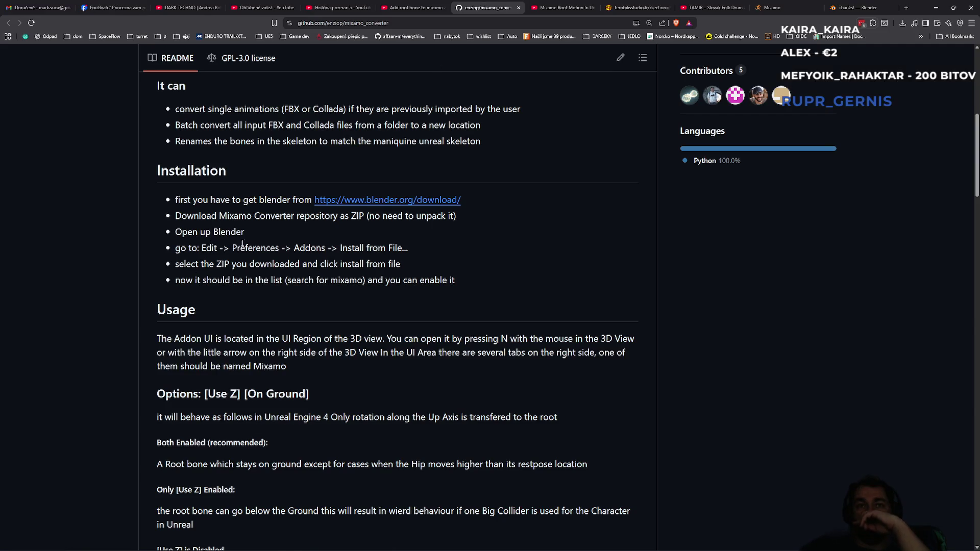
left_click(936, 7)
left_click(30, 14)
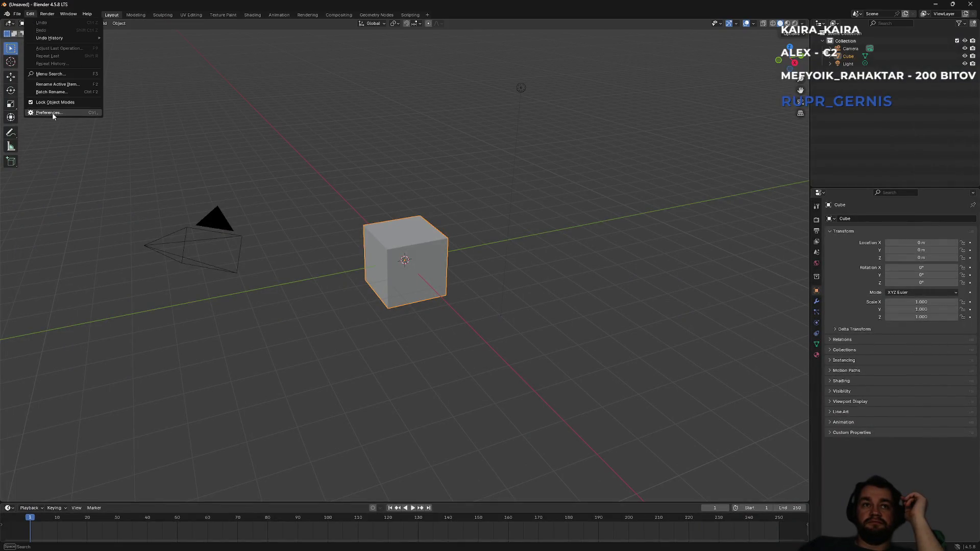
- Open the Preferences Add-ons list, close it, and reopen it on the add-ons list
left_click(53, 114)
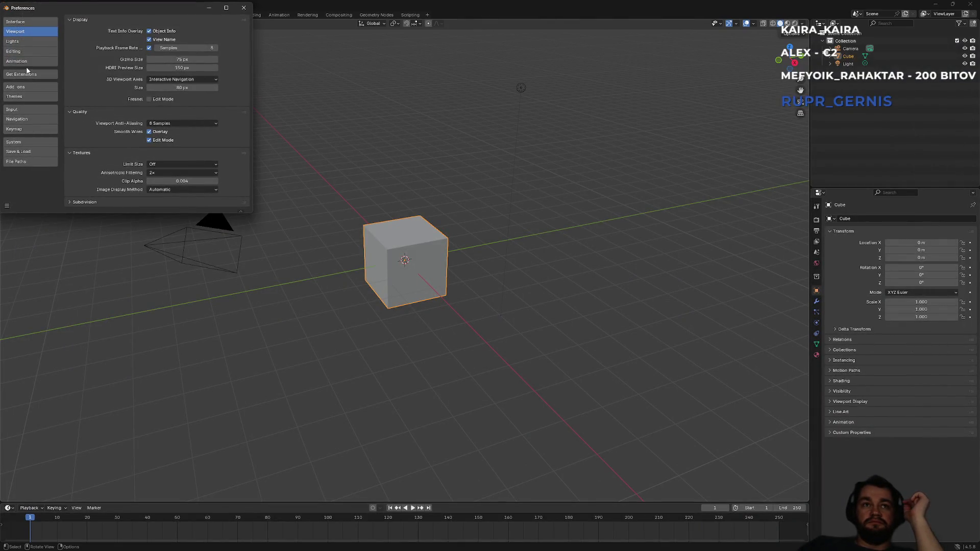
left_click(30, 88)
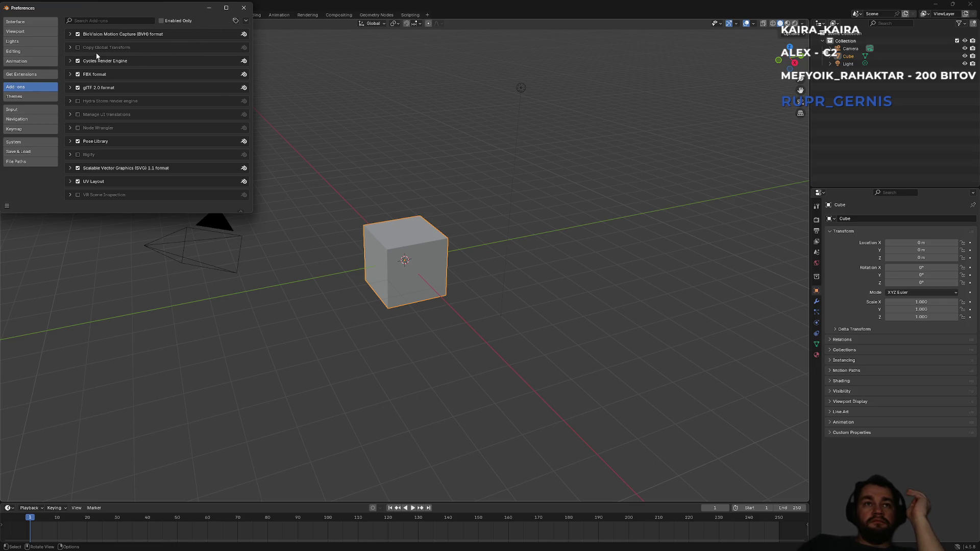
left_click(244, 8)
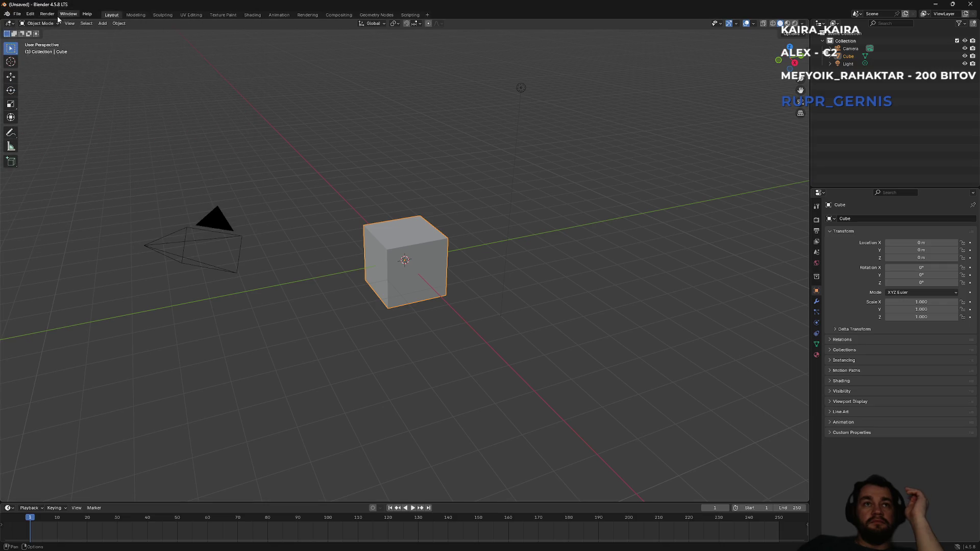
left_click(30, 16)
left_click(45, 113)
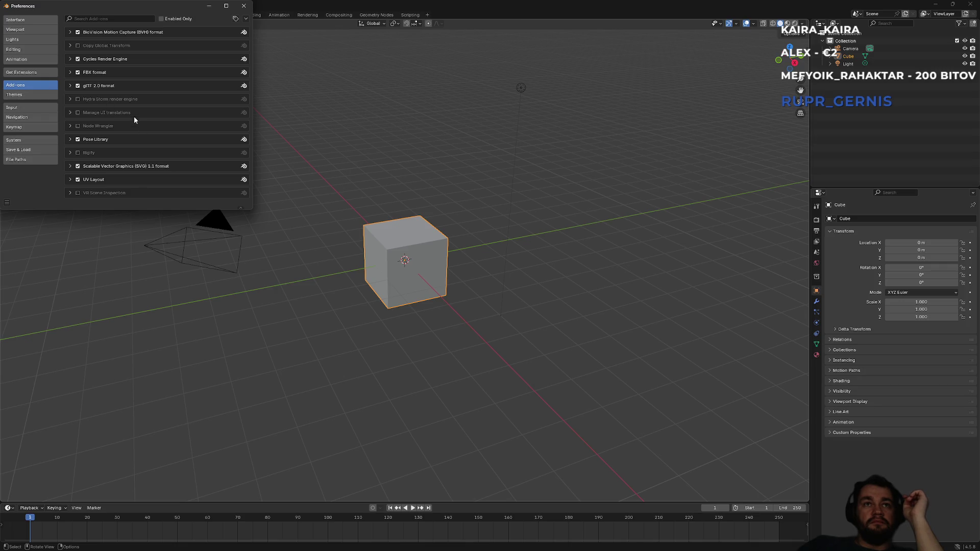
- Install the add-on from Downloads/mixamo_converter-master.zip, then close Preferences
left_click(120, 18)
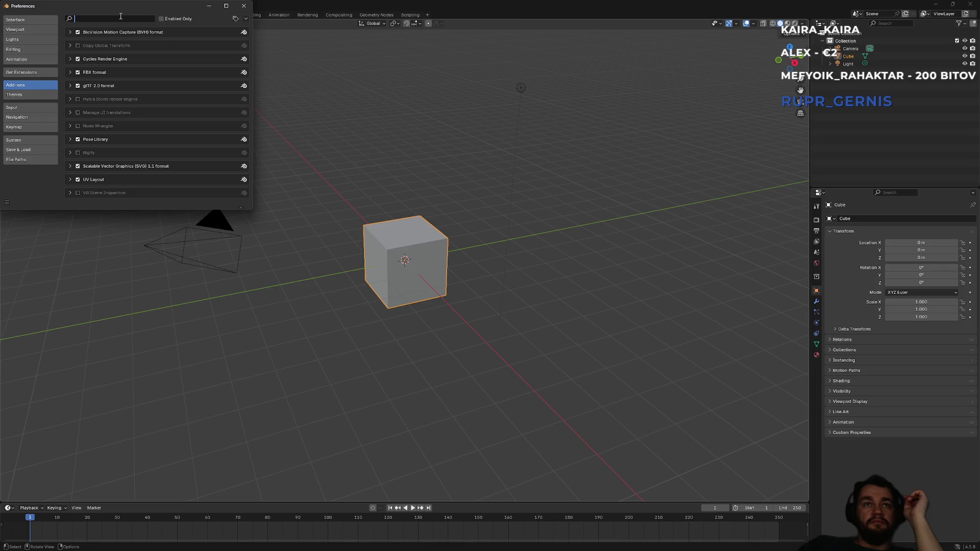
left_click(245, 18)
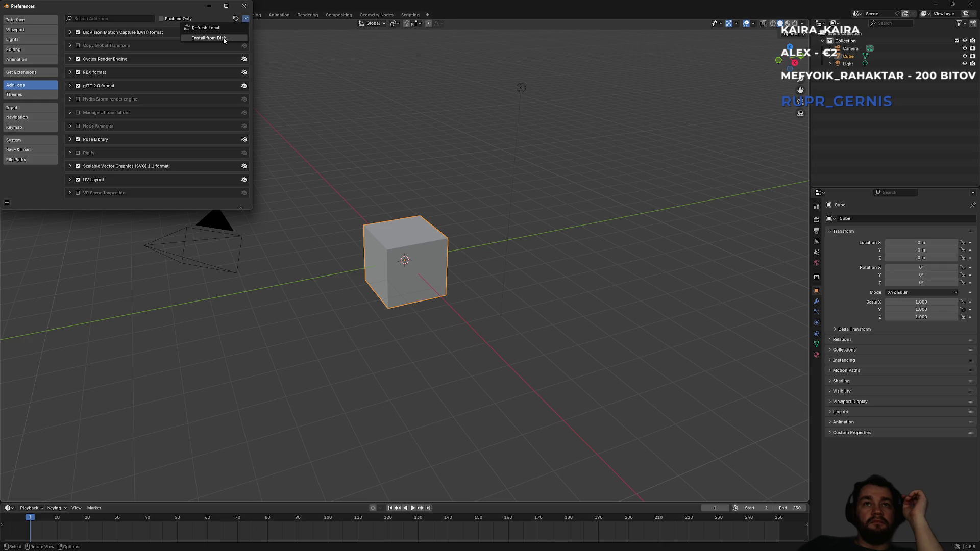
left_click(224, 39)
left_click(32, 78)
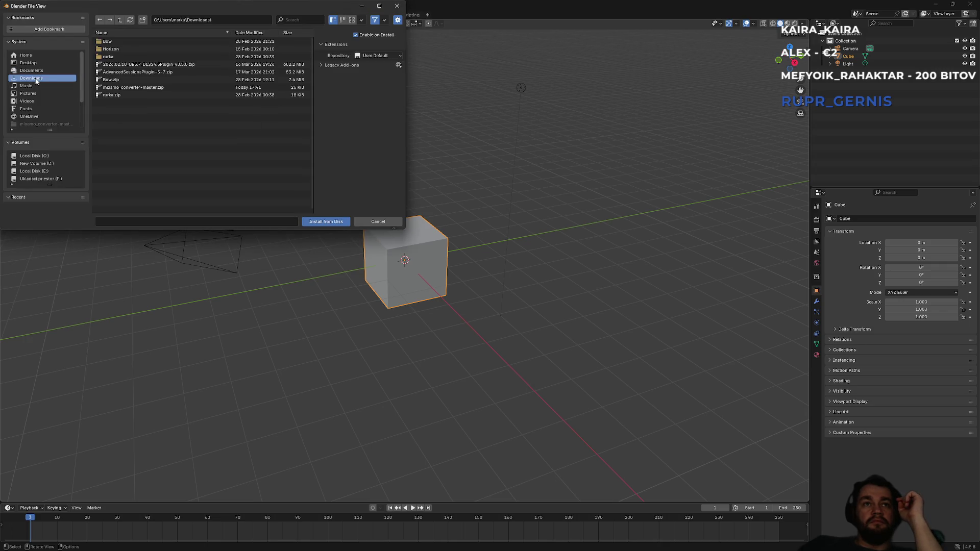
double_click(119, 87)
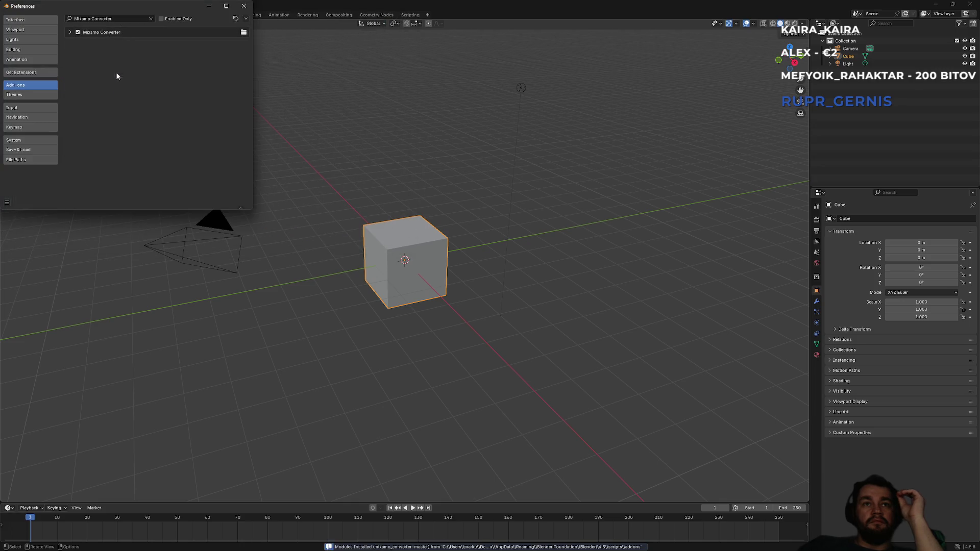
left_click(78, 32)
left_click(243, 6)
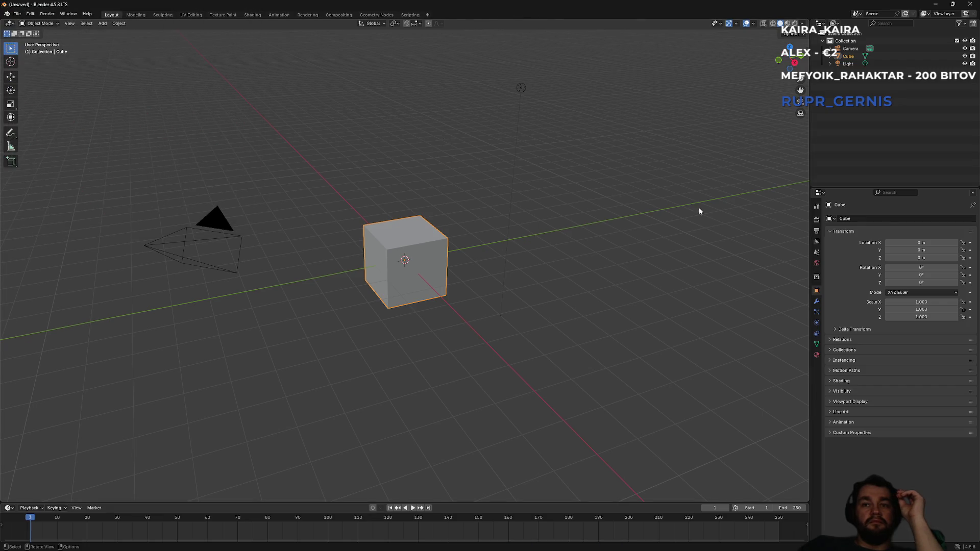
- Show the viewport sidebar's Mixamo tab and start choosing the batch input folder
key("n")
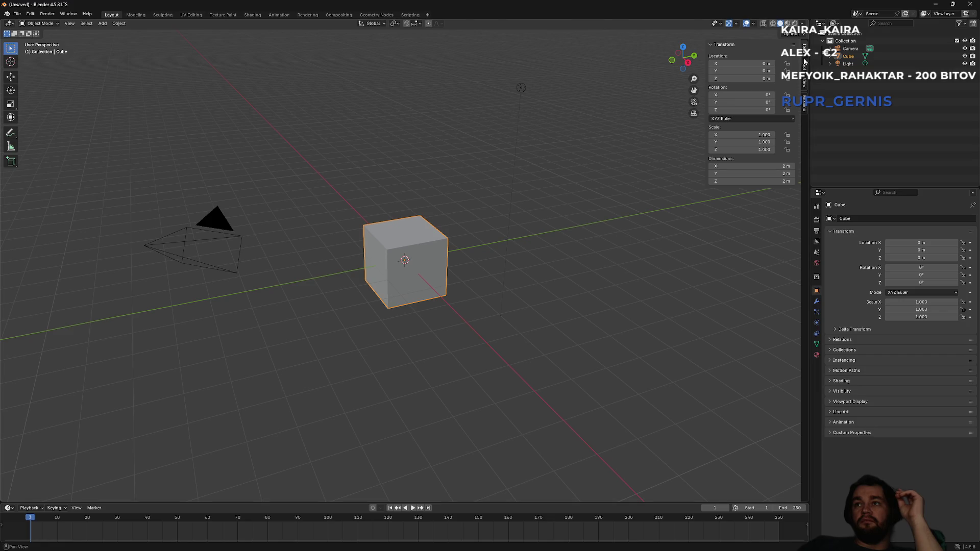
left_click(805, 106)
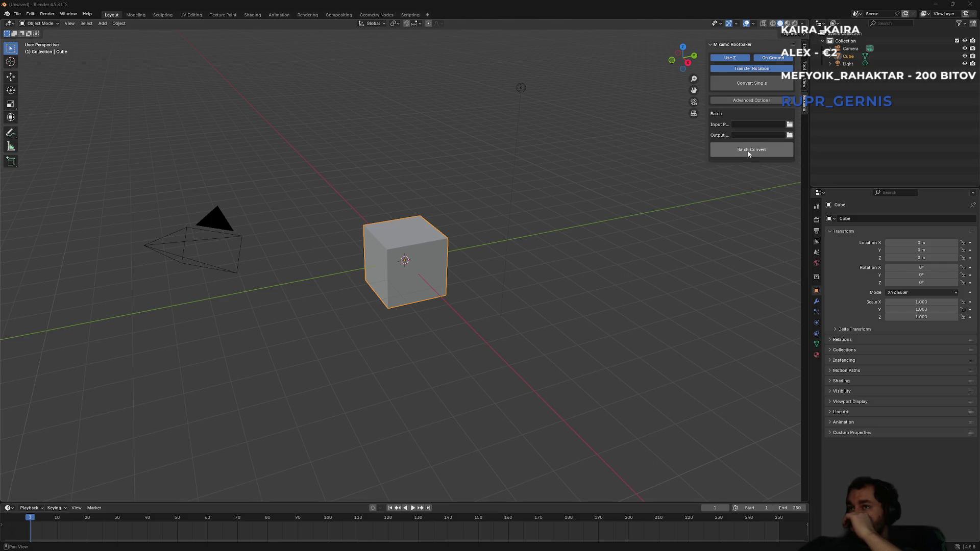
left_click(789, 125)
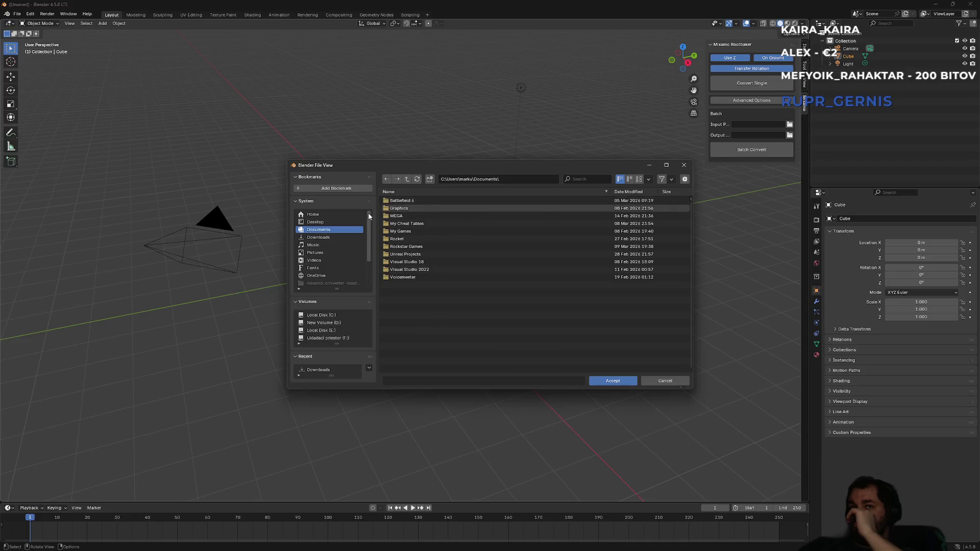
- Set the batch input path to Desktop/BlenderMixamo330/BlenderMixamo330/Anims_In
left_click(314, 223)
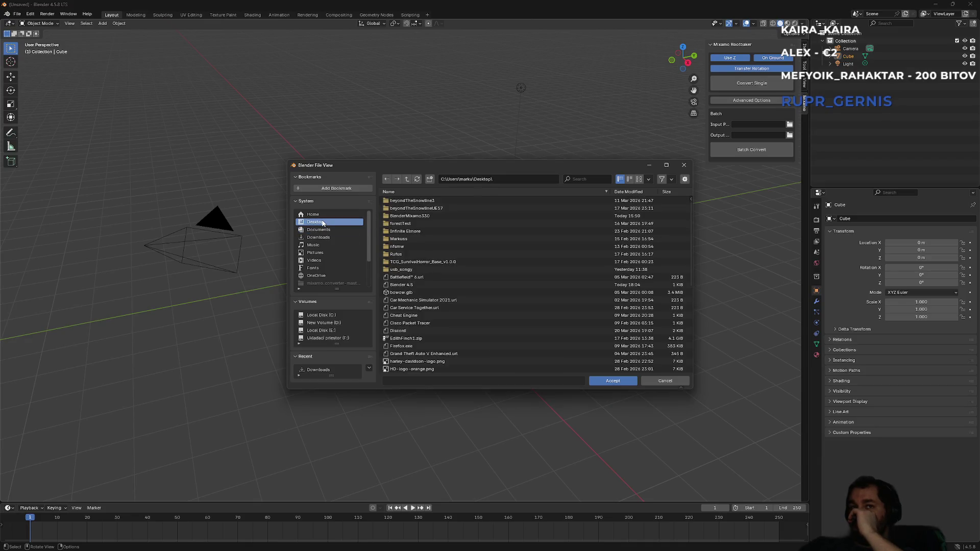
double_click(426, 216)
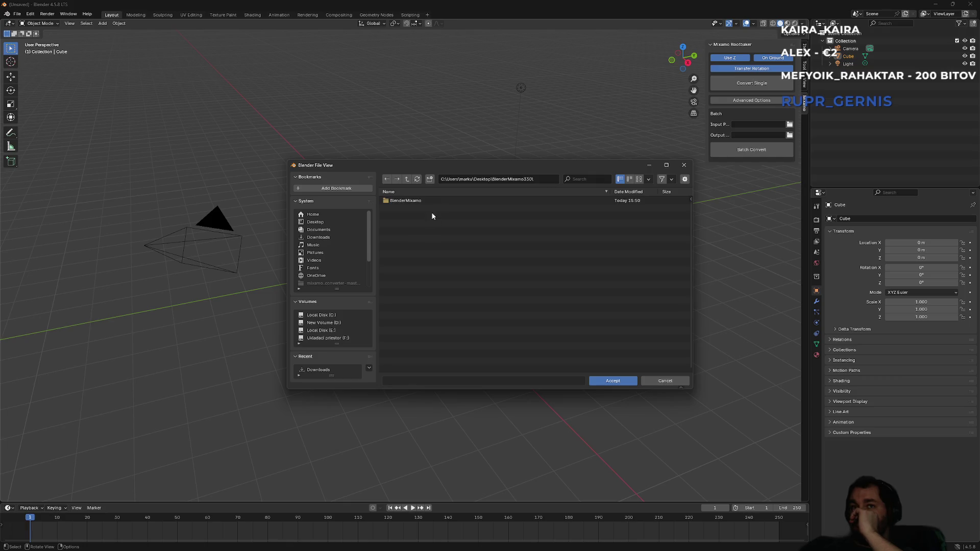
double_click(428, 200)
double_click(423, 200)
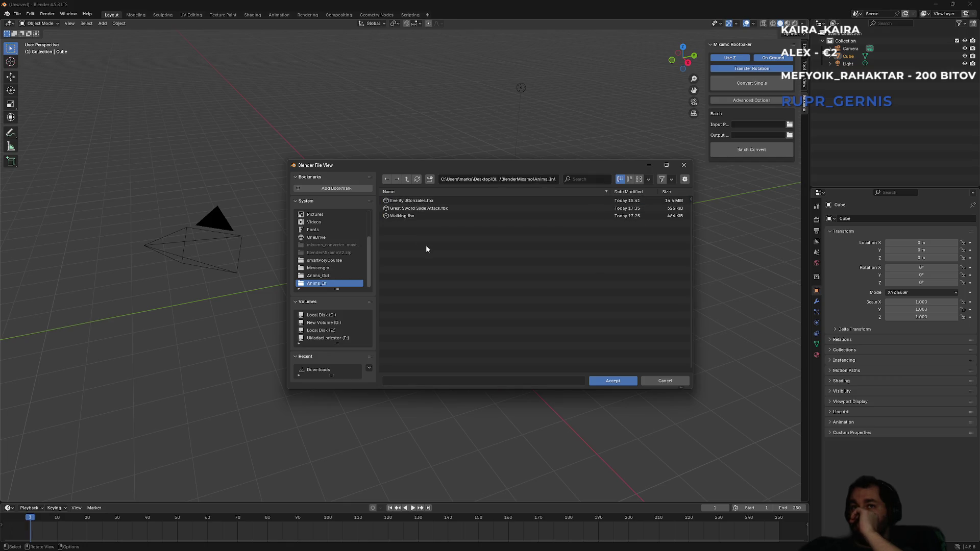
left_click(613, 381)
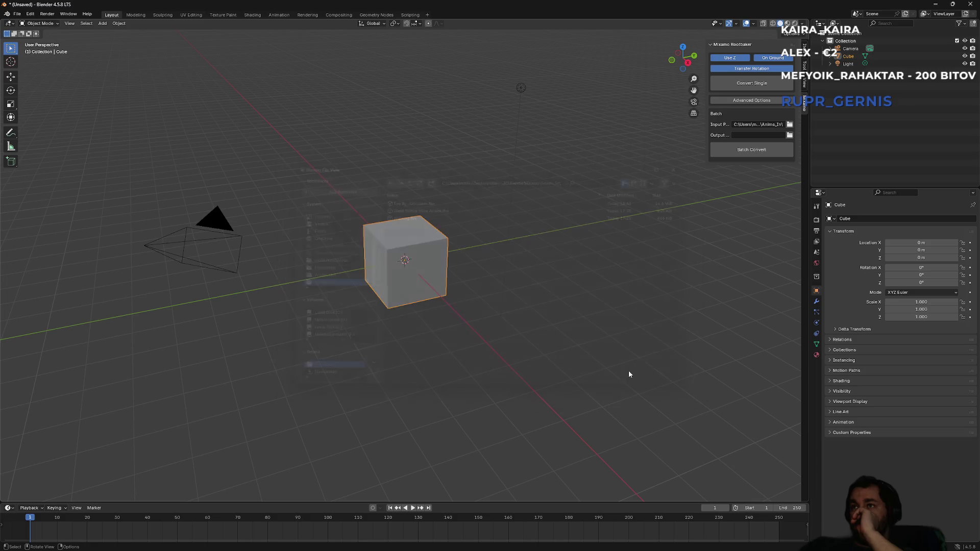
left_click(770, 124)
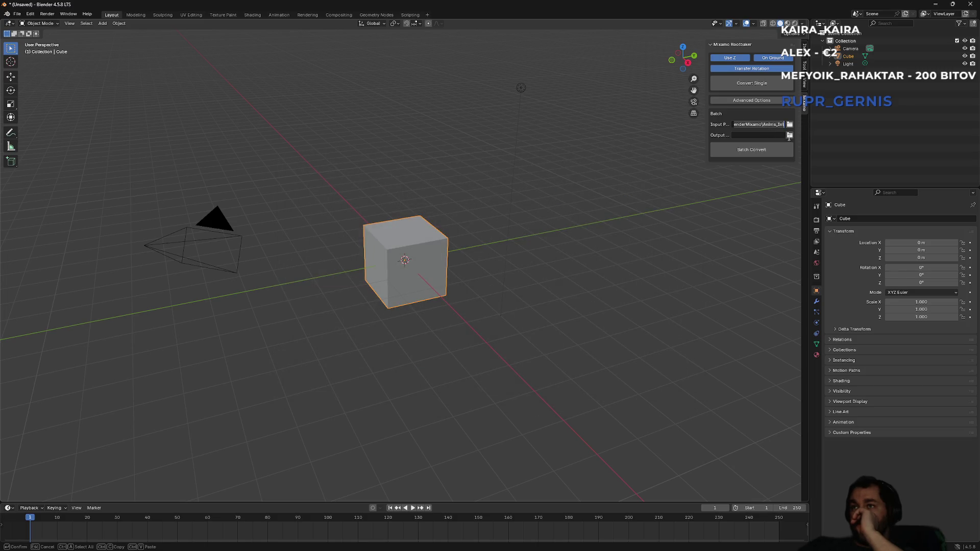
left_click(789, 136)
- Set the batch output path to the Anims_Out folder and run Batch Convert
left_click(789, 136)
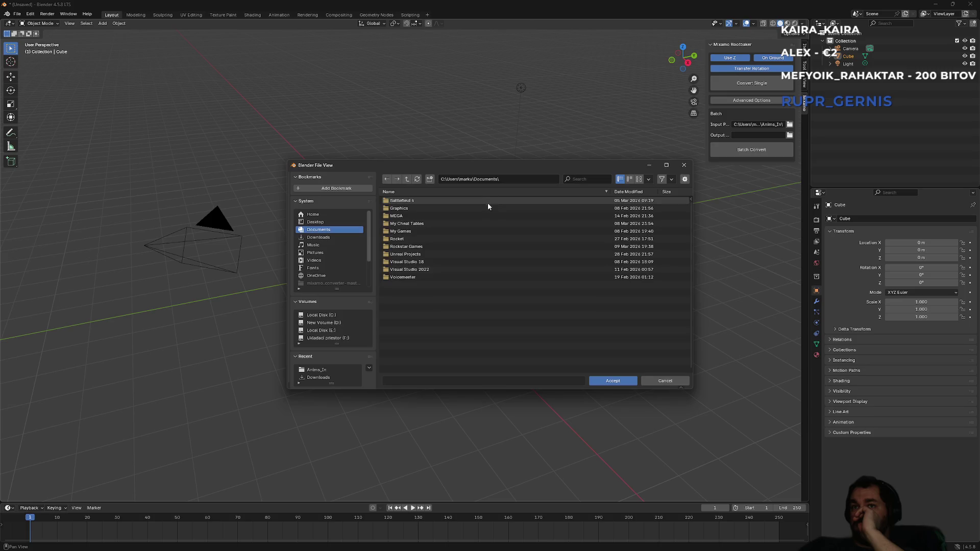
left_click(320, 221)
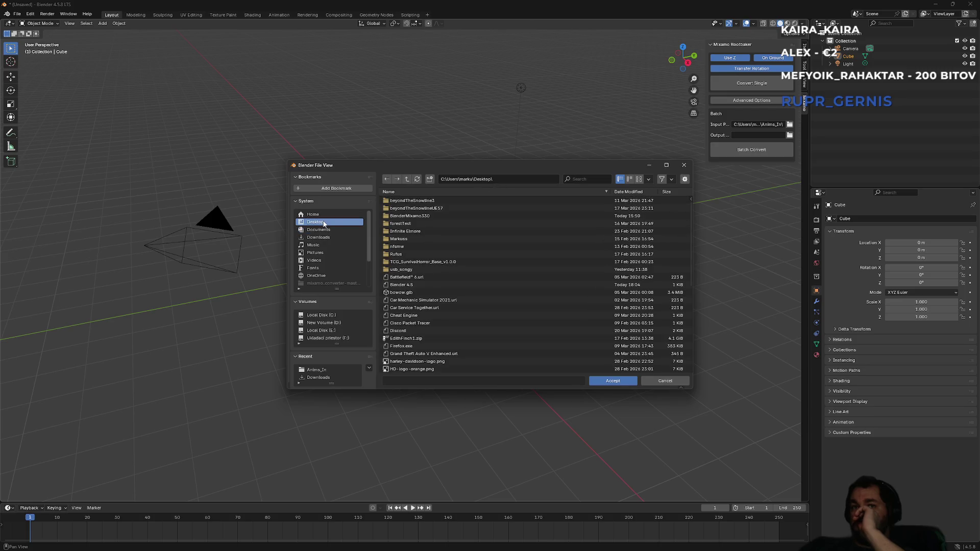
double_click(431, 217)
double_click(416, 200)
double_click(416, 208)
left_click(613, 381)
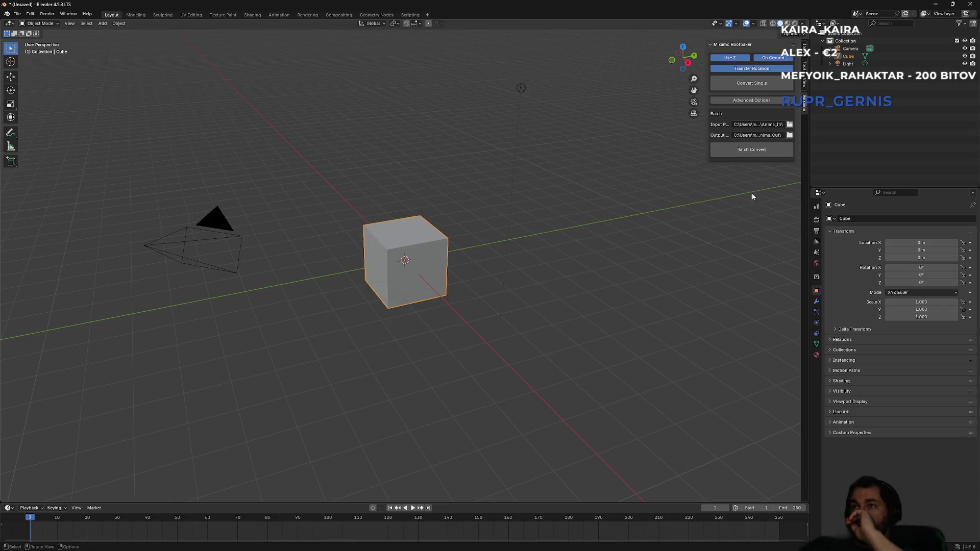
left_click(751, 156)
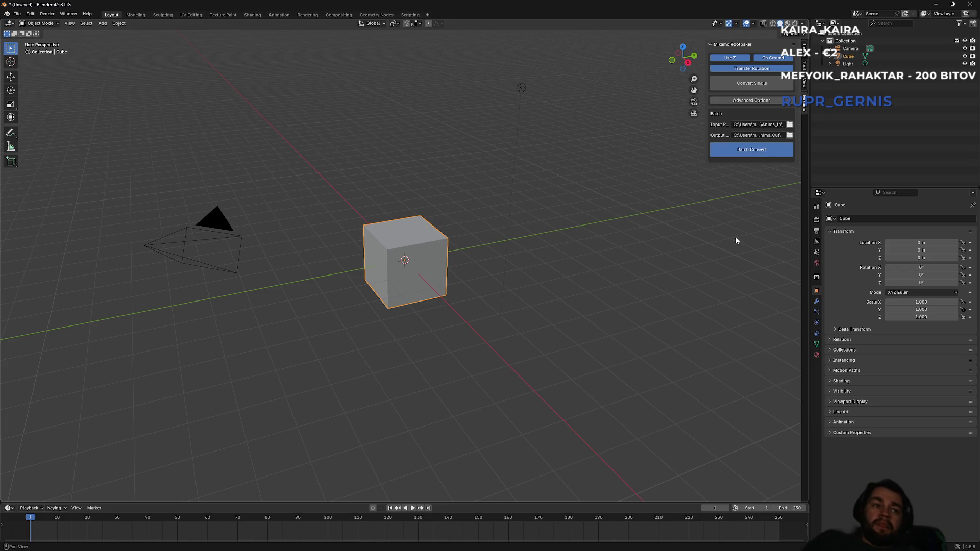
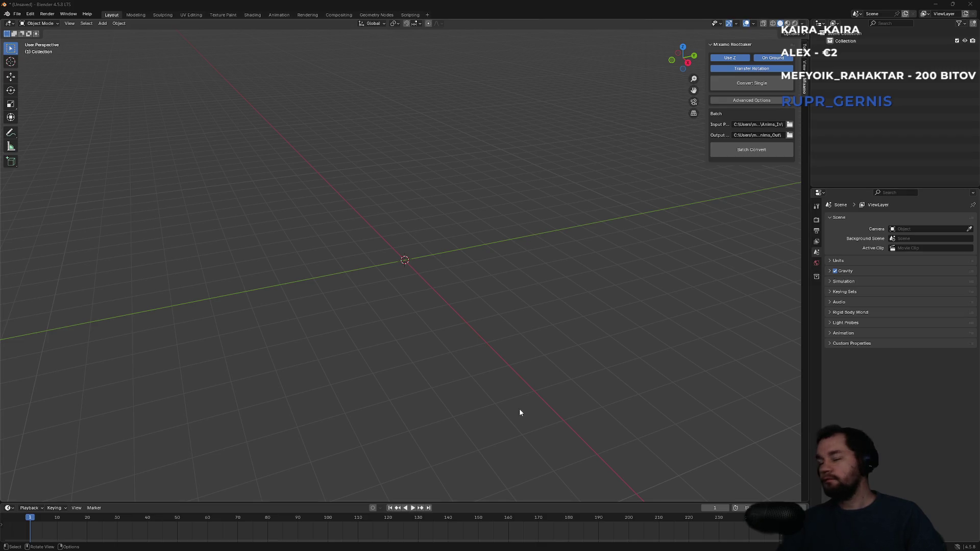
- Switch from Blender to the Unreal Editor window for the smartPolyCourse project
key("super")
mouse_move(583, 547)
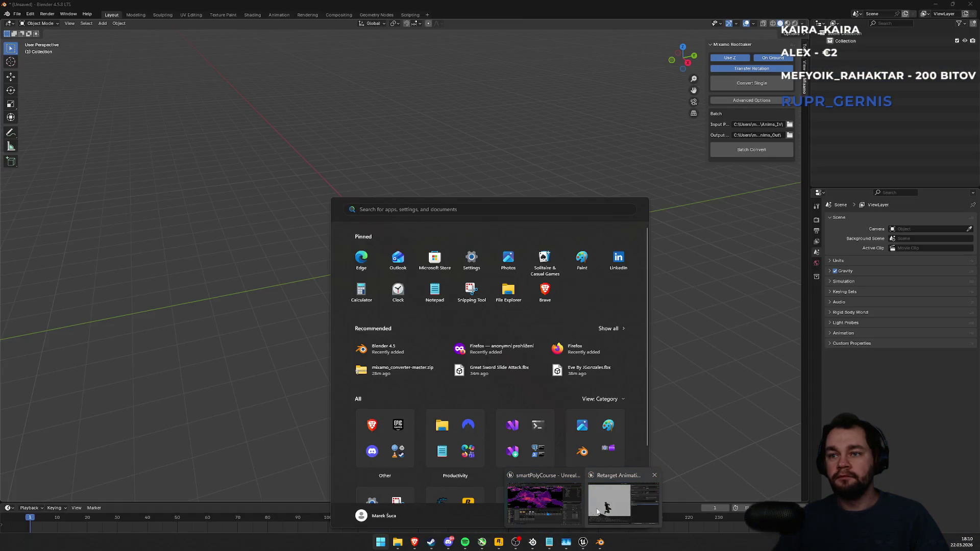
left_click(598, 511)
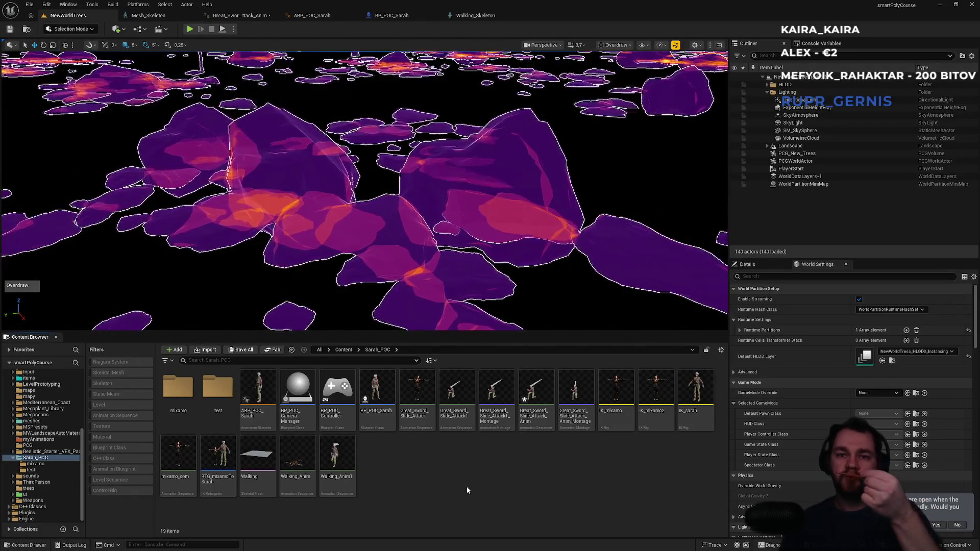
- Select the old Walking, mixamo_com and Great_Sword_Slide_Attack assets in Sarah_POC
key("ctrl+a")
left_click(404, 480)
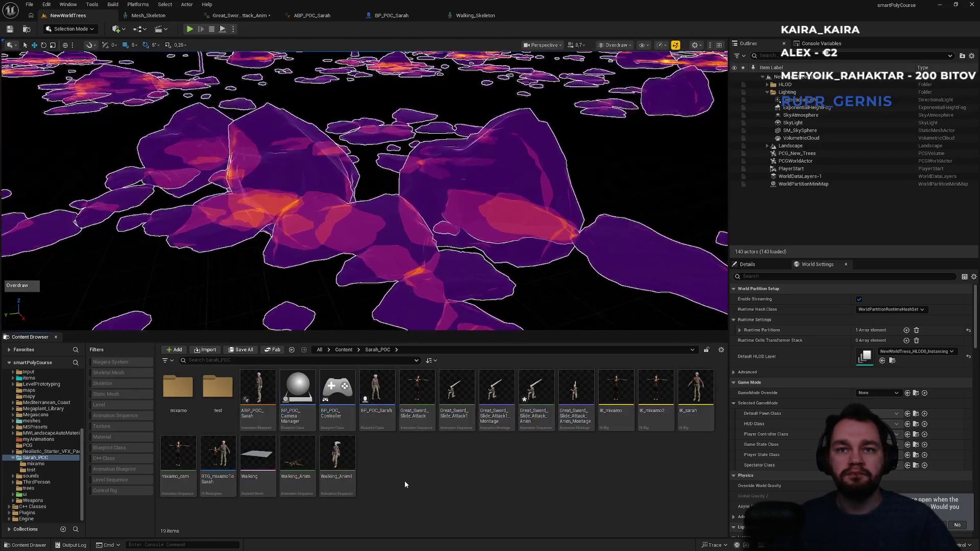
left_click(337, 459)
left_click(296, 490, "ctrl")
left_click(258, 465, "ctrl")
left_click(178, 464, "ctrl")
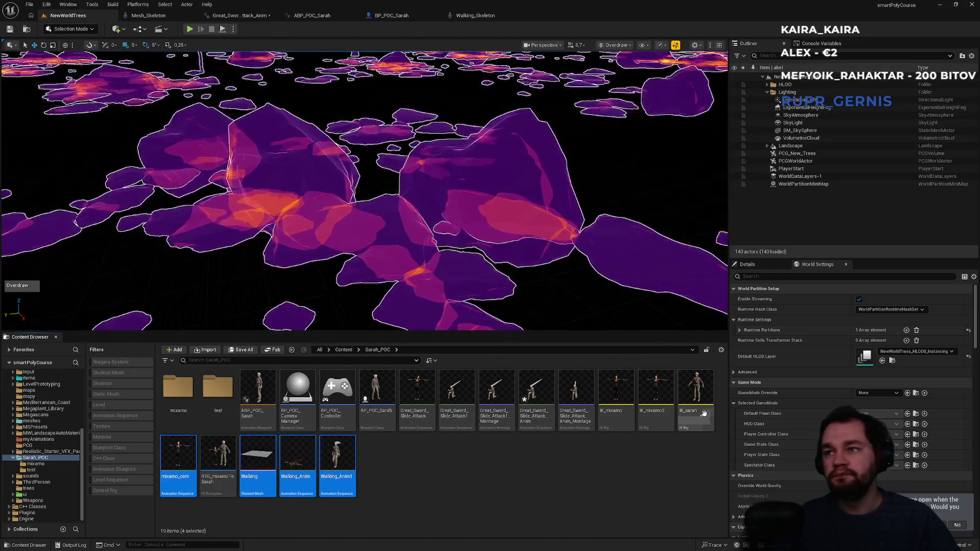
left_click(572, 425, "ctrl")
left_click(536, 424, "ctrl")
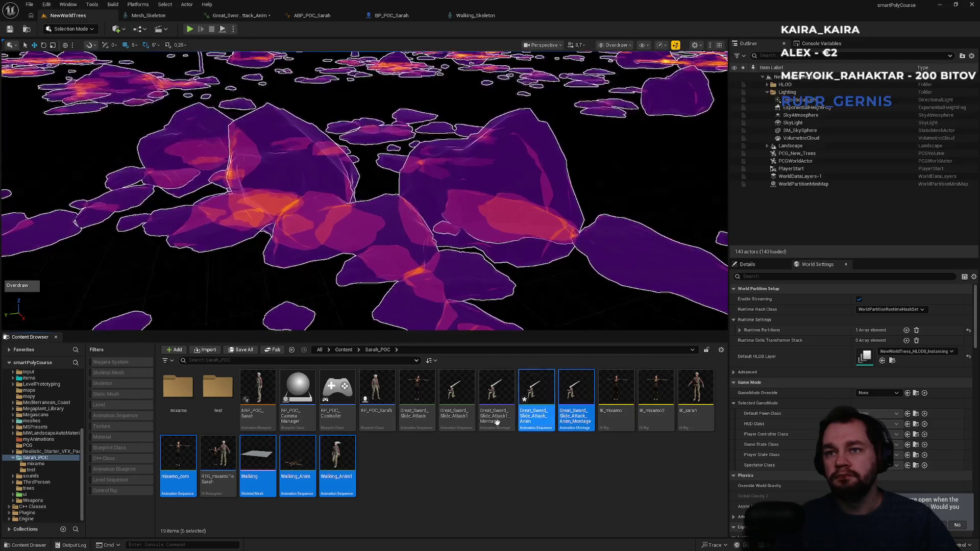
left_click(497, 424, "ctrl")
left_click(456, 423, "ctrl")
left_click(403, 424, "ctrl")
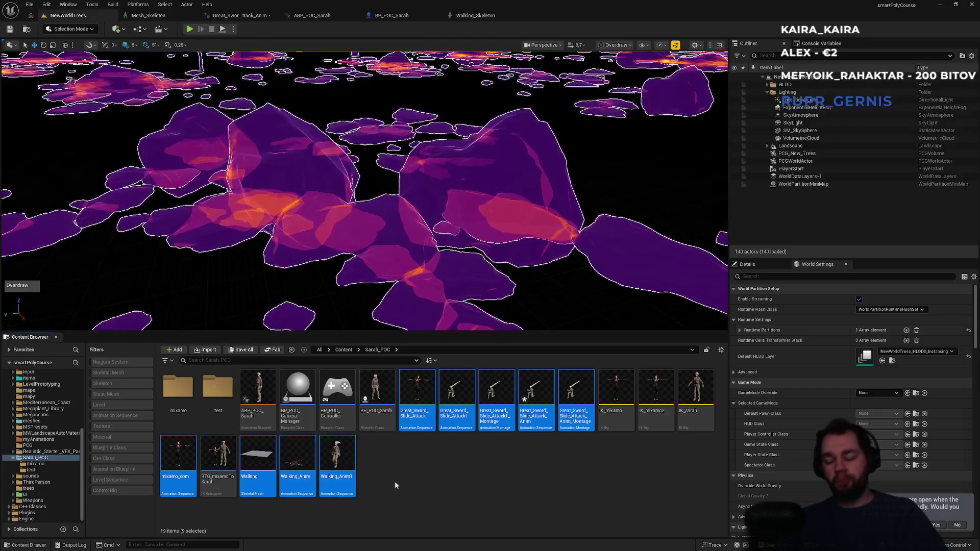
- Force-delete the nine selected assets despite their references, then enter the test folder
key("Delete")
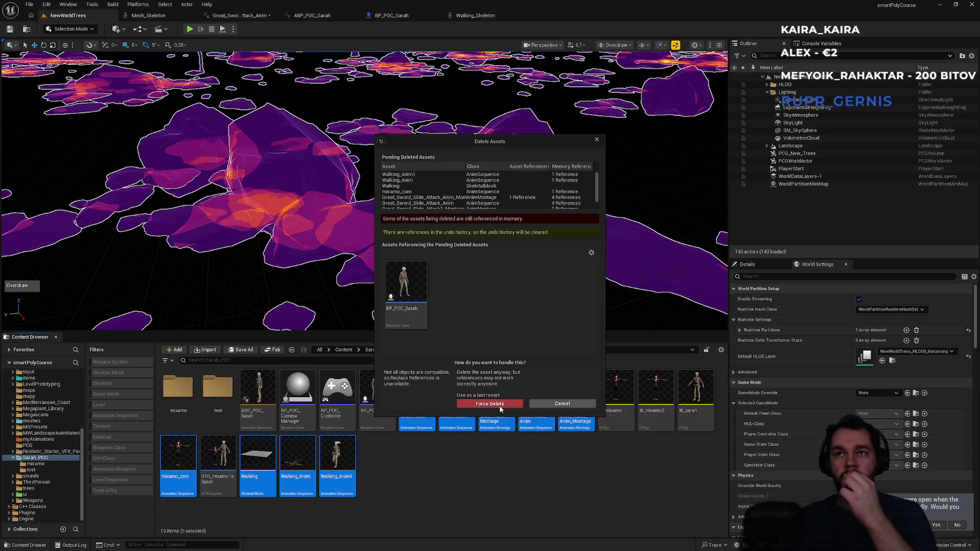
left_click(490, 404)
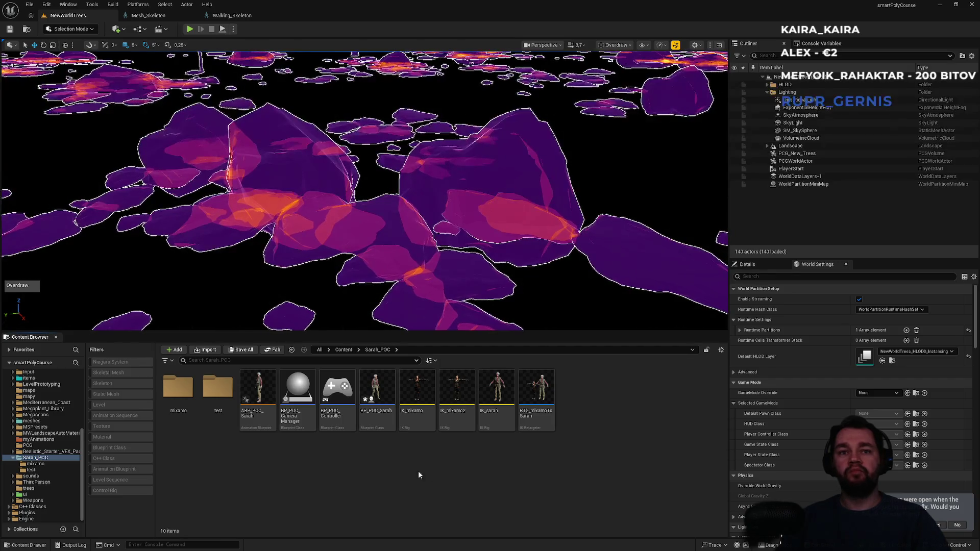
double_click(220, 412)
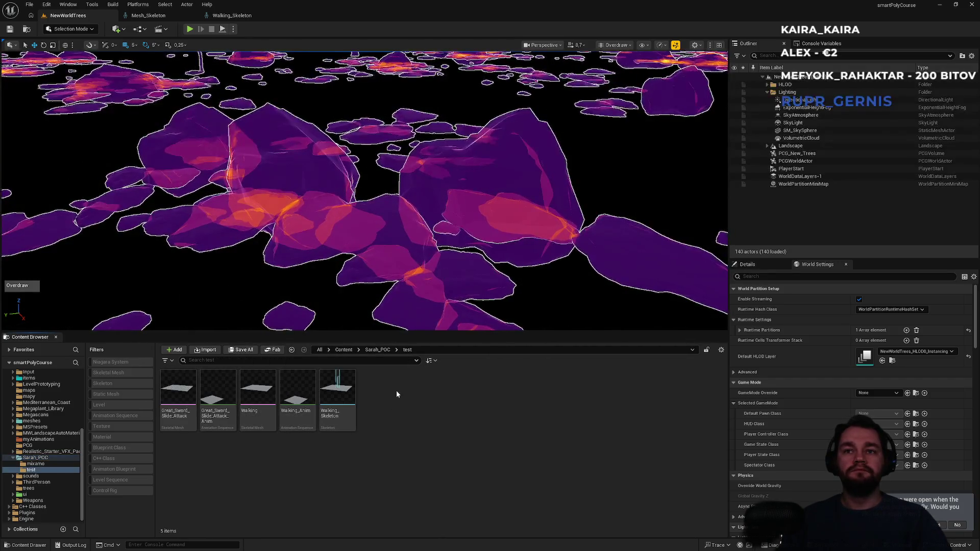
- Force-delete all five old sword-attack and walking assets in the test folder
key("ctrl+a")
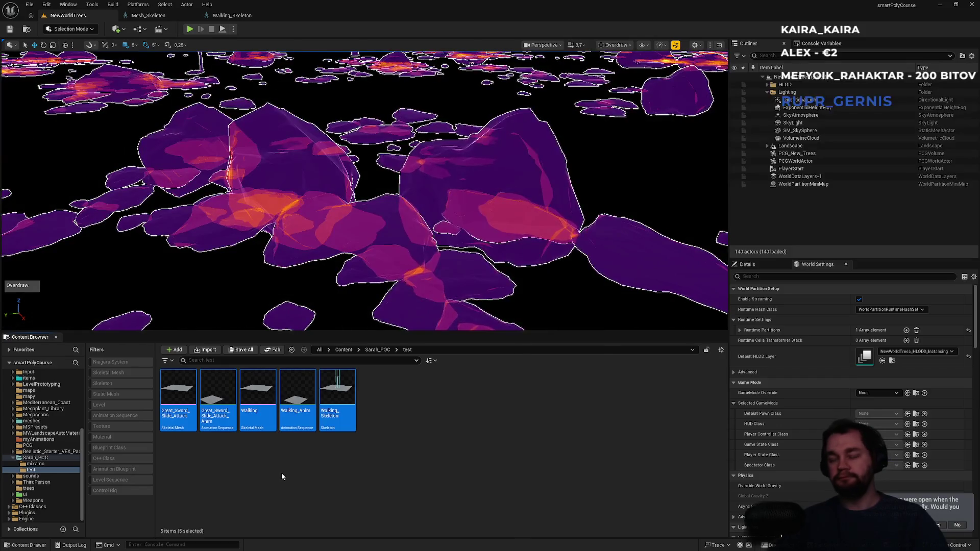
key("Delete")
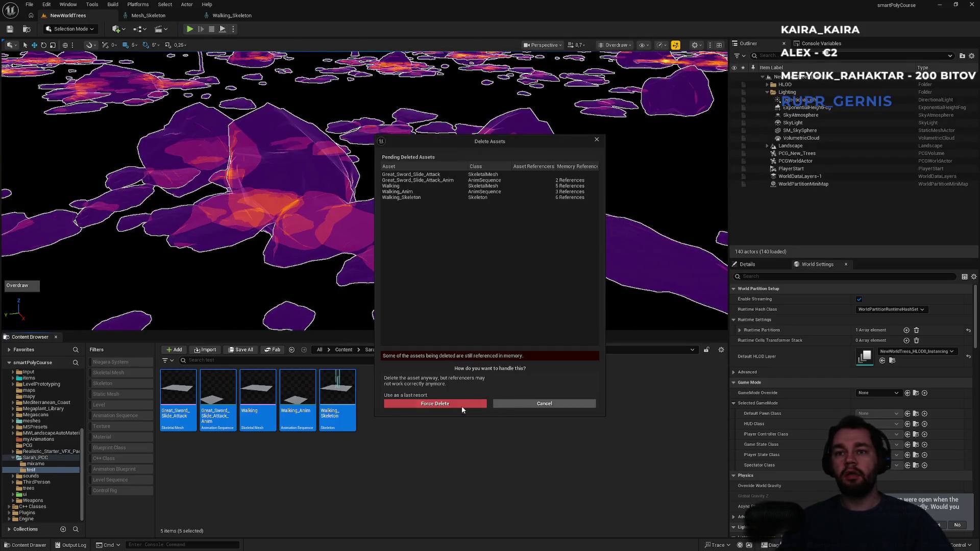
left_click(462, 406)
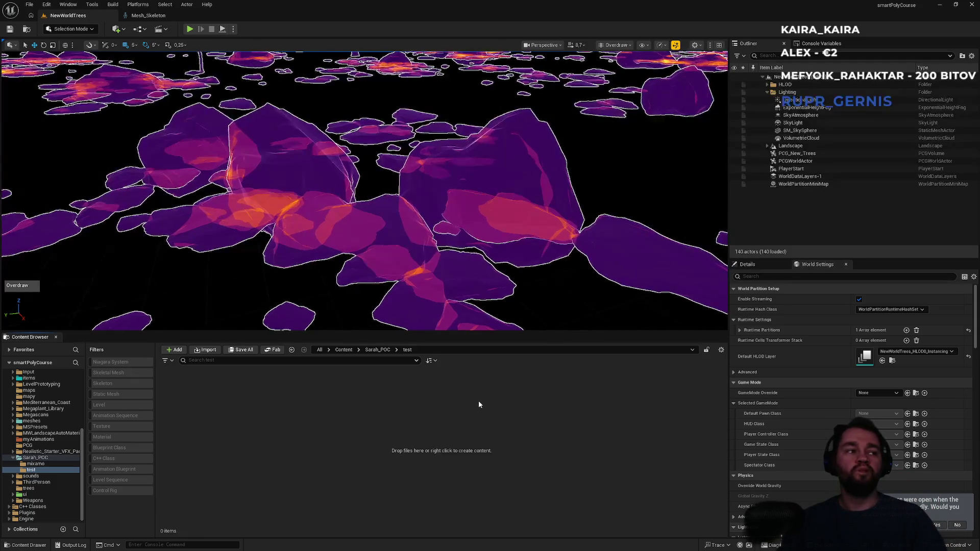
right_click(383, 416)
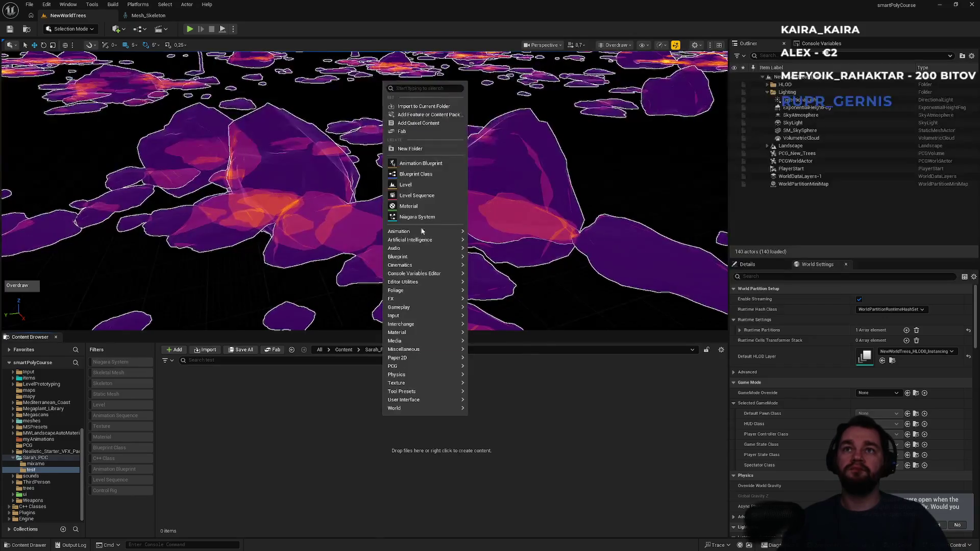
- Pick Eve By JGonzales.fbx from Desktop/BlenderMixamo330/BlenderMixamo/Anims_Out for import
left_click(416, 108)
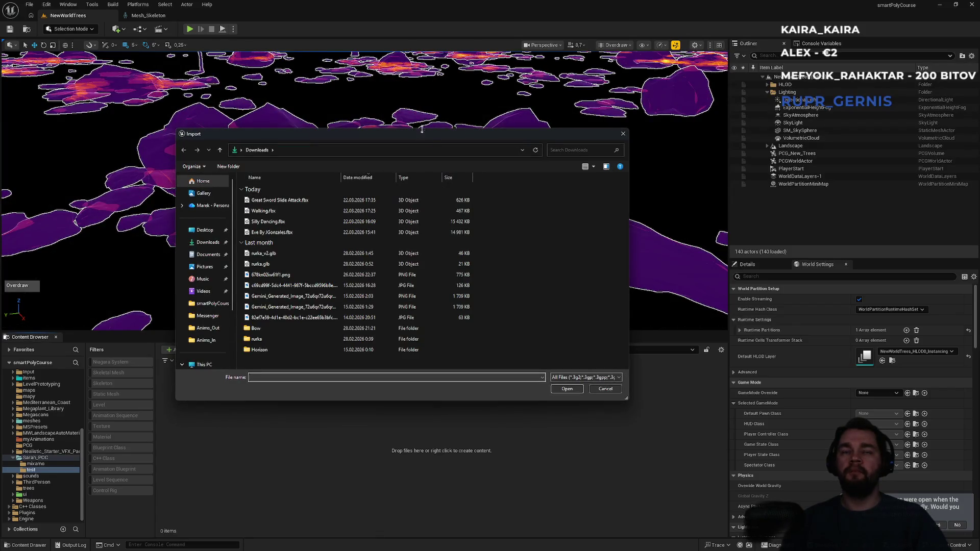
left_click(204, 230)
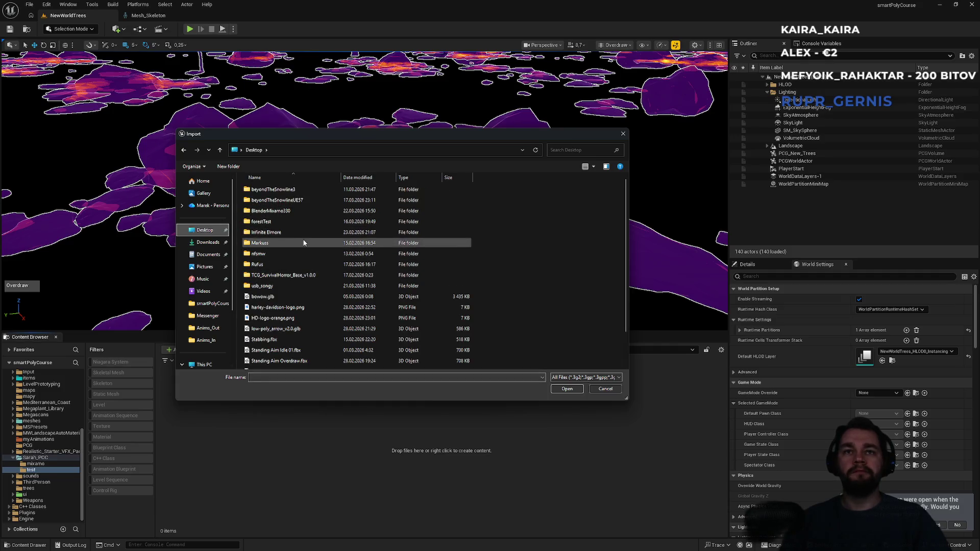
double_click(294, 210)
double_click(289, 189)
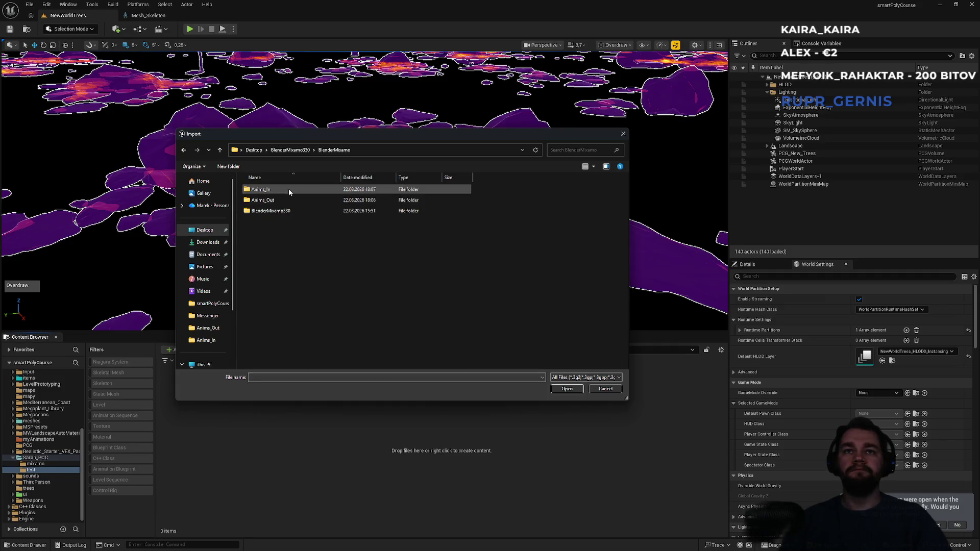
double_click(278, 201)
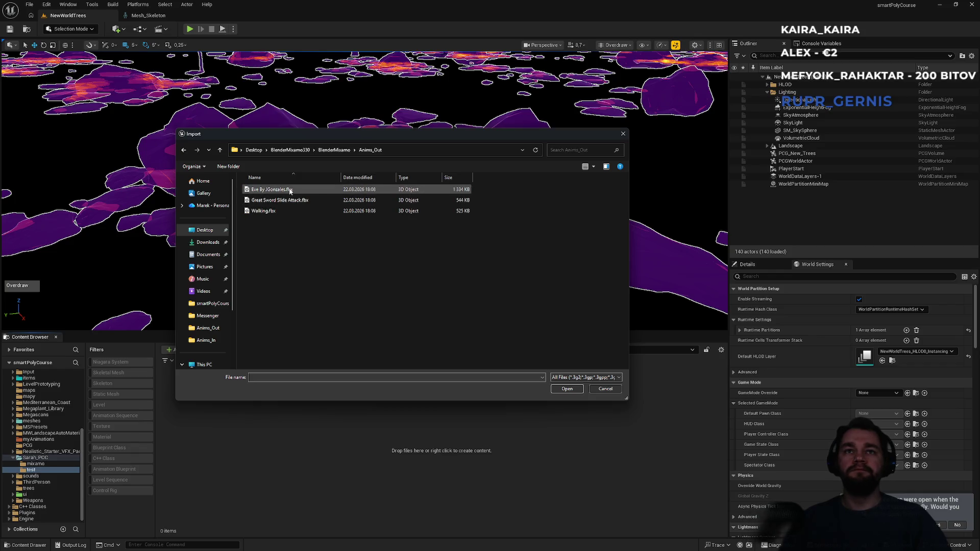
double_click(289, 190)
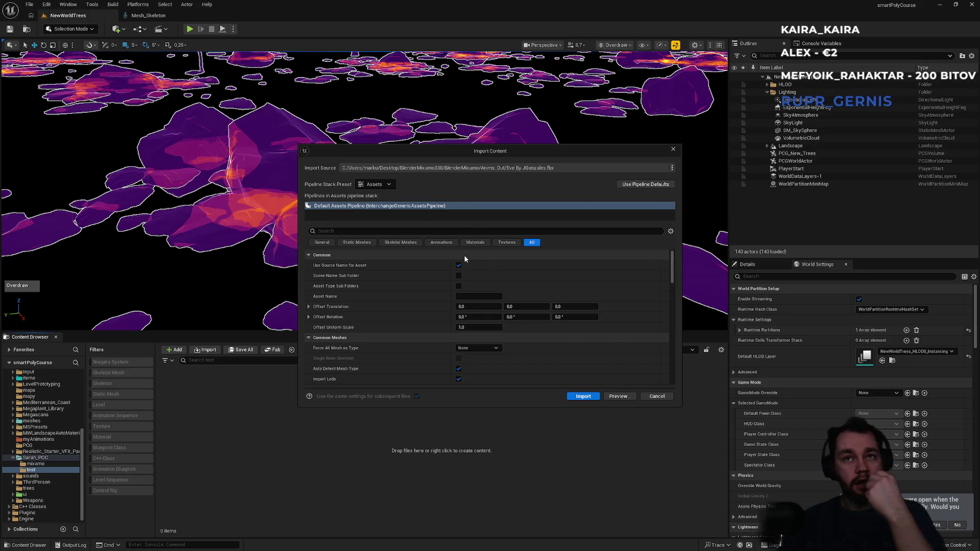
- Review the Skeletal Meshes and Static Meshes settings and import the Eve character
left_click(409, 244)
scroll(418, 314, "down", 5)
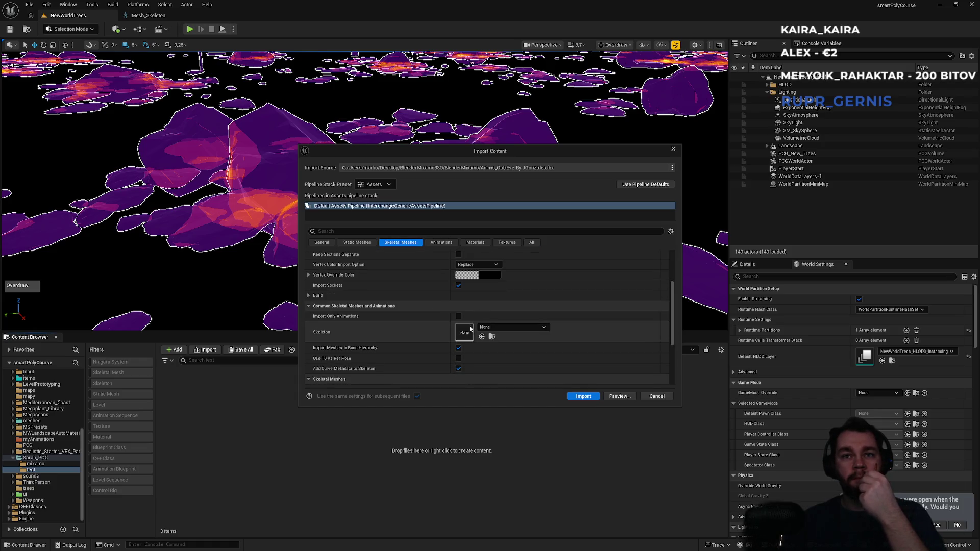
left_click(350, 244)
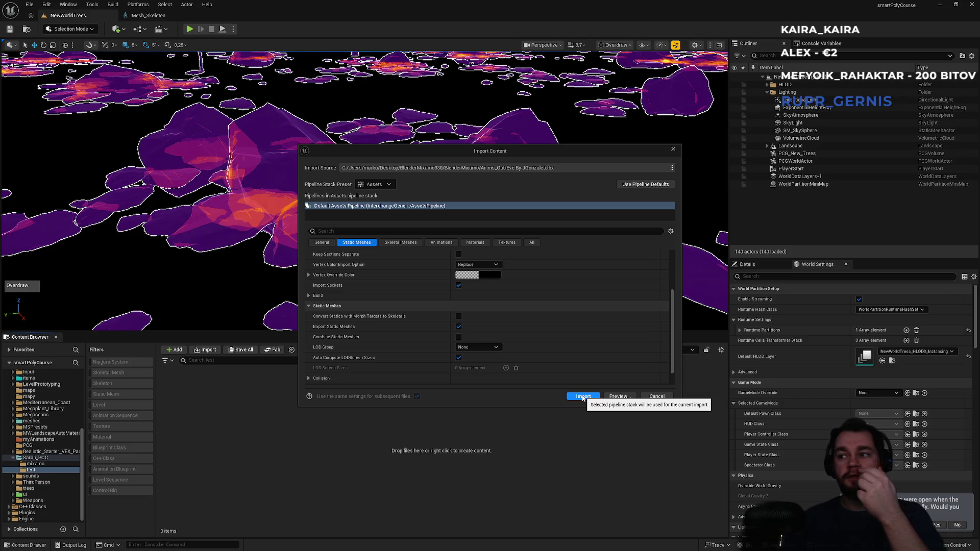
left_click(583, 397)
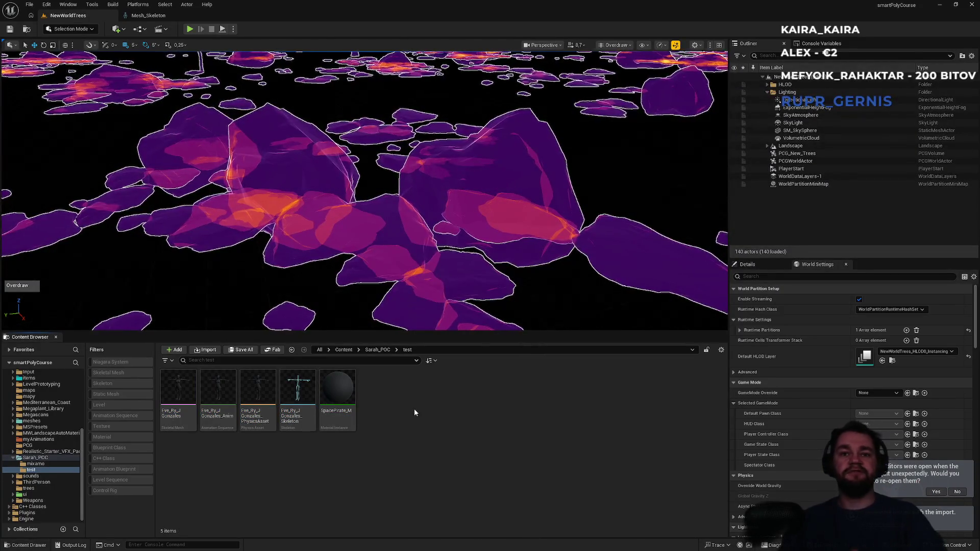
mouse_move(244, 429)
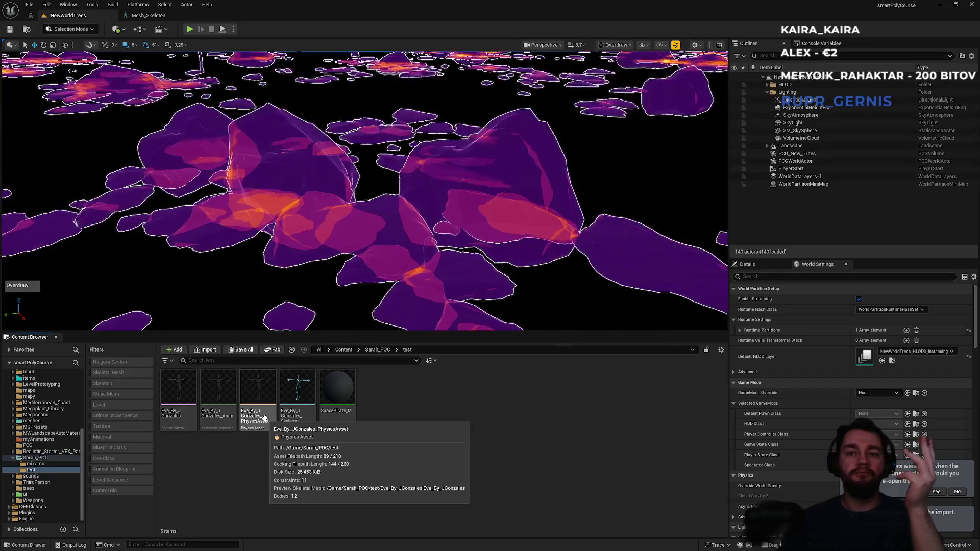
mouse_move(190, 428)
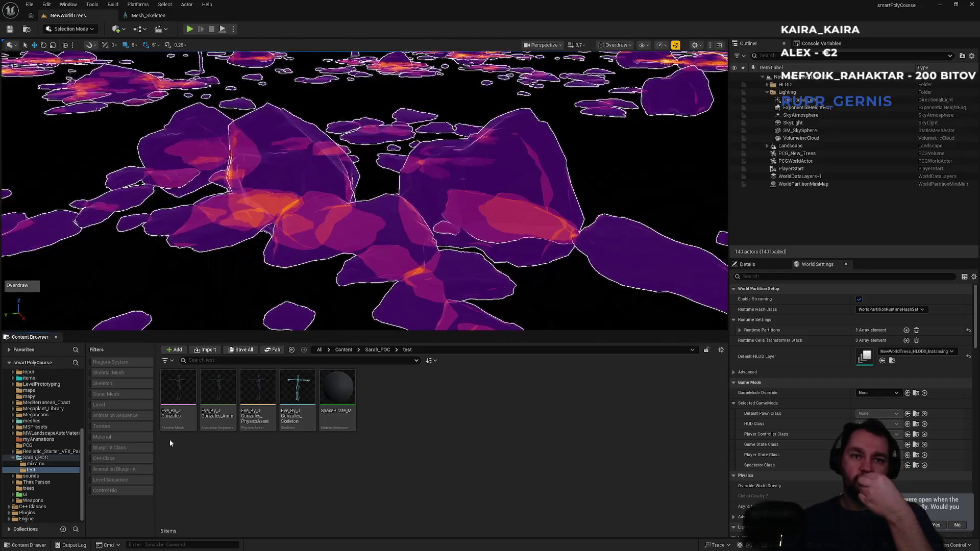
left_click(308, 426)
double_click(308, 427)
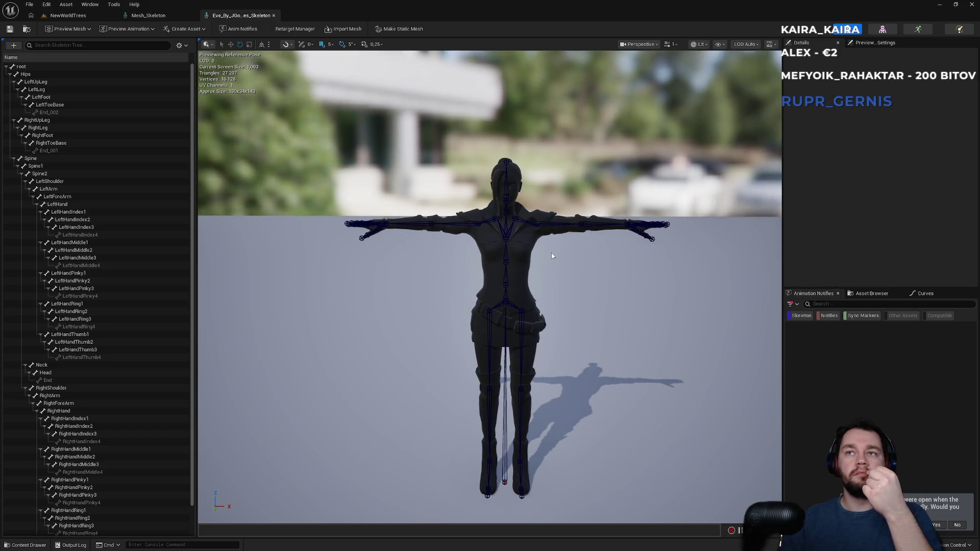
- Check the Eve skeleton's root bone, then return to the NewWorldTrees level editor
left_click(46, 68)
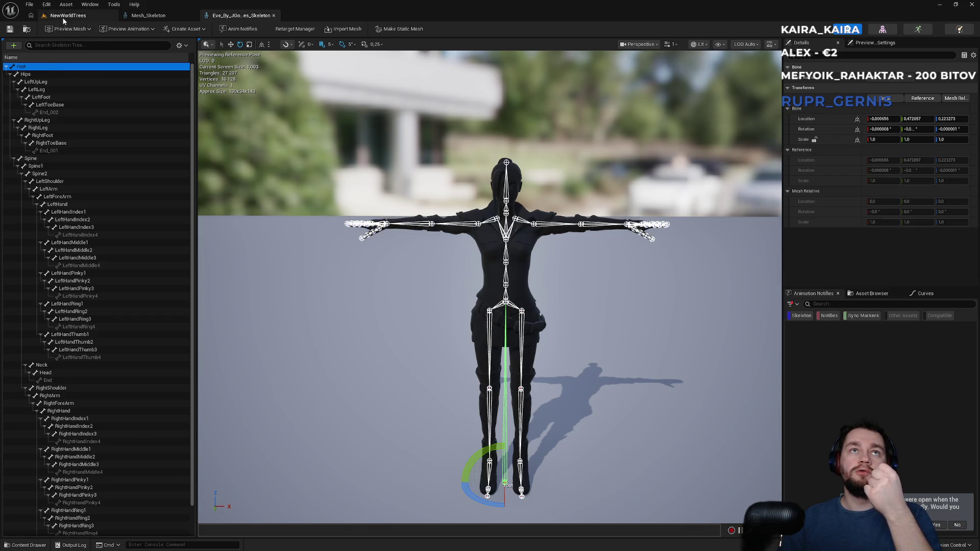
left_click(64, 16)
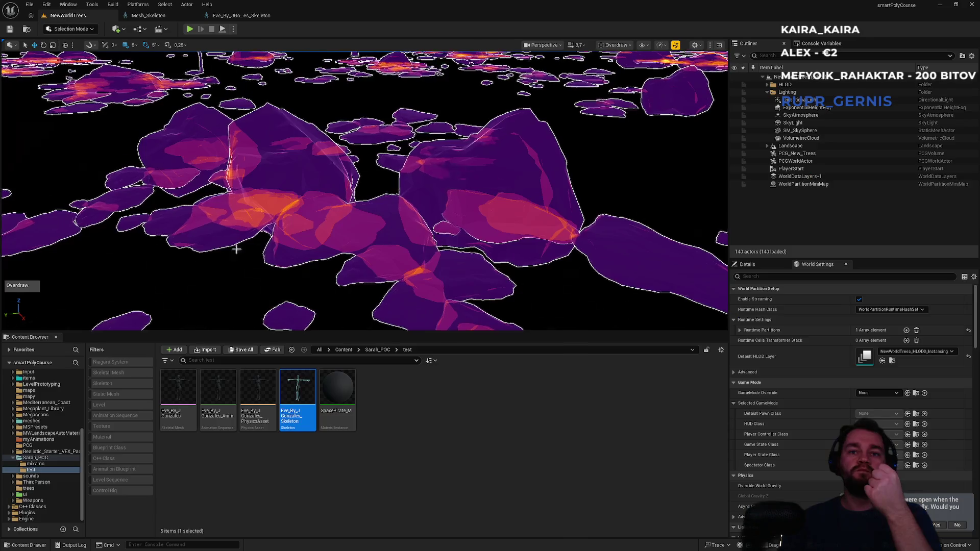
- Choose Great Sword Slide Attack.fbx and Walking.fbx to import into the test folder
right_click(437, 482)
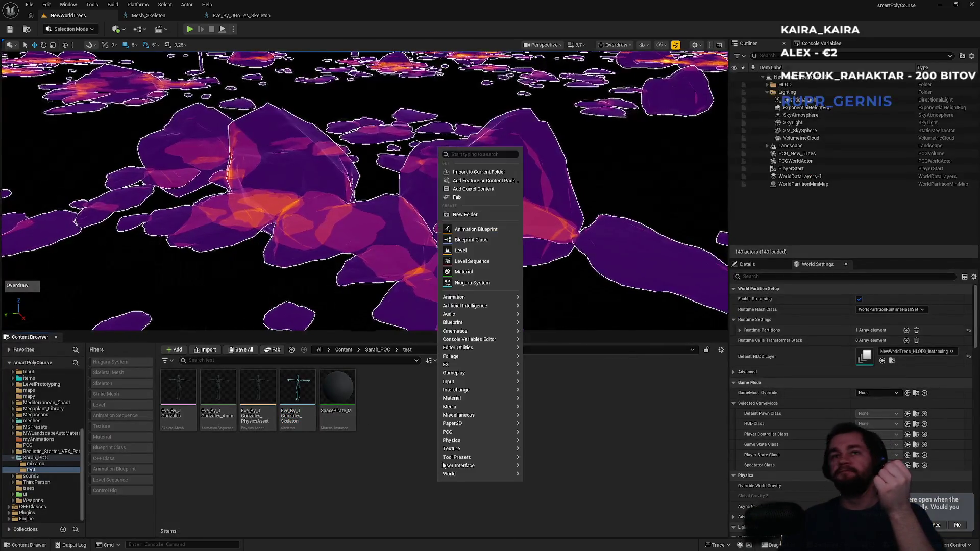
left_click(469, 173)
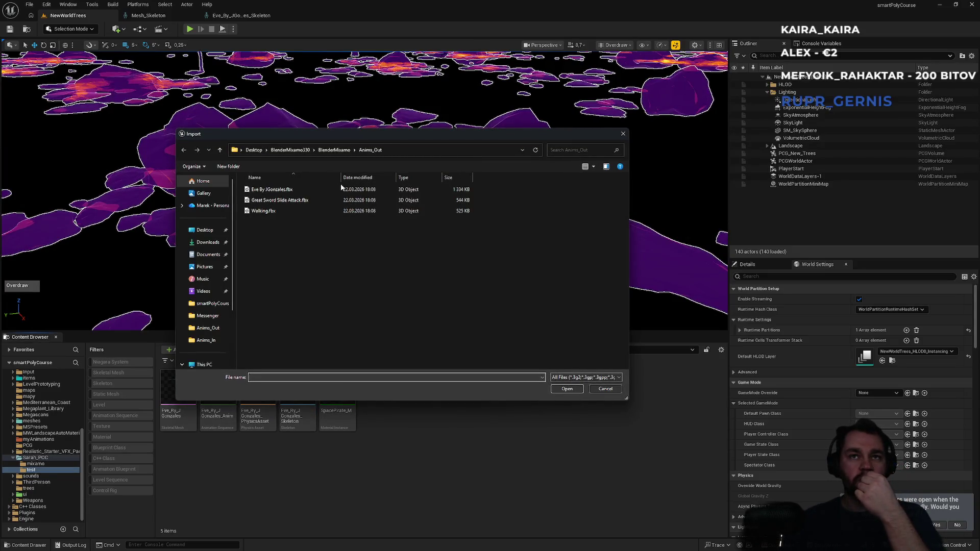
left_click(307, 205)
left_click(289, 211, "shift")
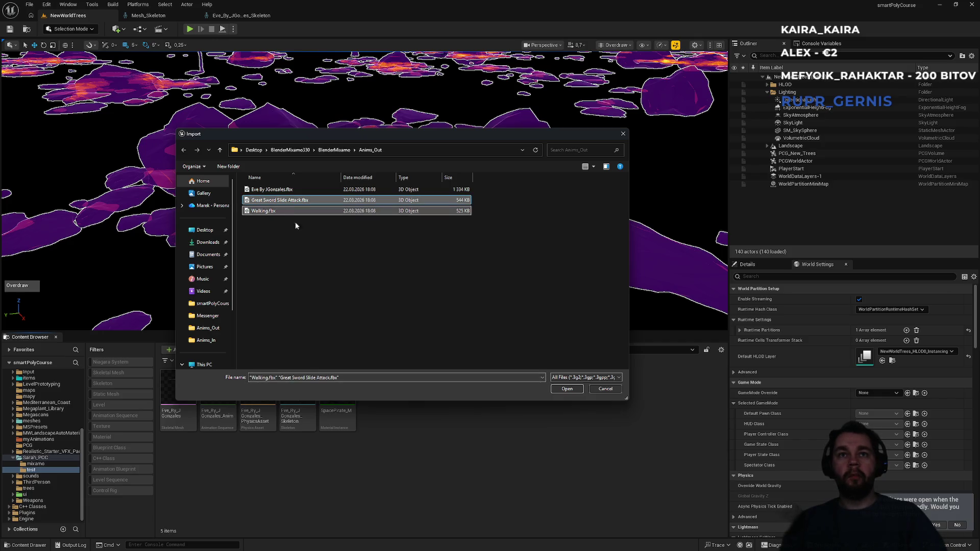
left_click(563, 389)
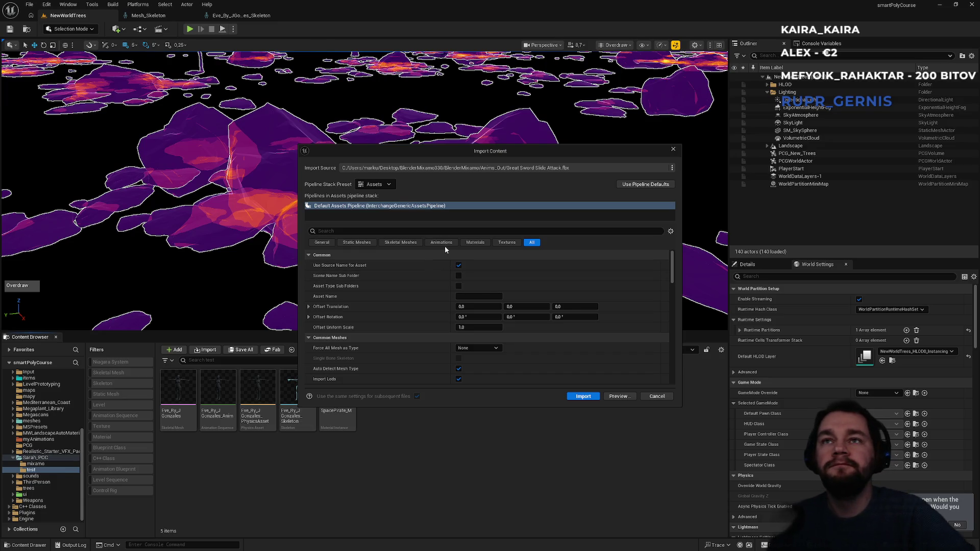
- Verify Import Only Animations targets Eve_By_JGonzales_Skeleton with skeletal and static meshes off
left_click(400, 242)
scroll(448, 296, "down", 4)
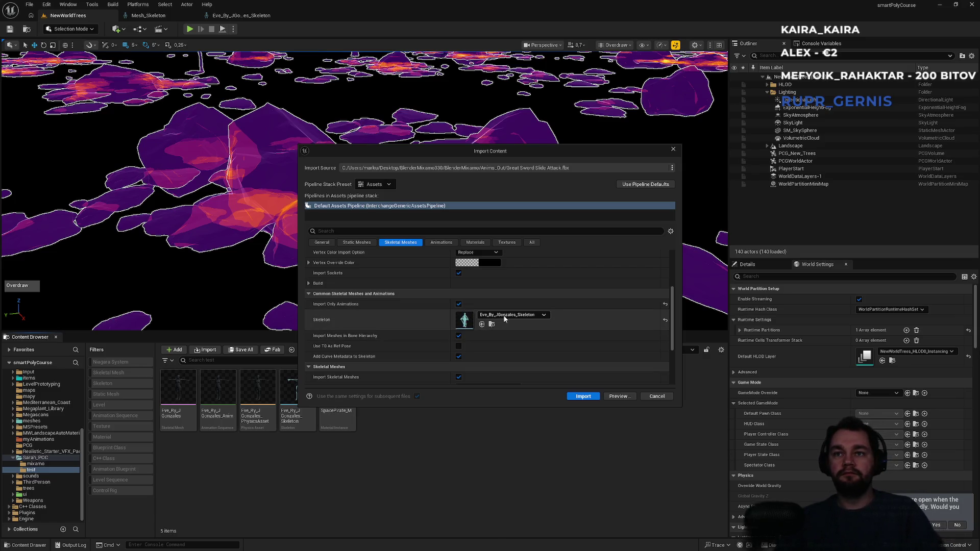
scroll(480, 319, "down", 3)
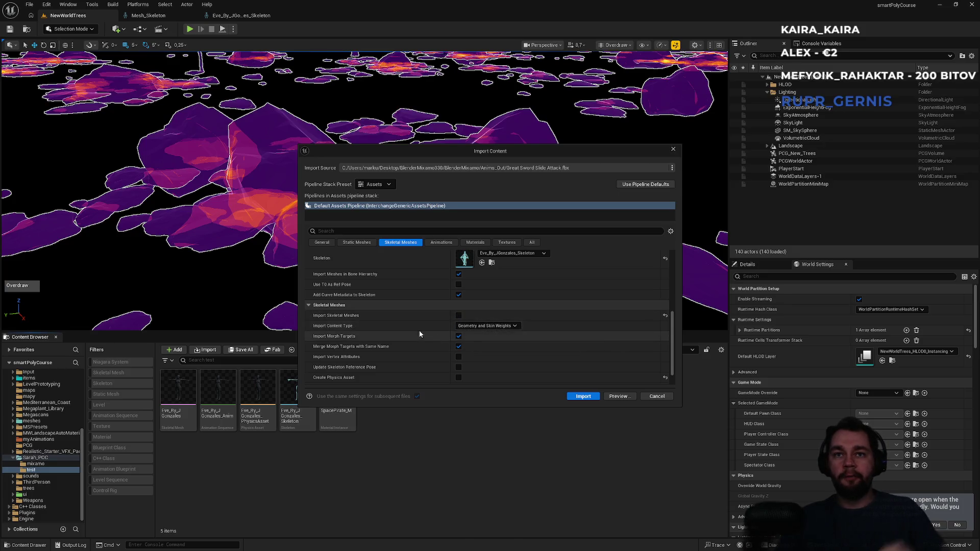
scroll(418, 331, "down", 2)
left_click(365, 243)
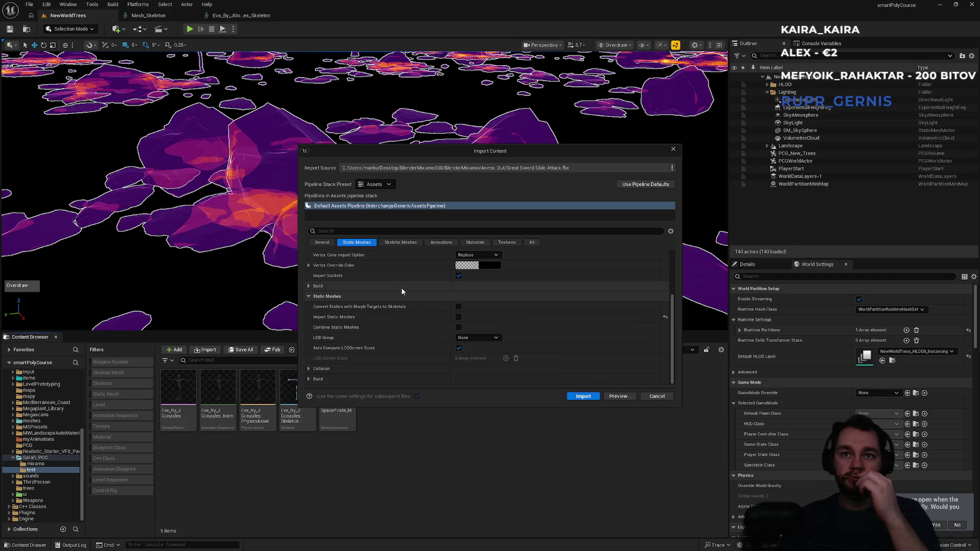